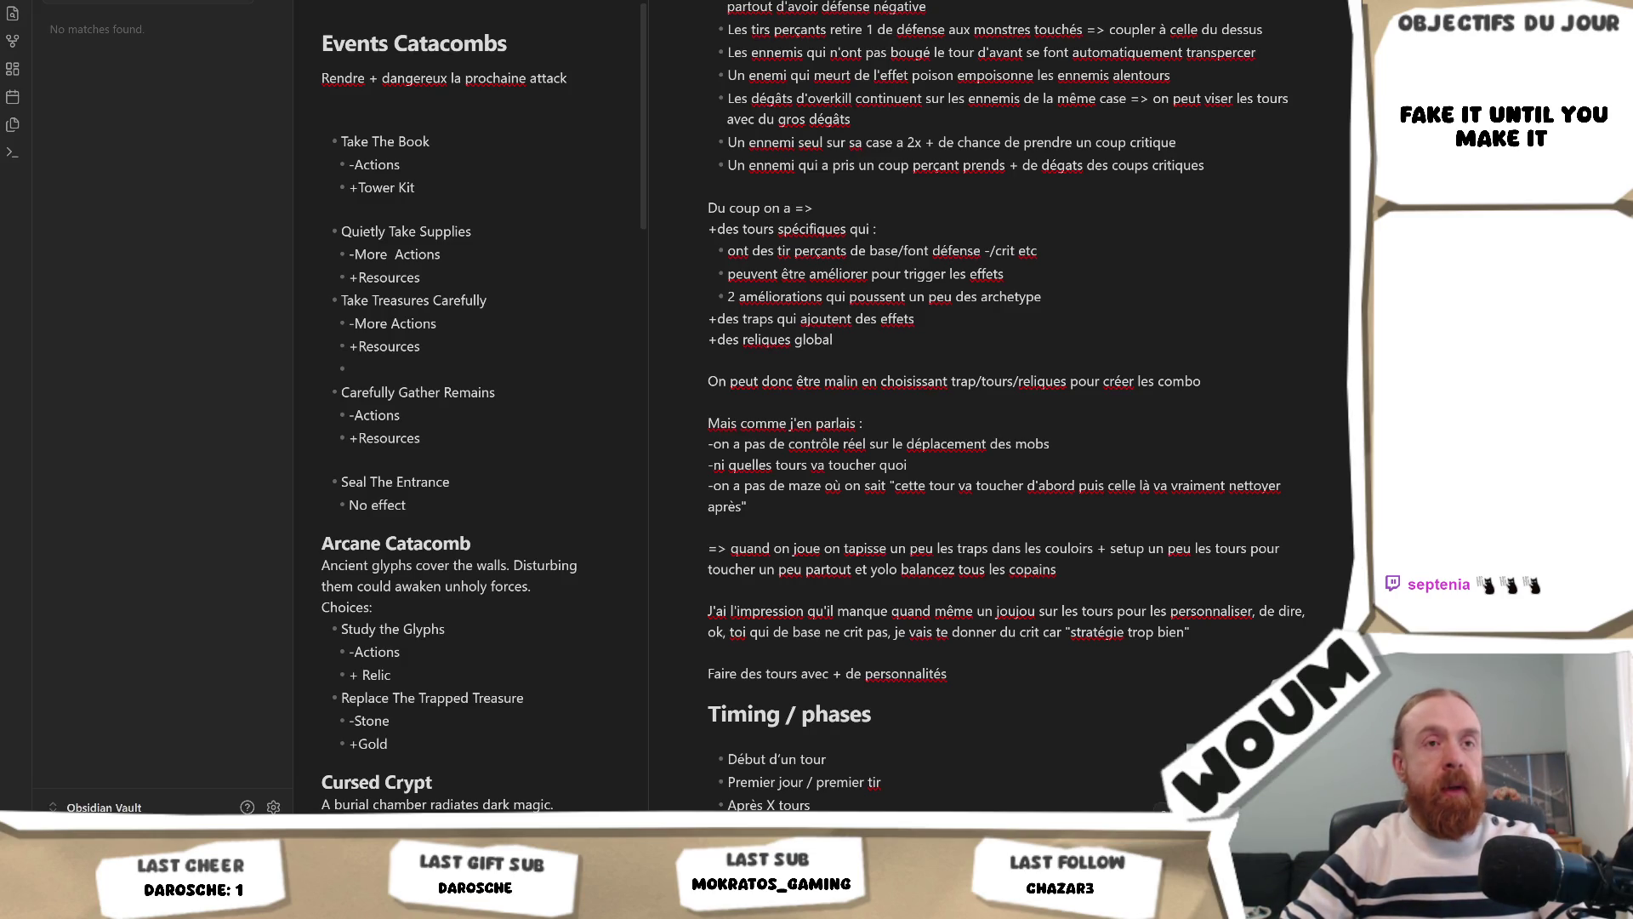
# Step: Replace the crit-chance aside so the tower-personalisation sentence ends with 'et être malin'
pyautogui.click(997, 632)
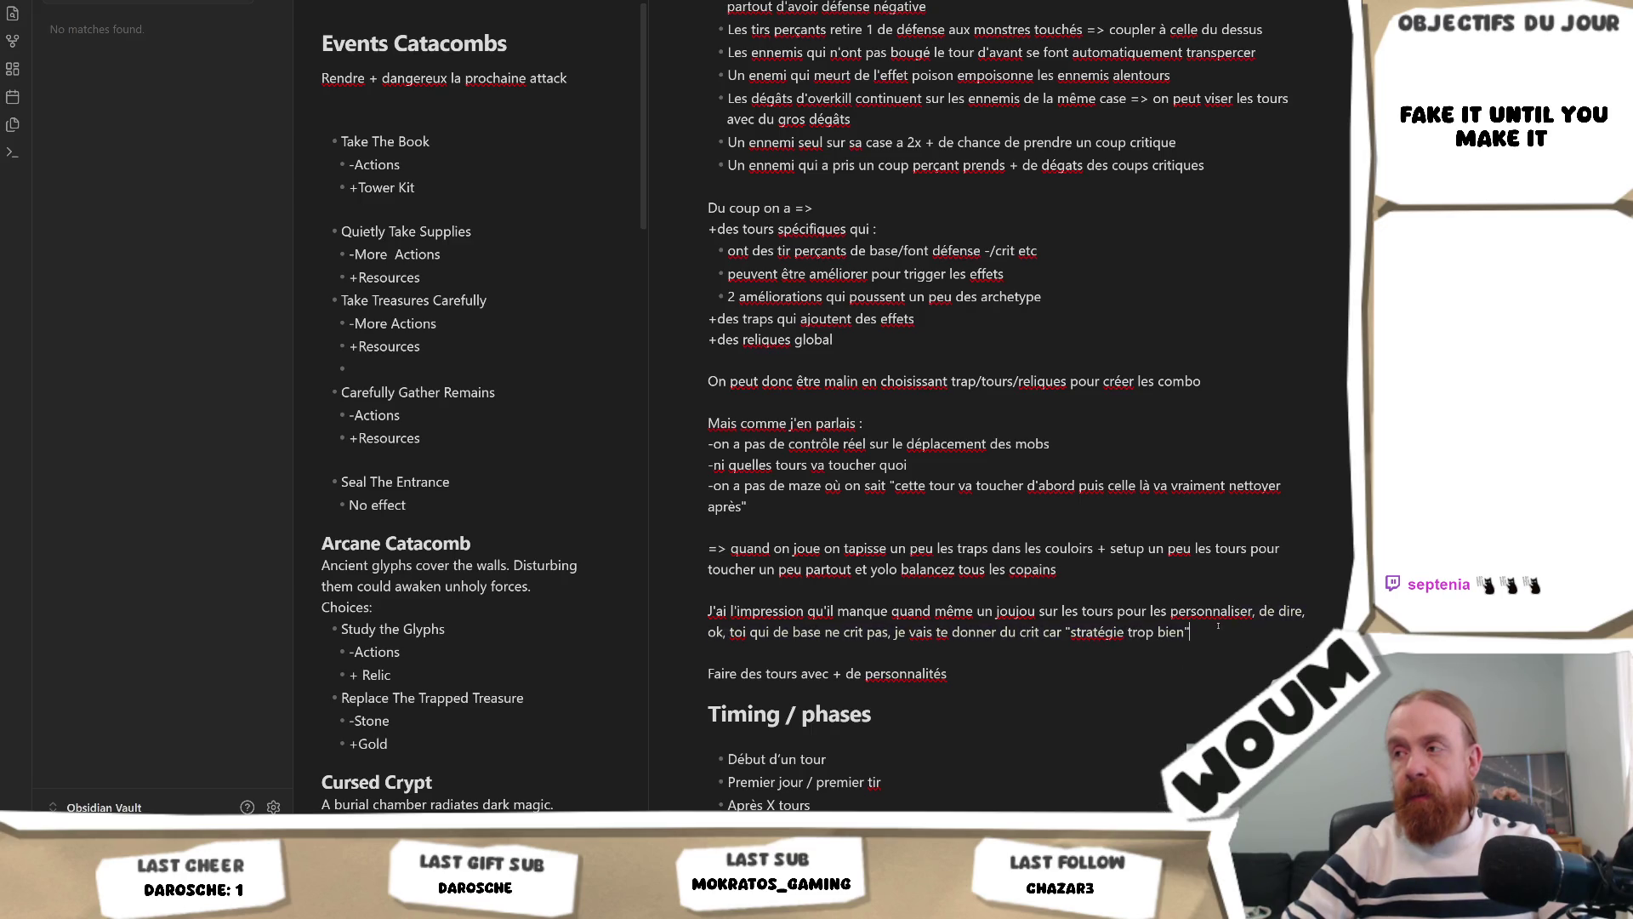
pyautogui.moveTo(1236, 630); pyautogui.dragTo(1254, 620)
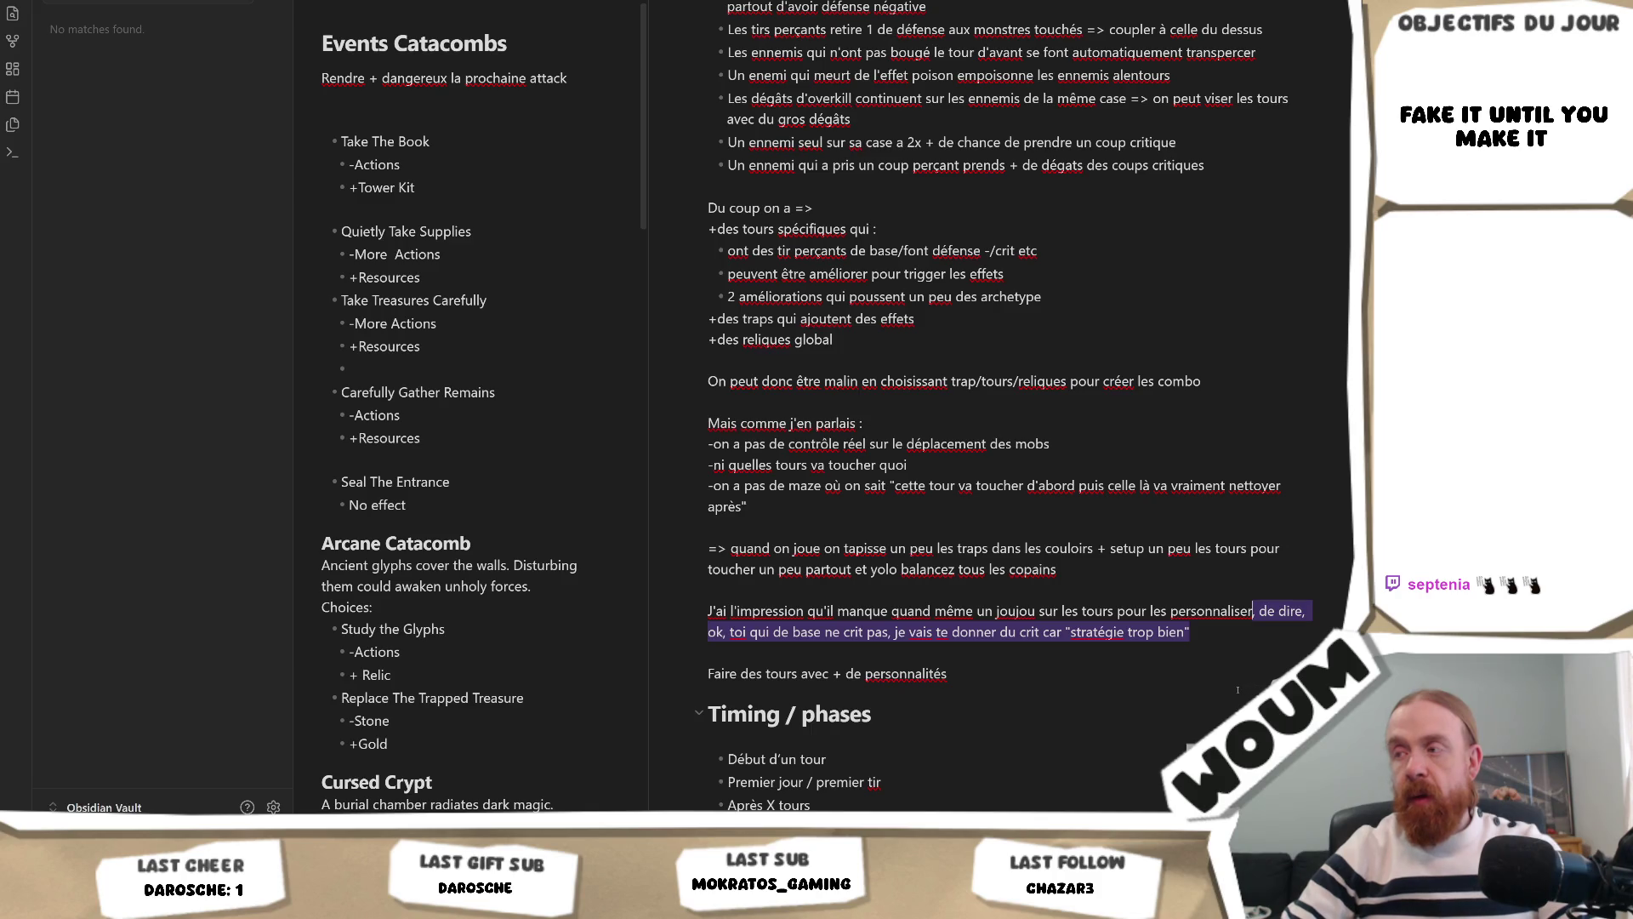
pyautogui.write('et ét')
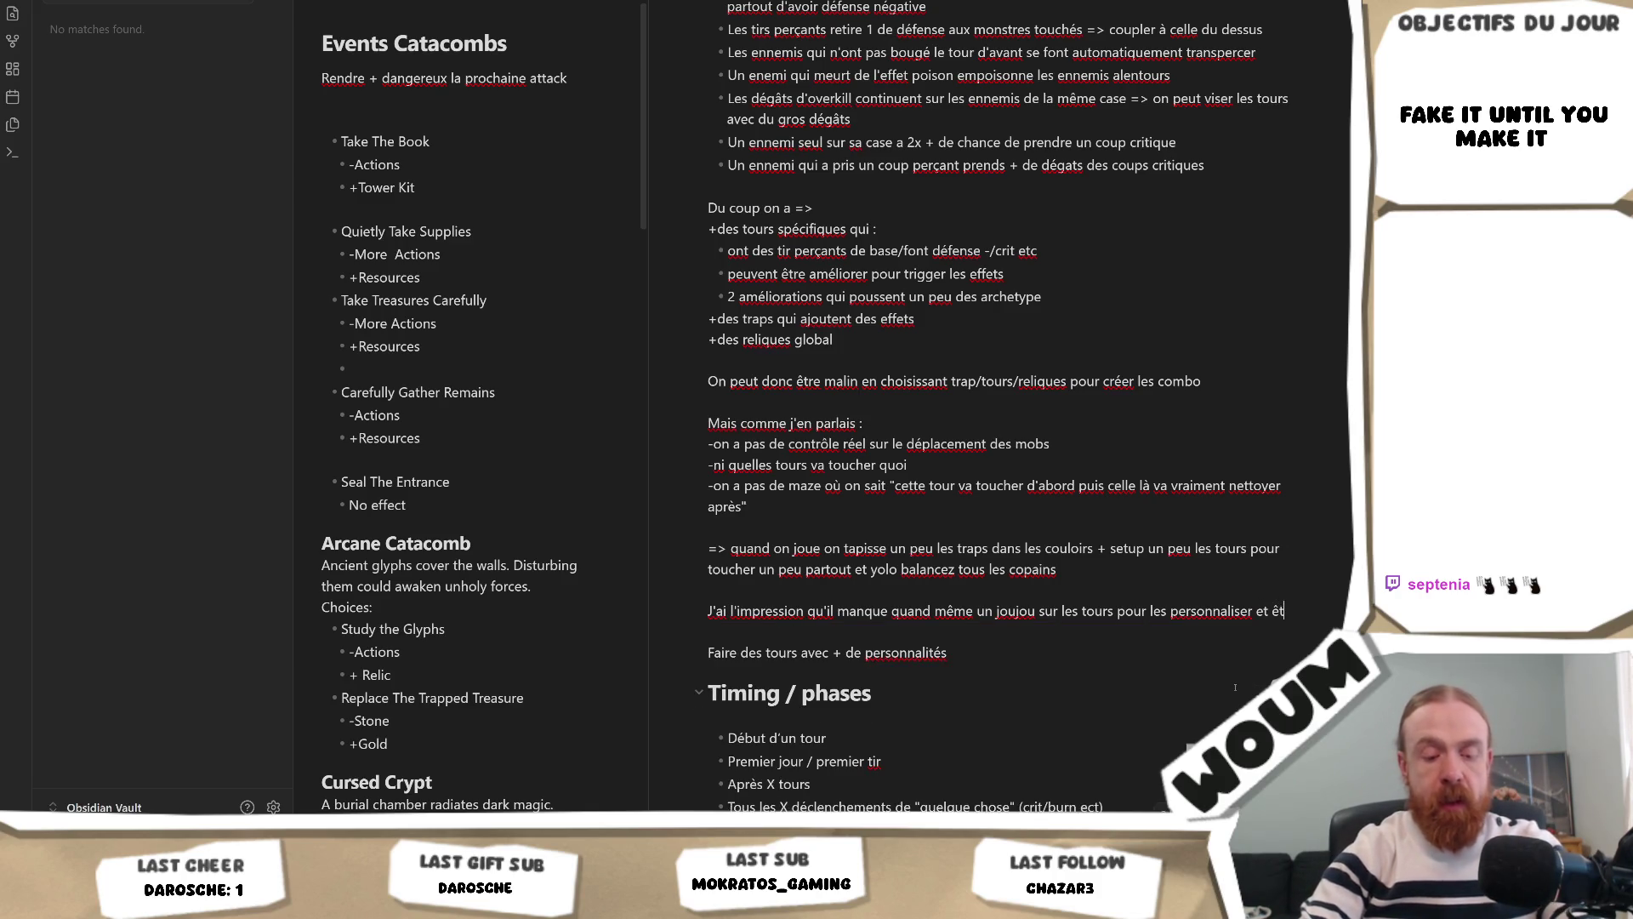
pyautogui.press('BackSpace')
pyautogui.press('BackSpace')
pyautogui.write('être malin')
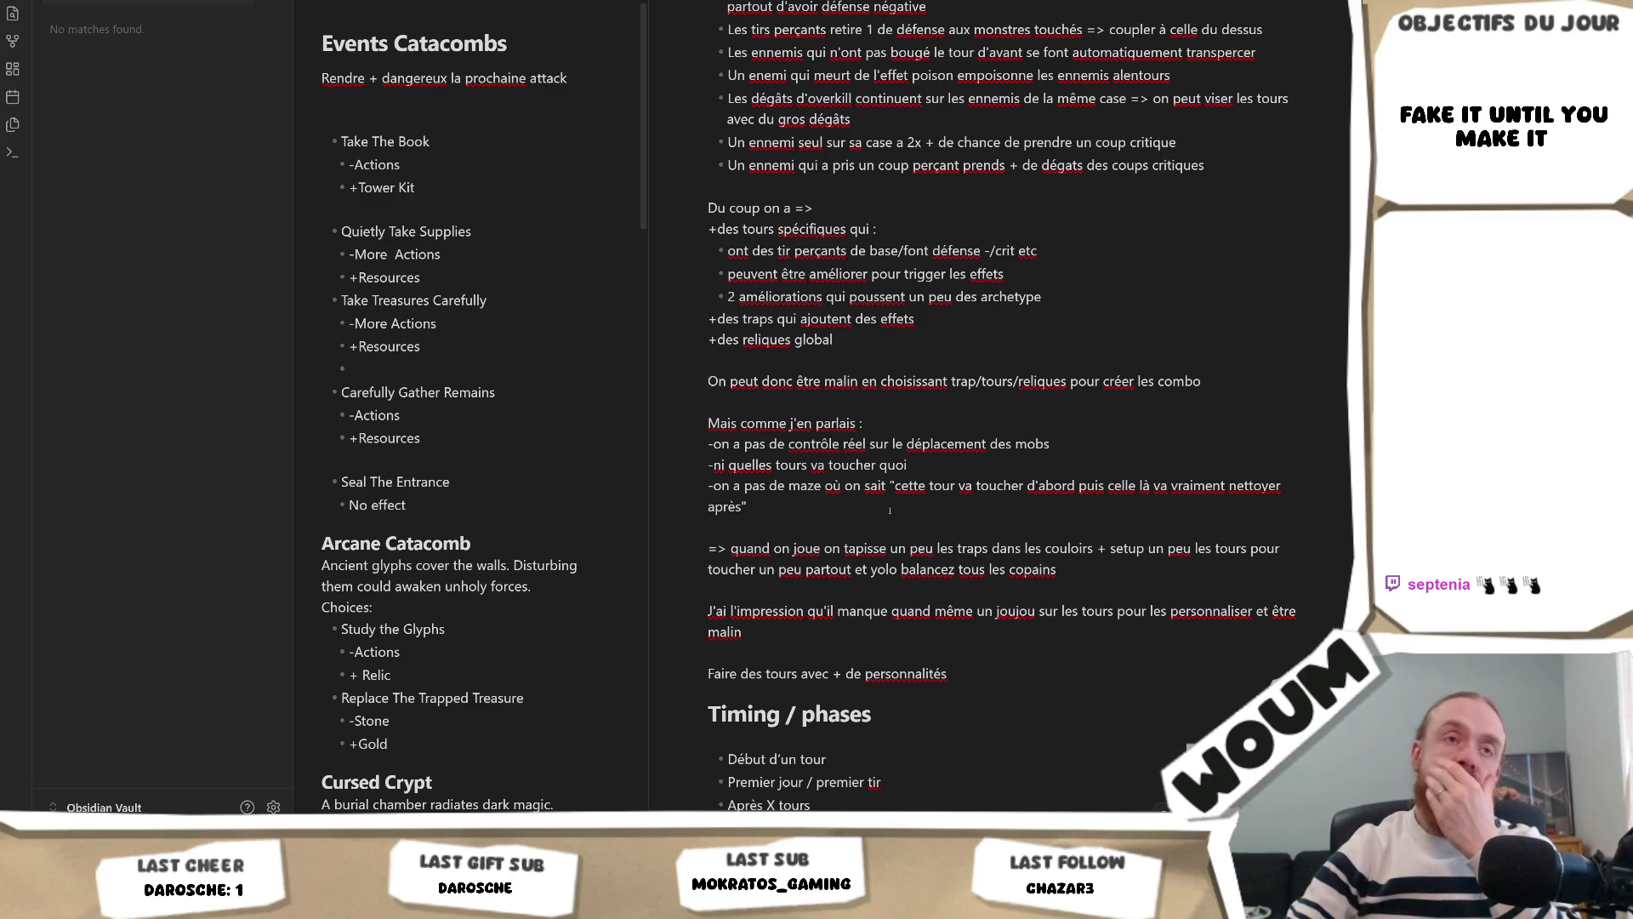
# Step: Append '=> fonctionne avec les effets stun/frozen' to the transpercer bullet
pyautogui.scroll(3, 951, 510)
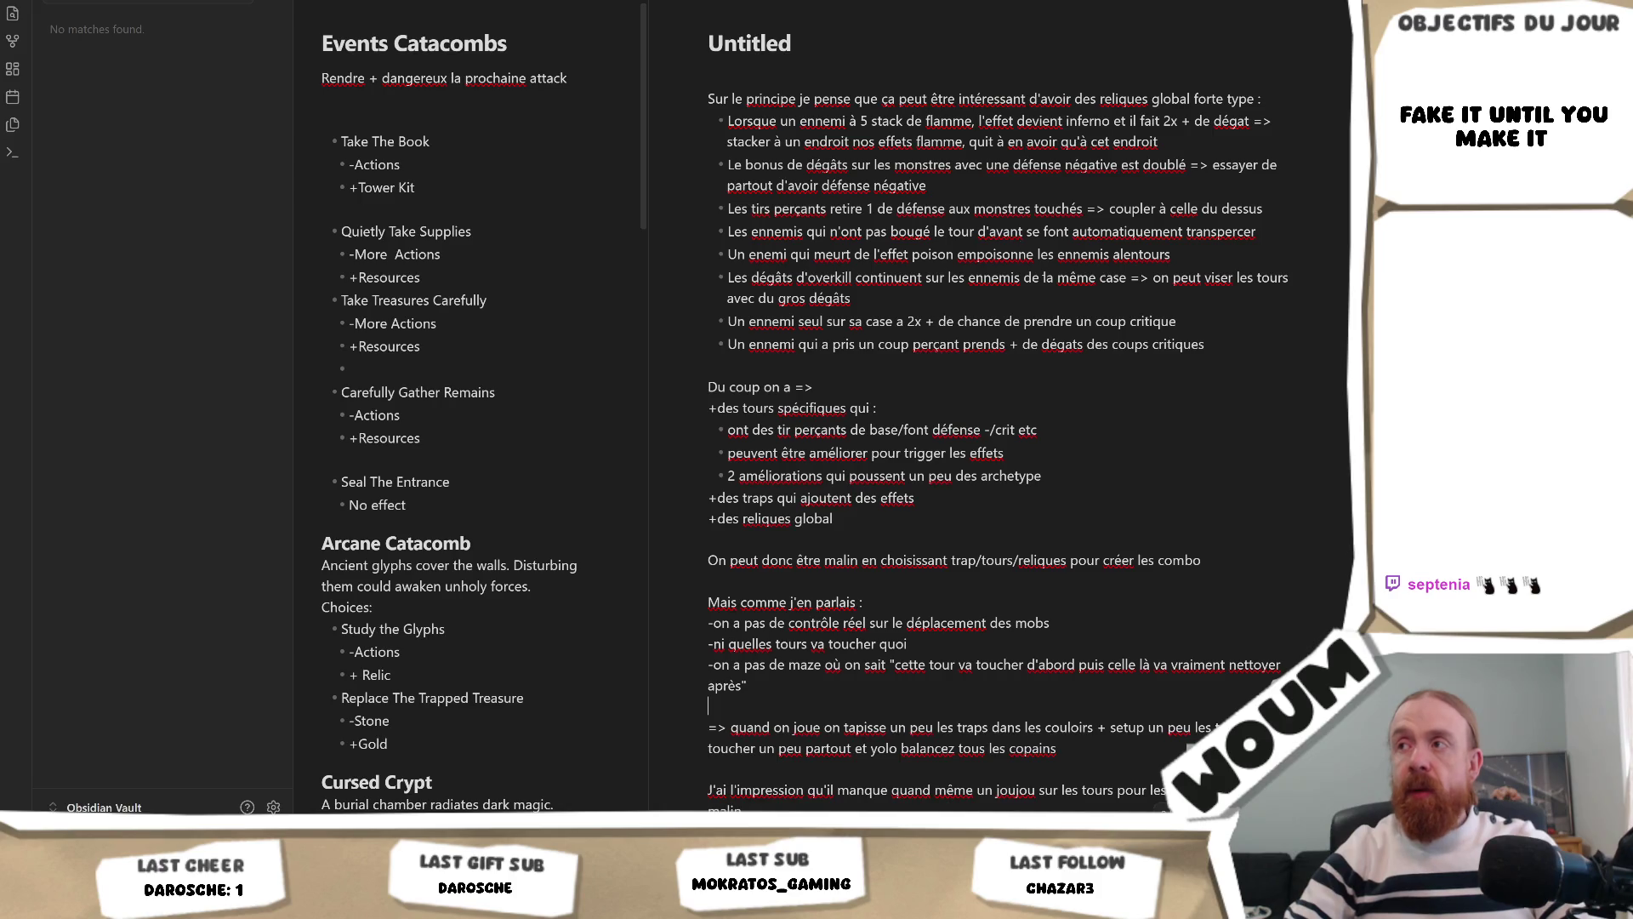
pyautogui.click(1260, 238)
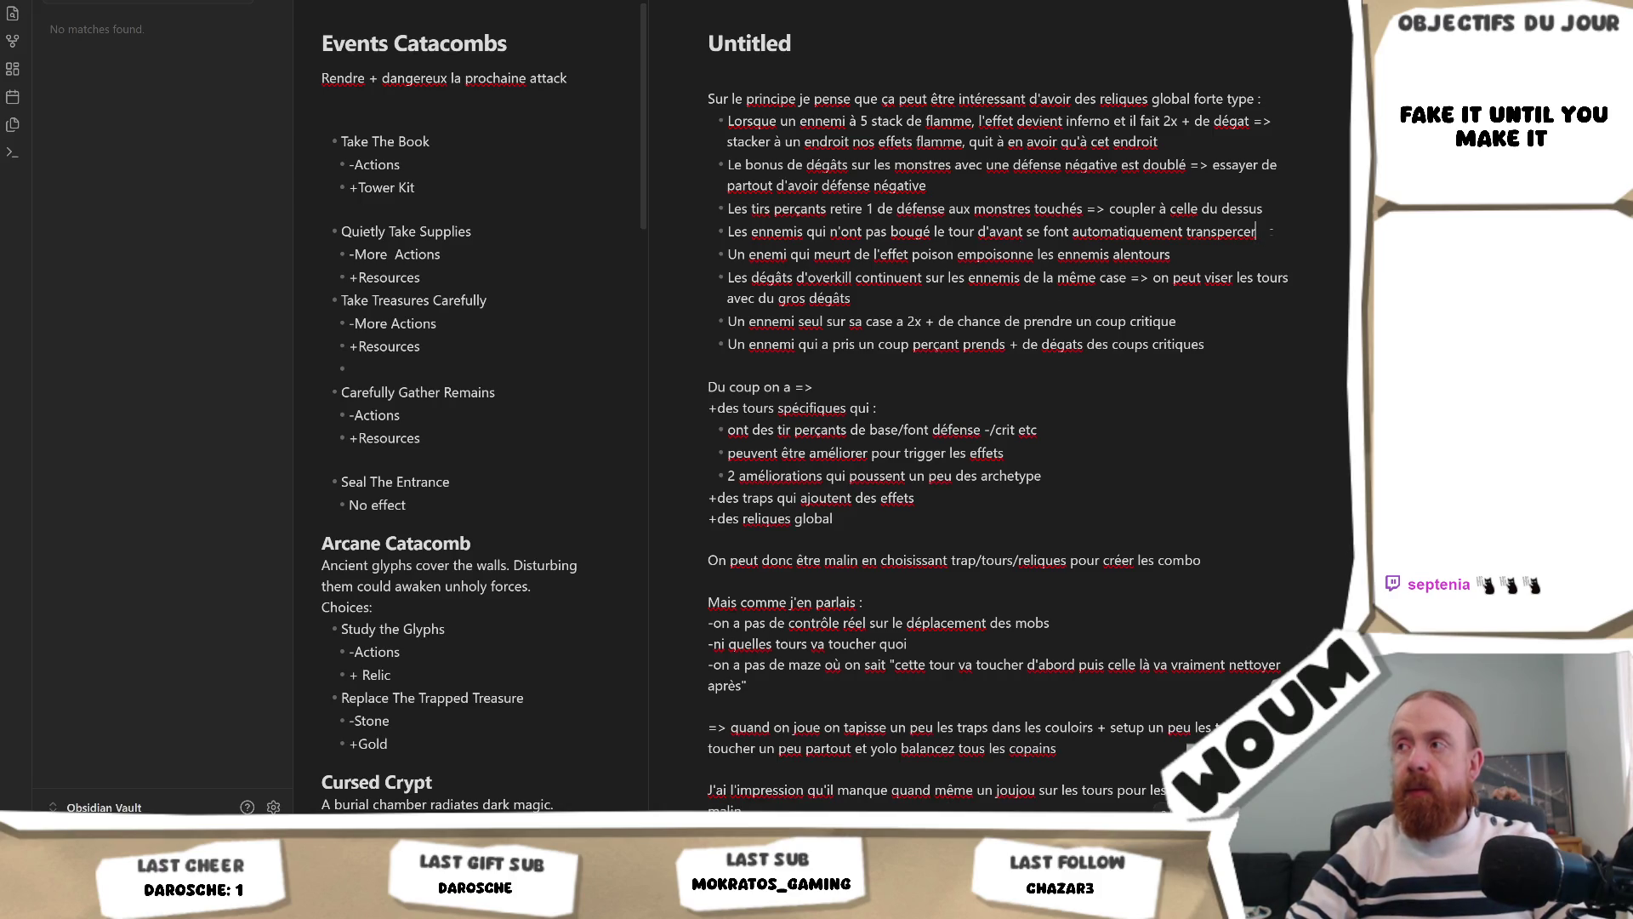
pyautogui.write('=> fonctionne')
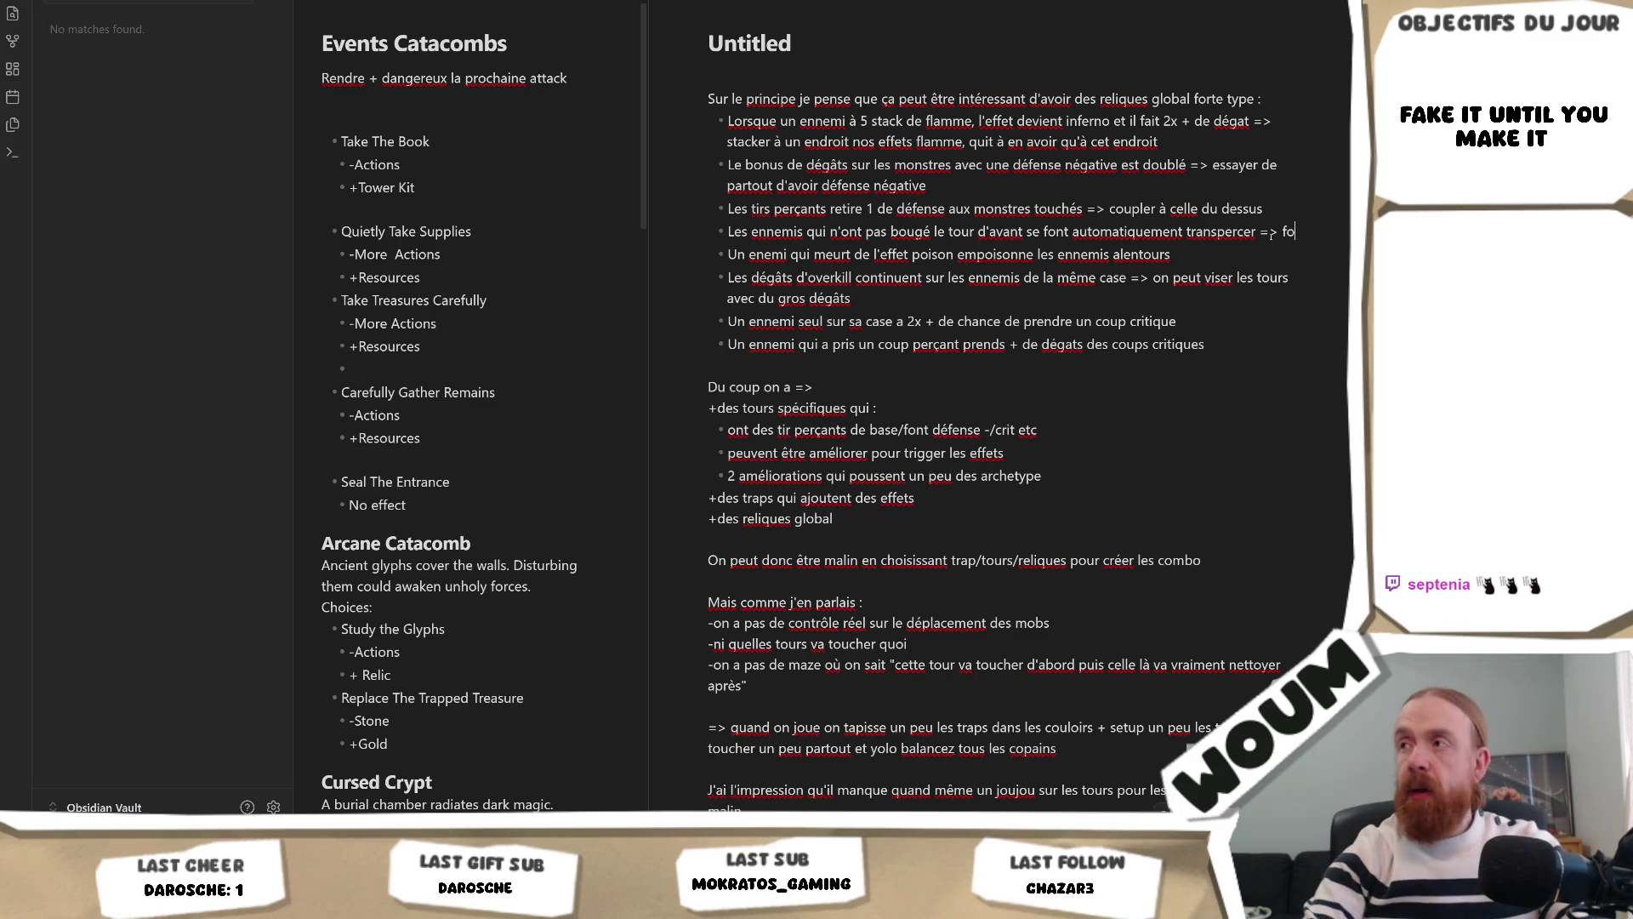
pyautogui.write(' avec st')
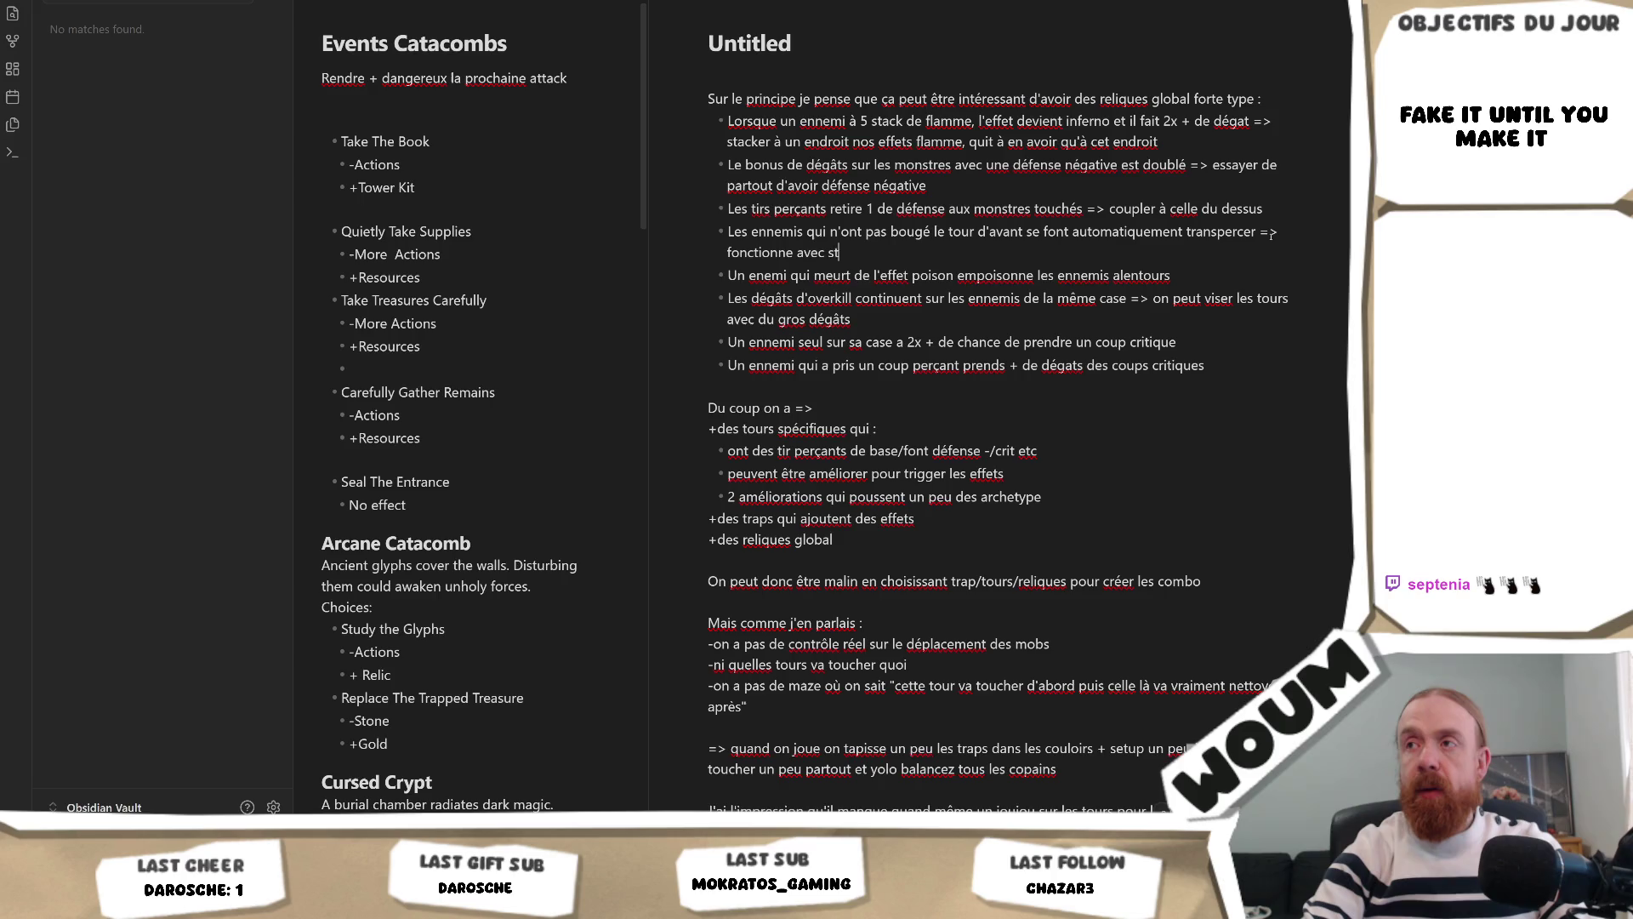
pyautogui.press('BackSpace')
pyautogui.press('BackSpace')
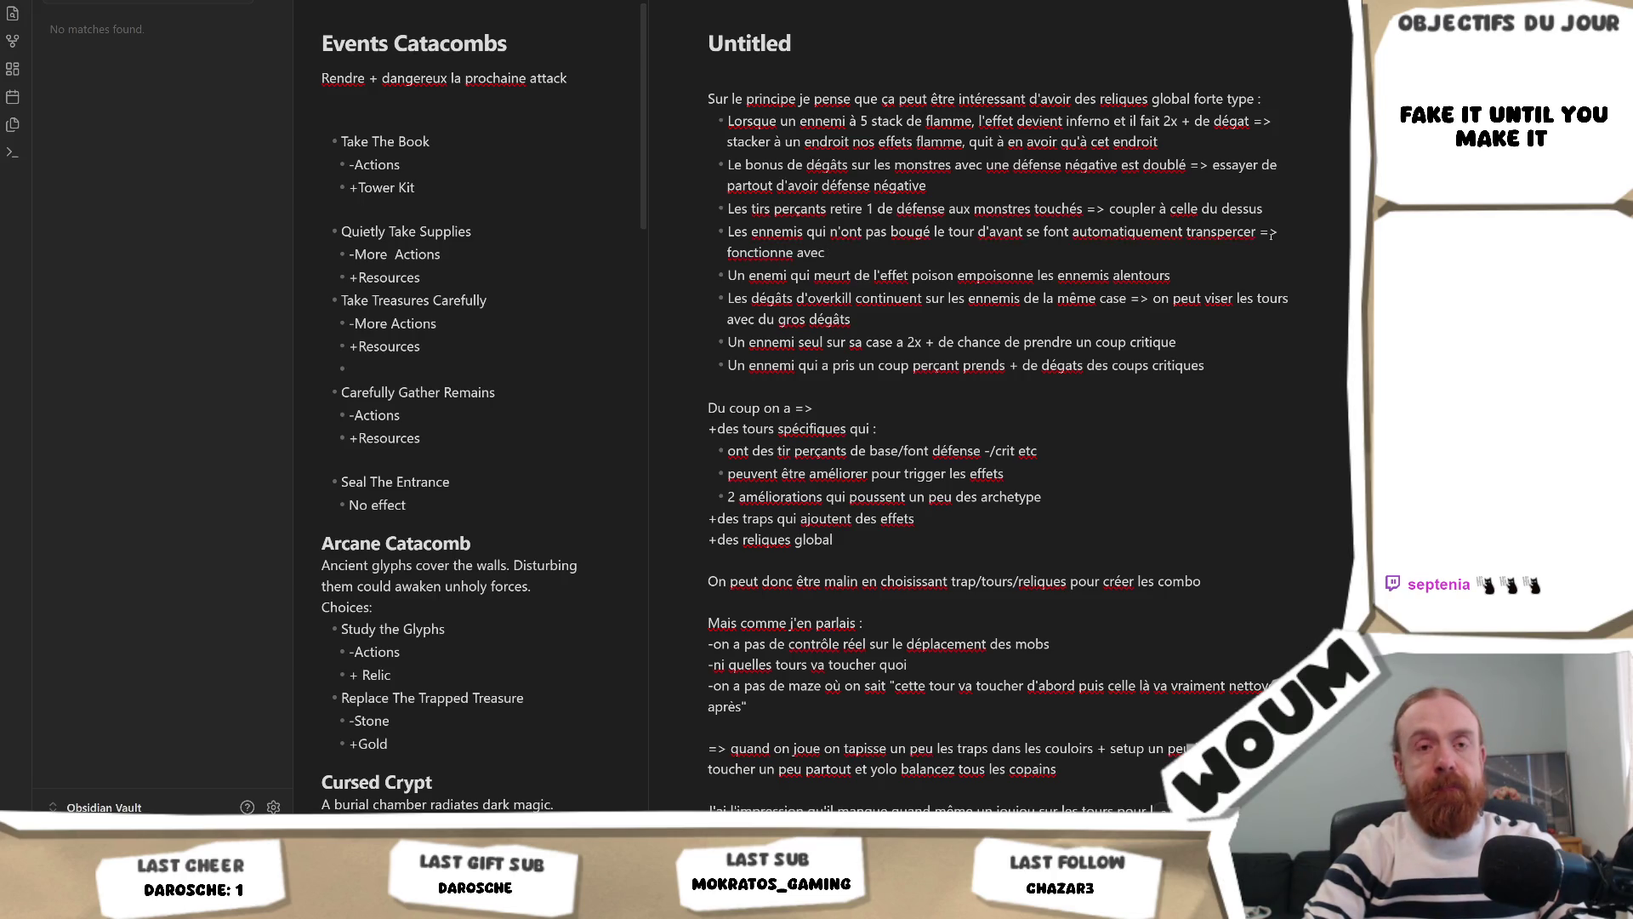
pyautogui.write(' les eff')
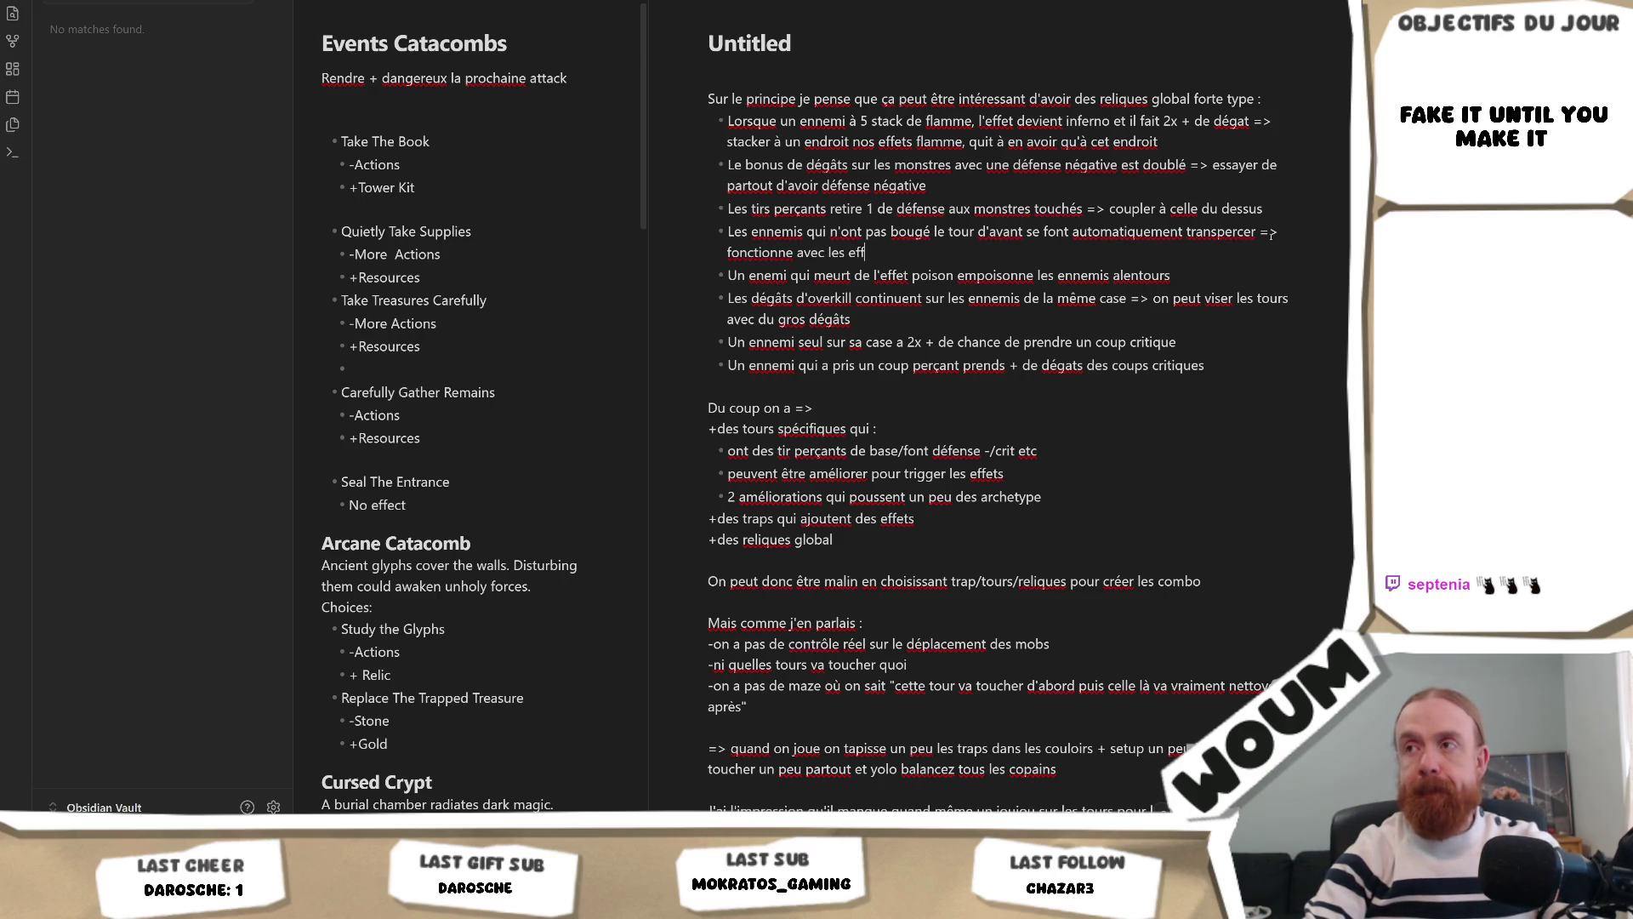
pyautogui.write('ets froz')
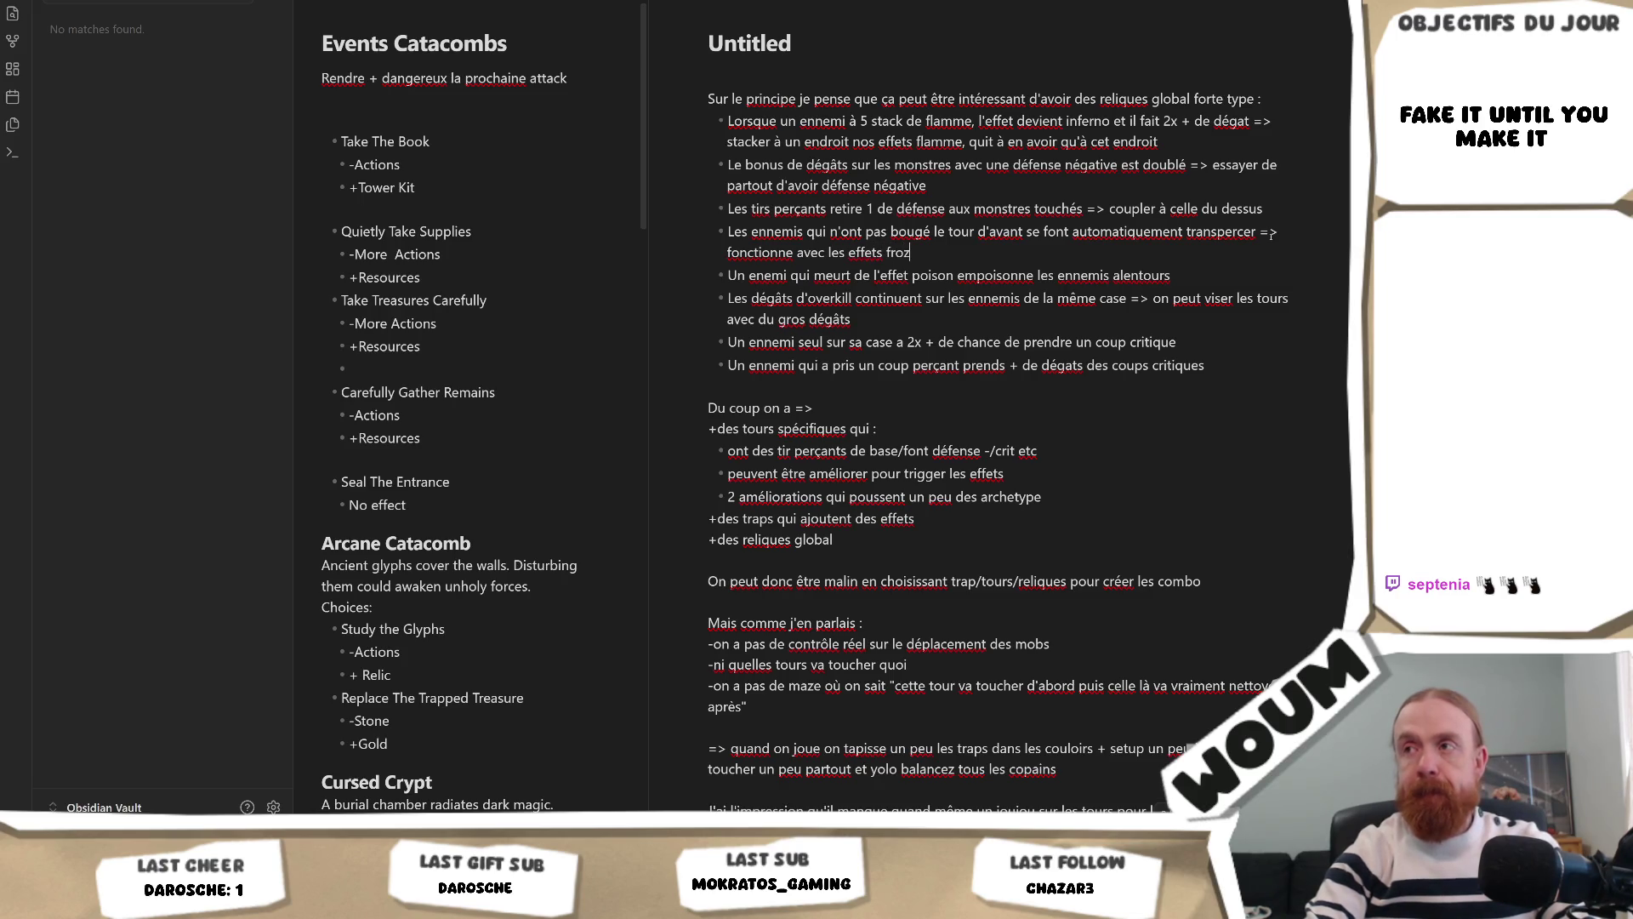
pyautogui.press('BackSpace')
pyautogui.press('BackSpace')
pyautogui.write('de freeze')
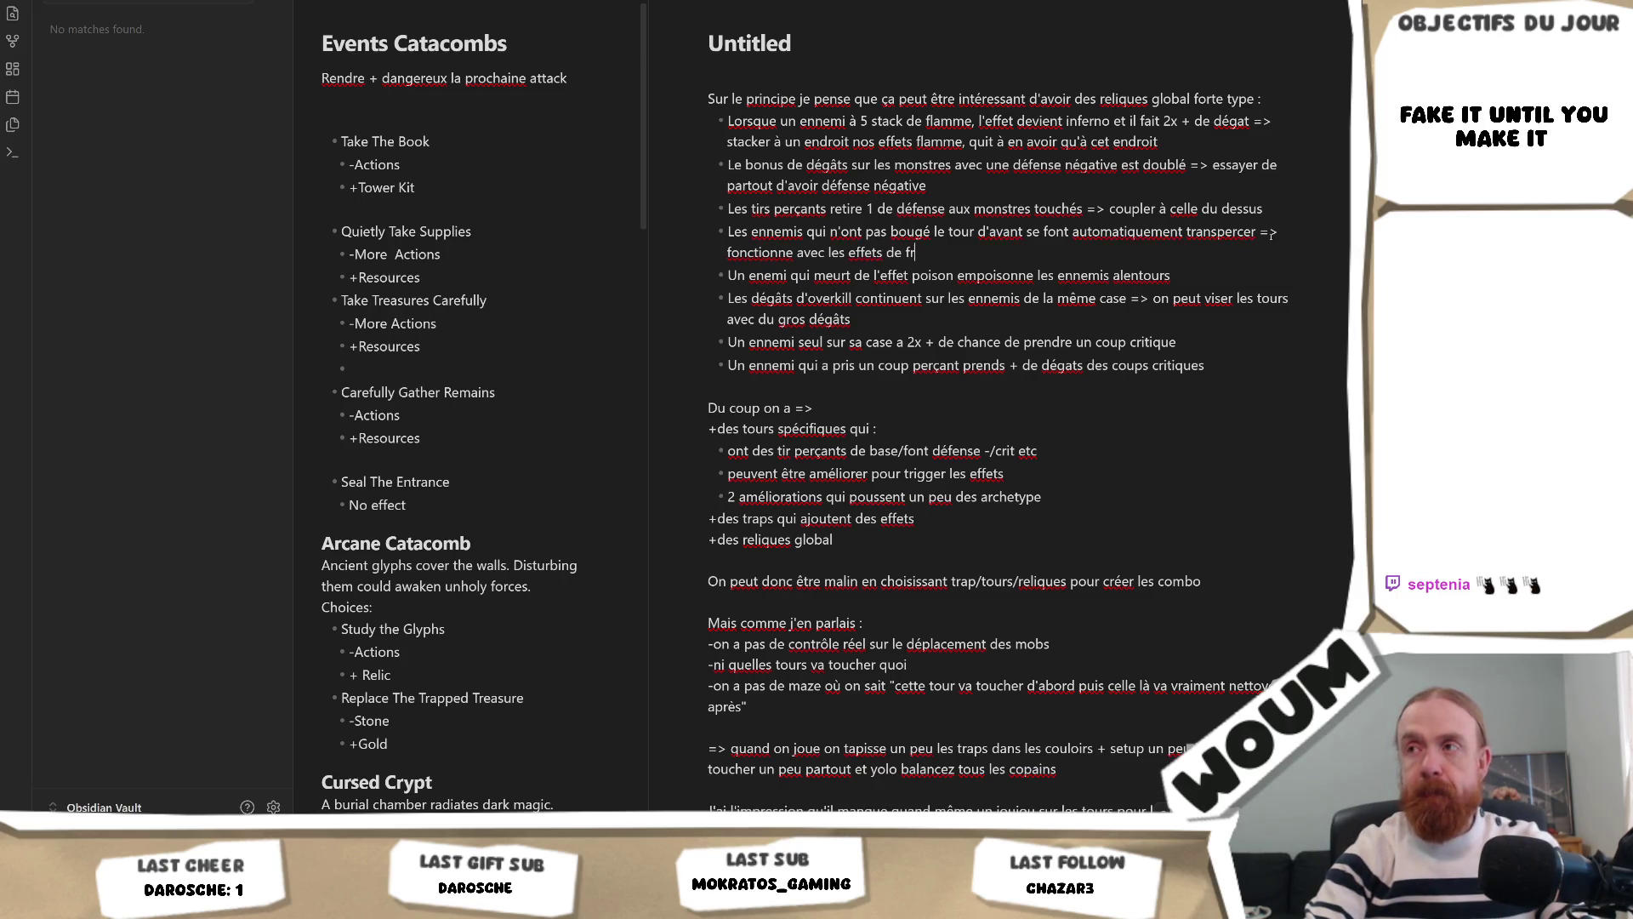
pyautogui.press('BackSpace')
pyautogui.press('BackSpace')
pyautogui.press('BackSpace')
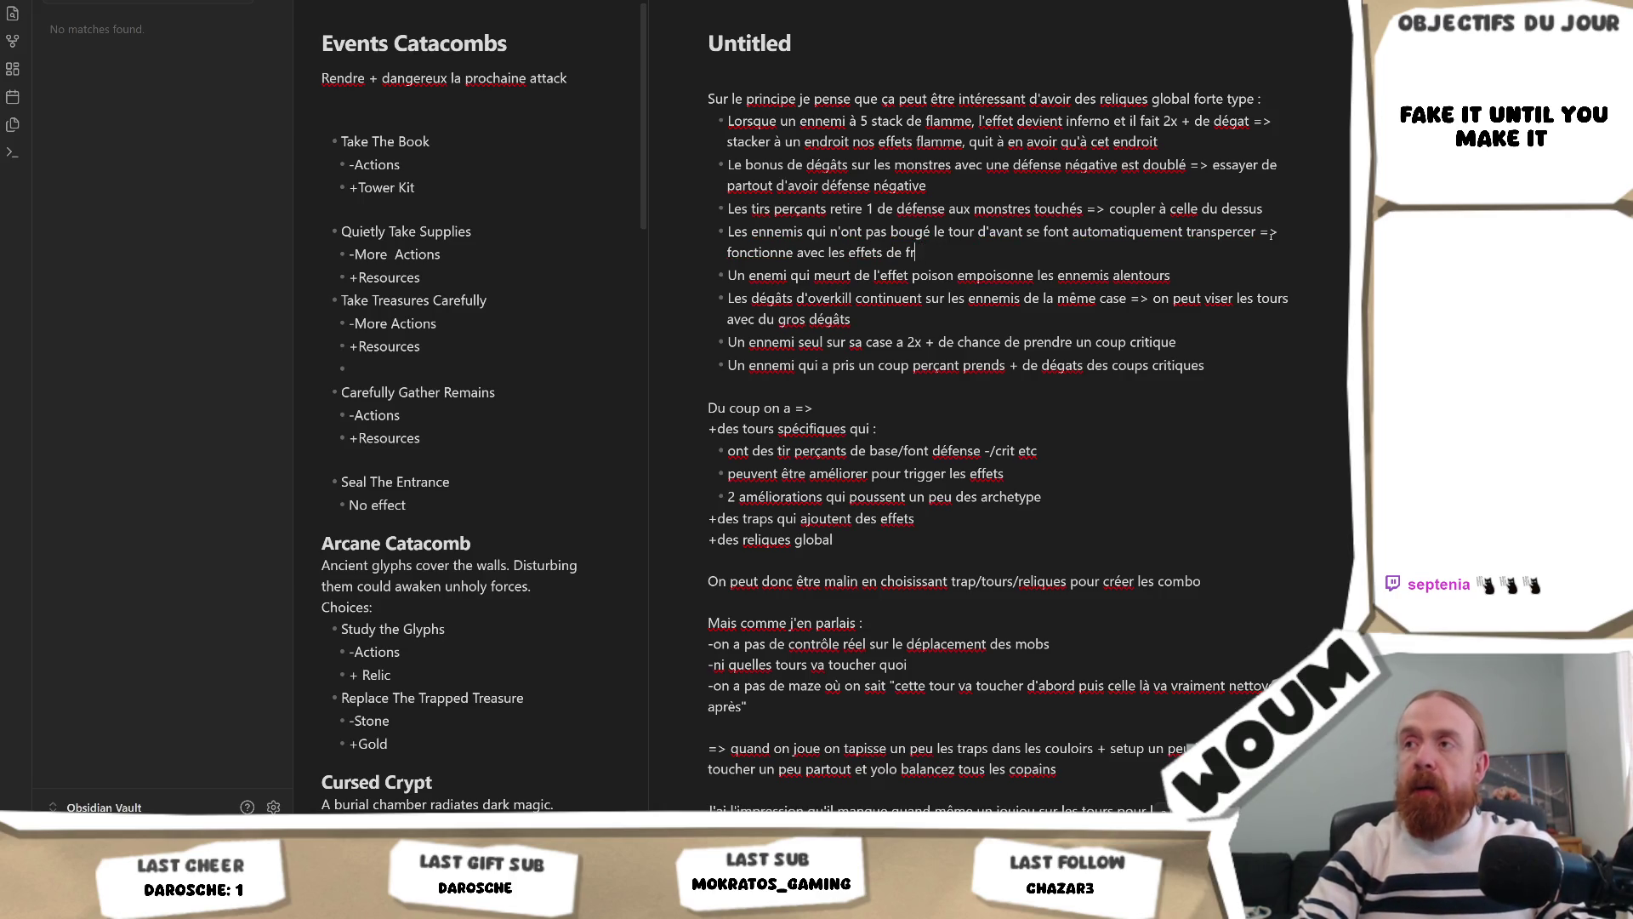
pyautogui.press('BackSpace')
pyautogui.press('BackSpace')
pyautogui.write('es')
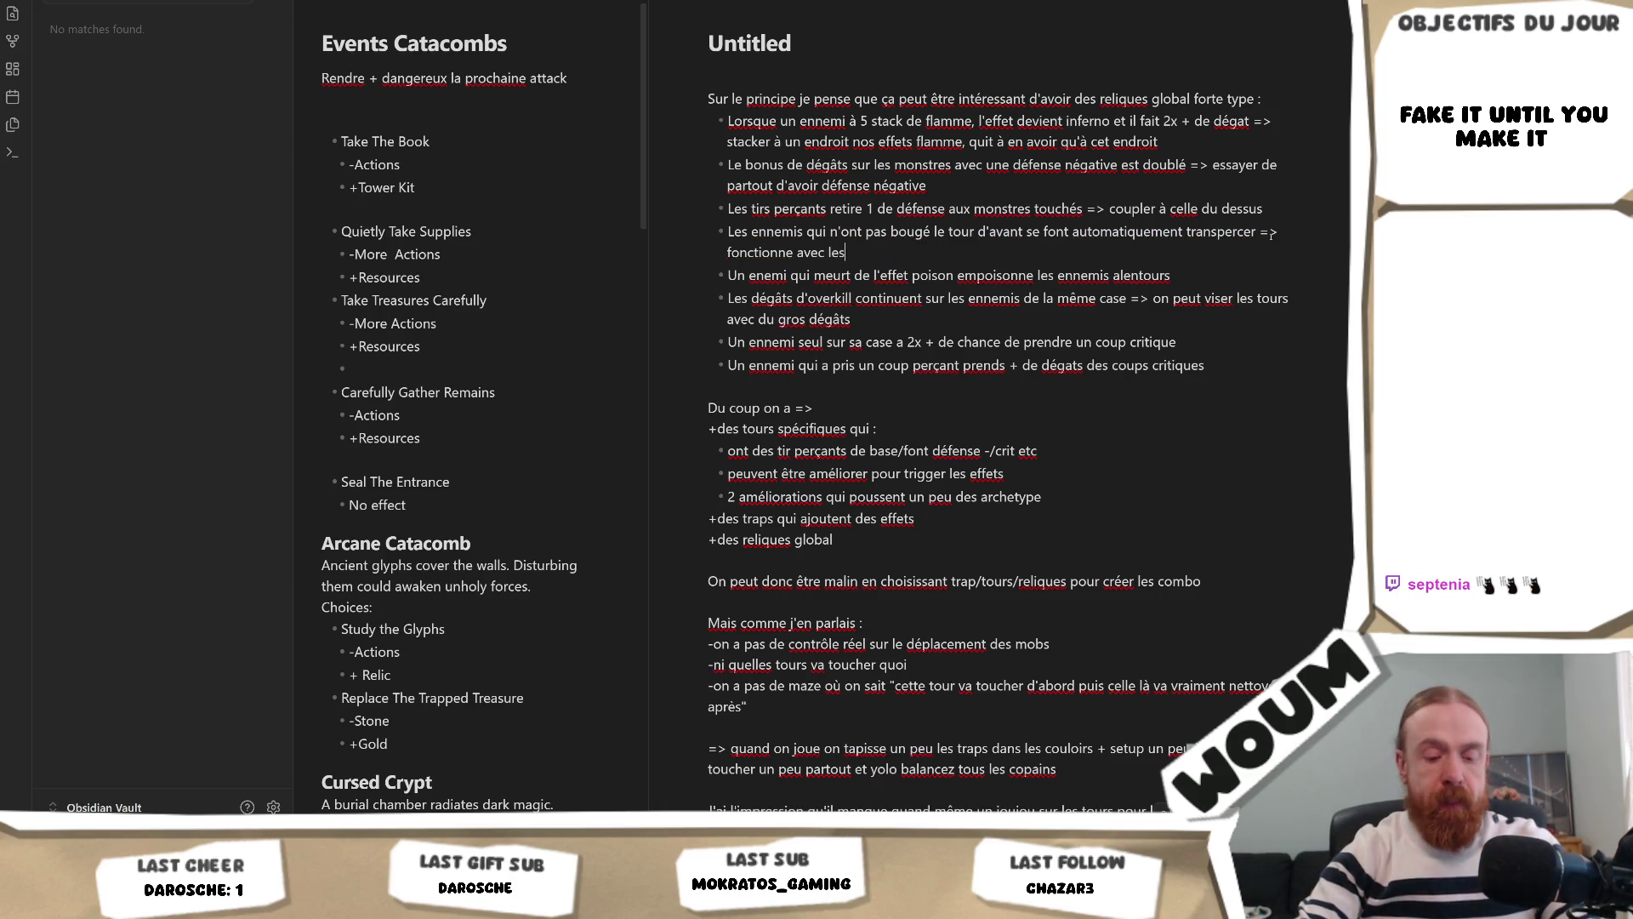
pyautogui.write(' effets st')
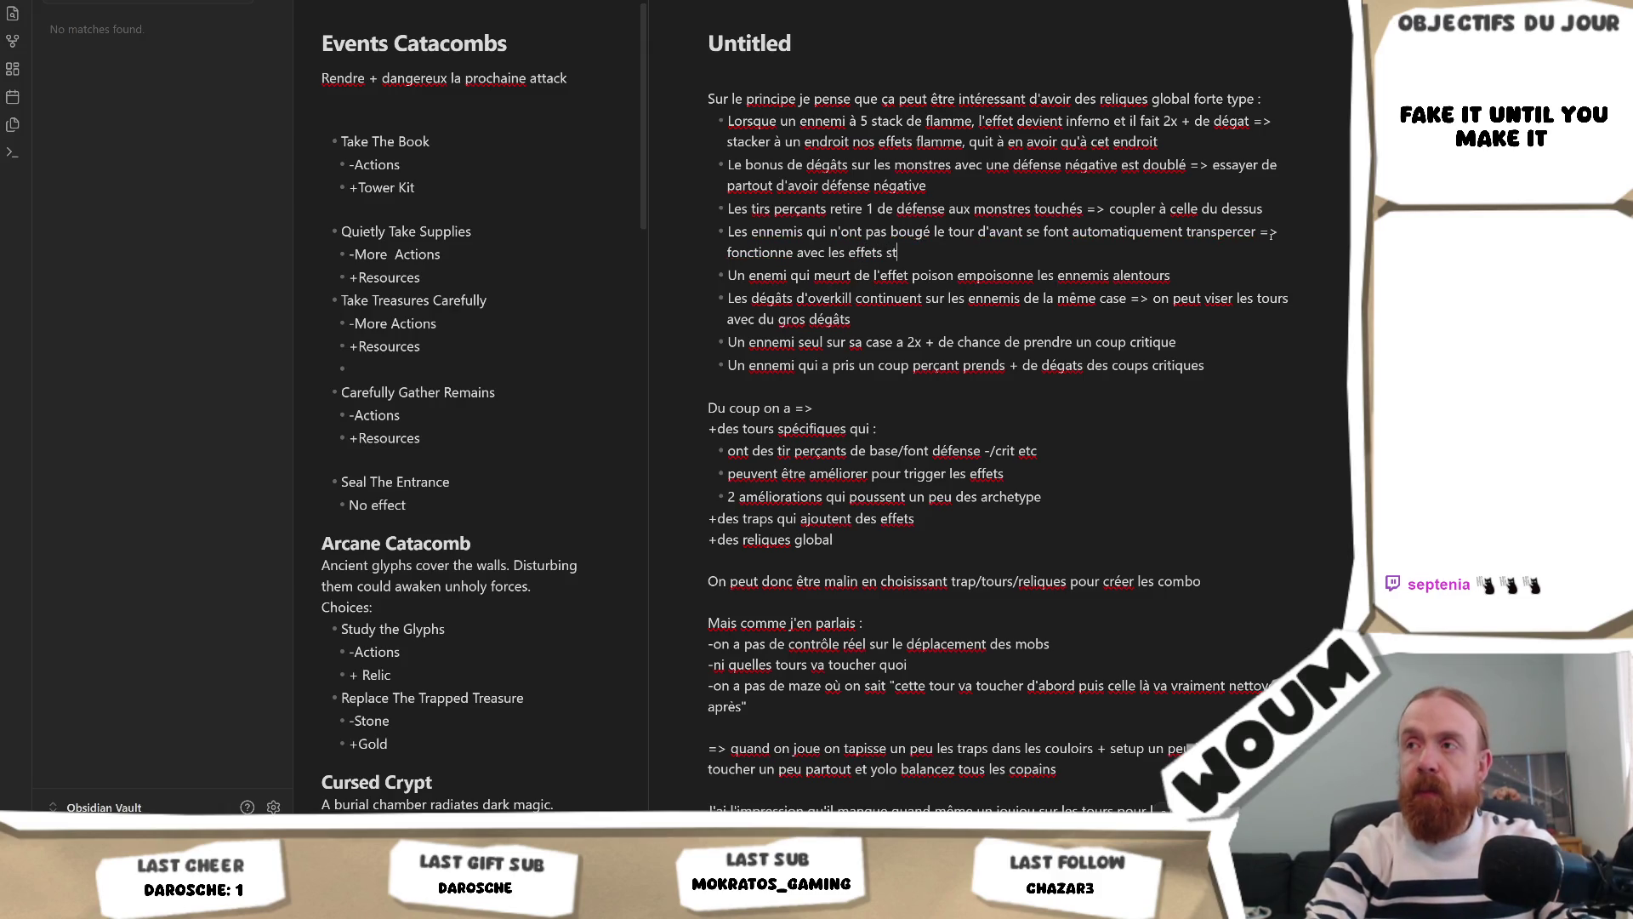
pyautogui.write('un/frozen')
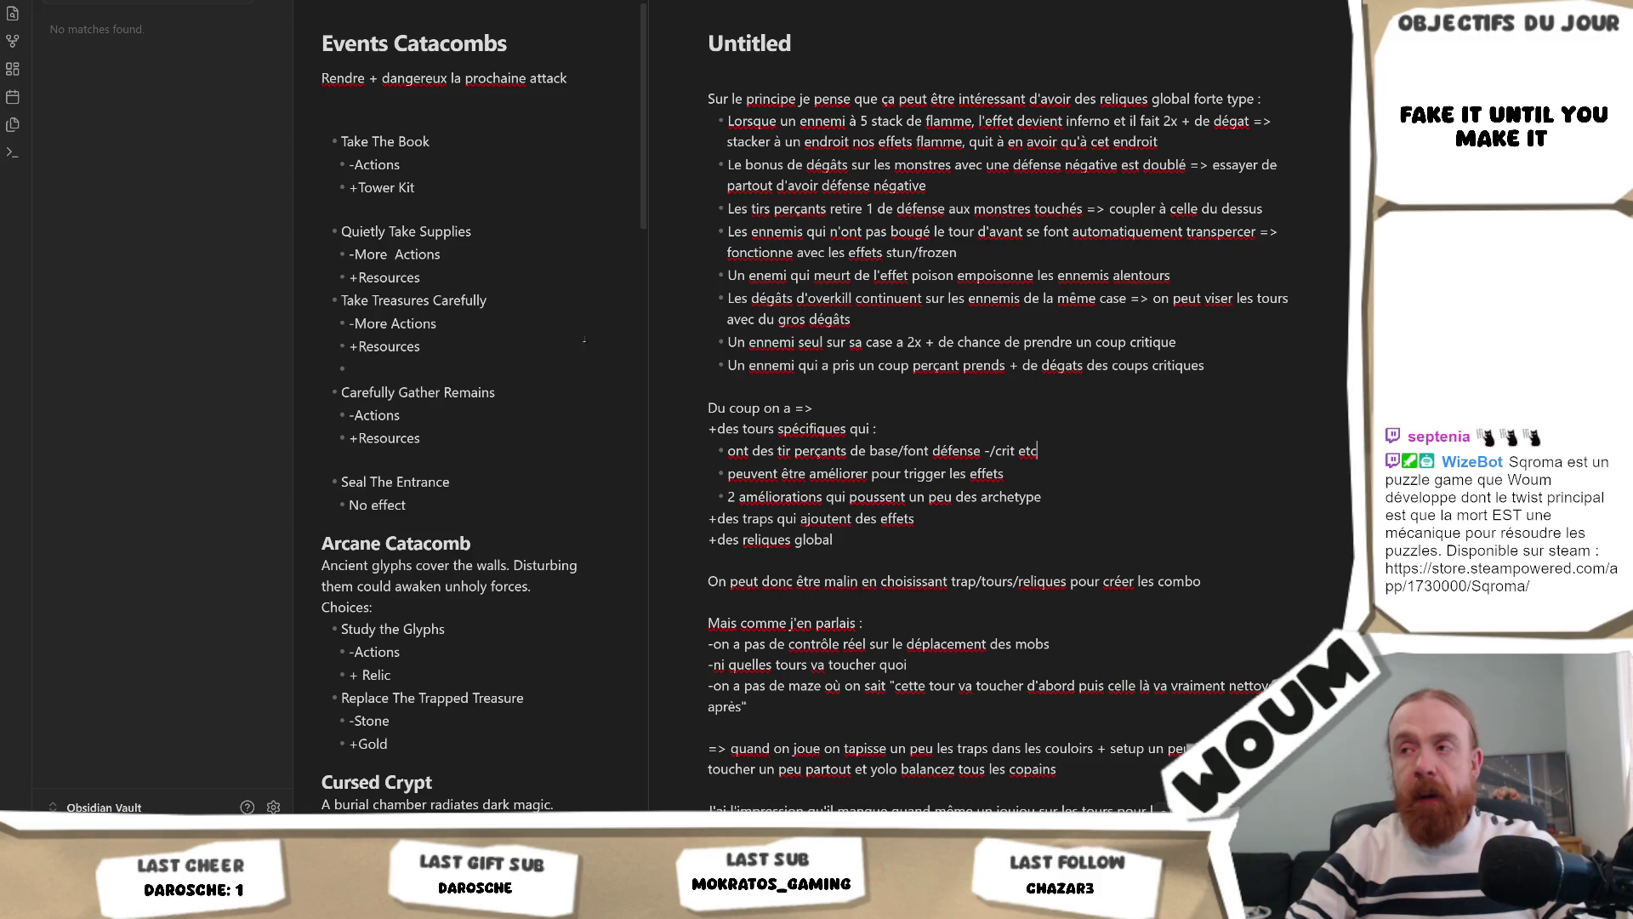
pyautogui.click(1048, 498)
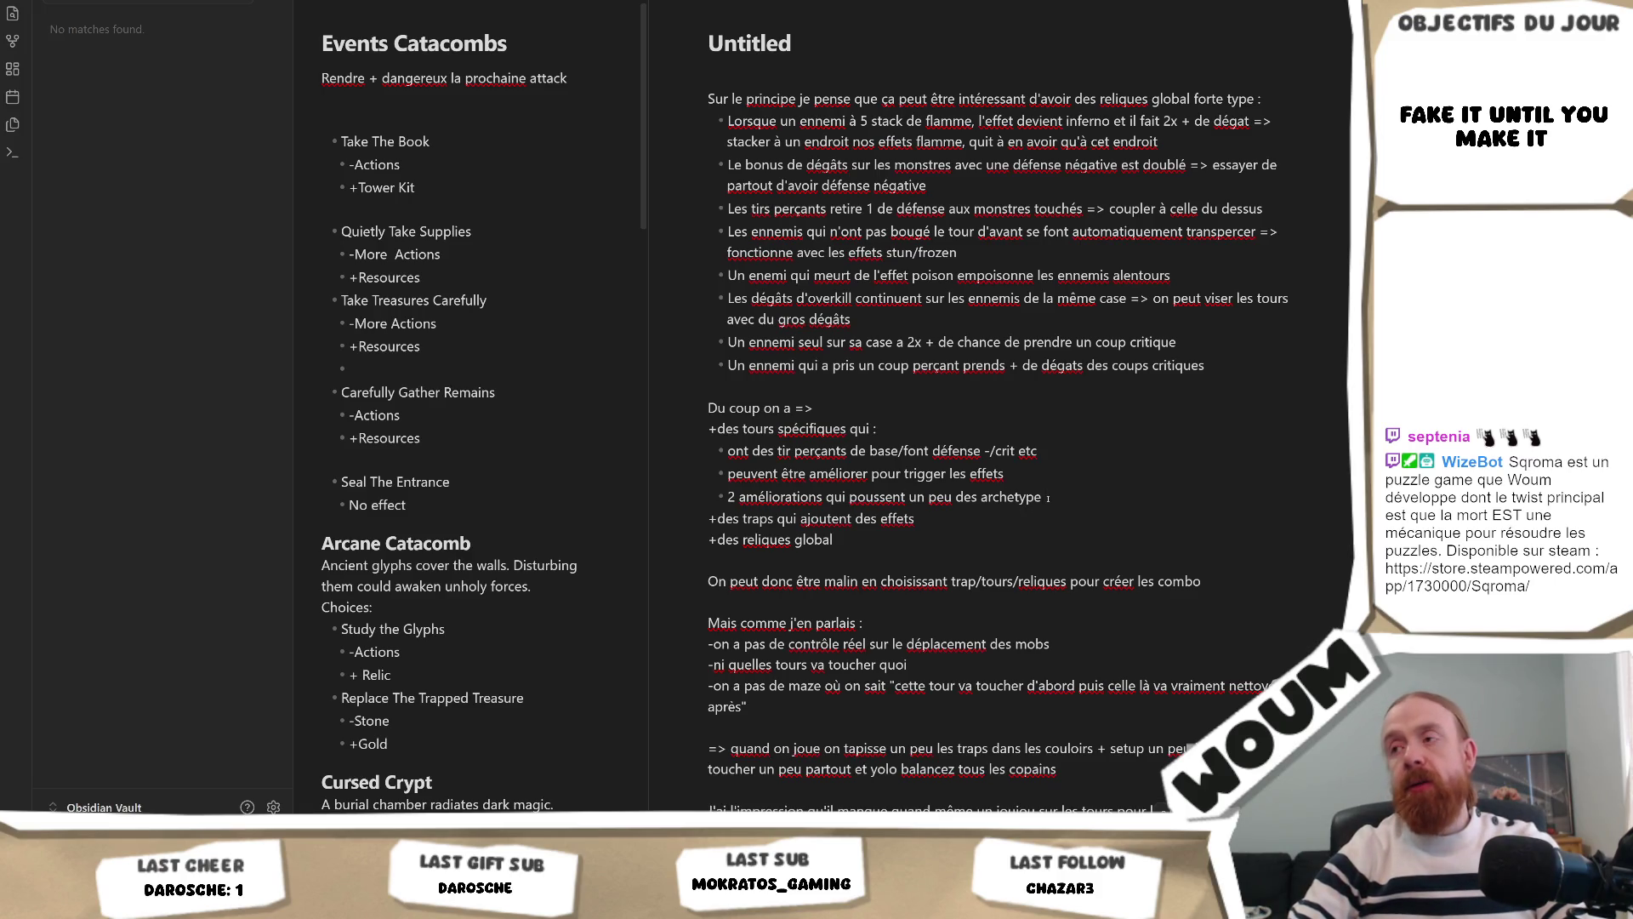
pyautogui.moveTo(1048, 497)
pyautogui.mouseDown()
pyautogui.moveTo(834, 539)
pyautogui.moveTo(765, 464)
pyautogui.mouseUp()
pyautogui.click(758, 495)
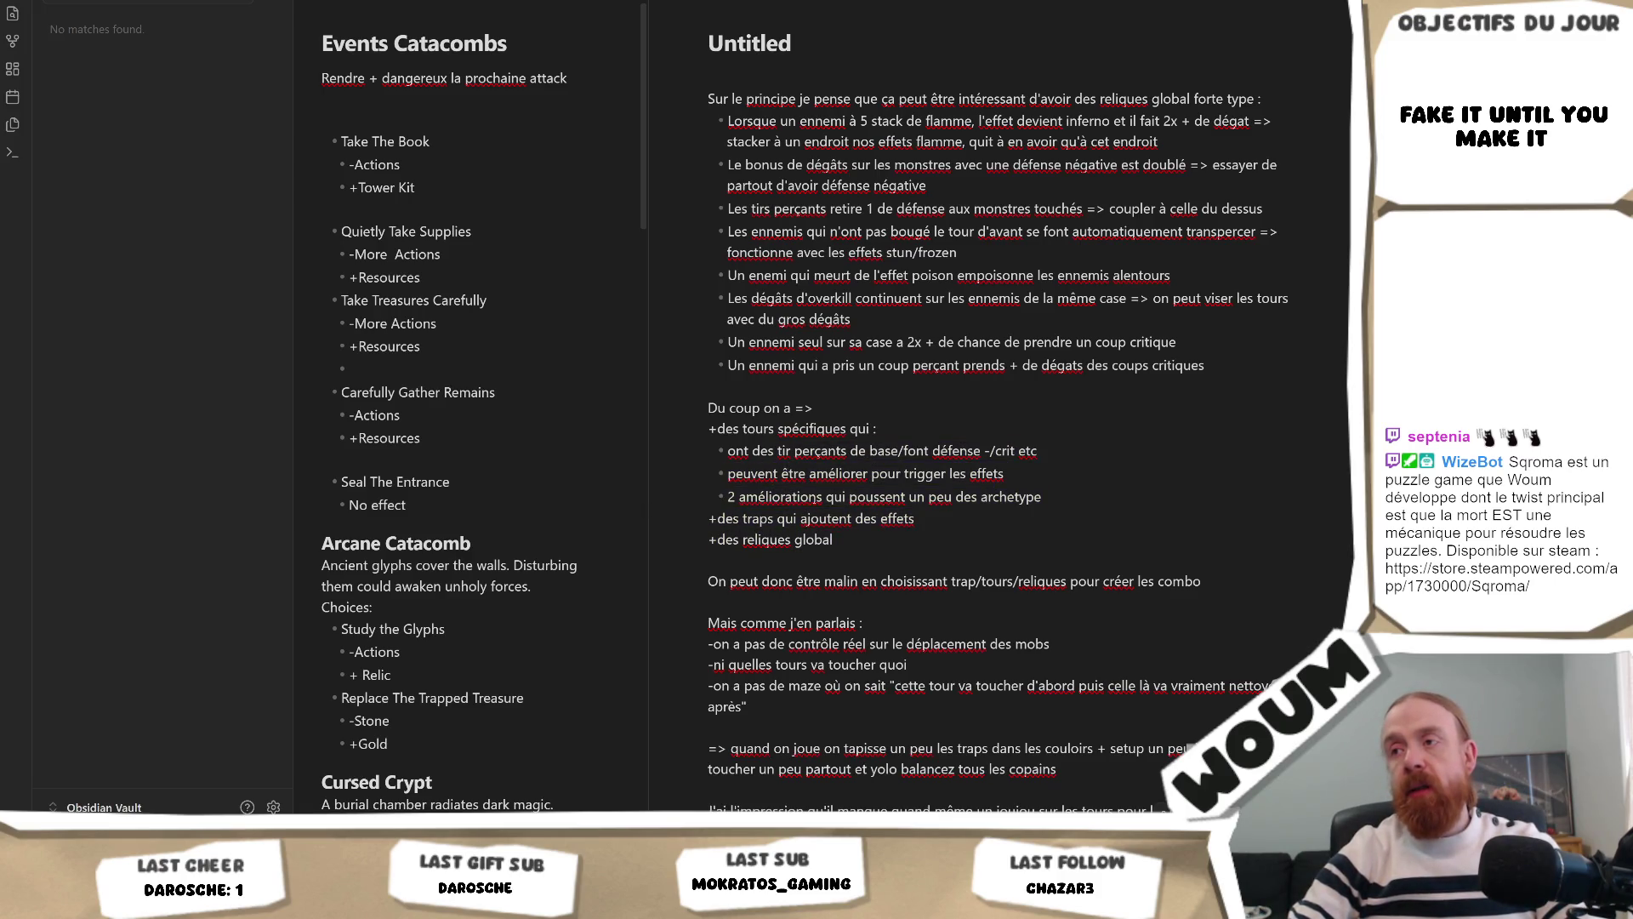
pyautogui.doubleClick(791, 499)
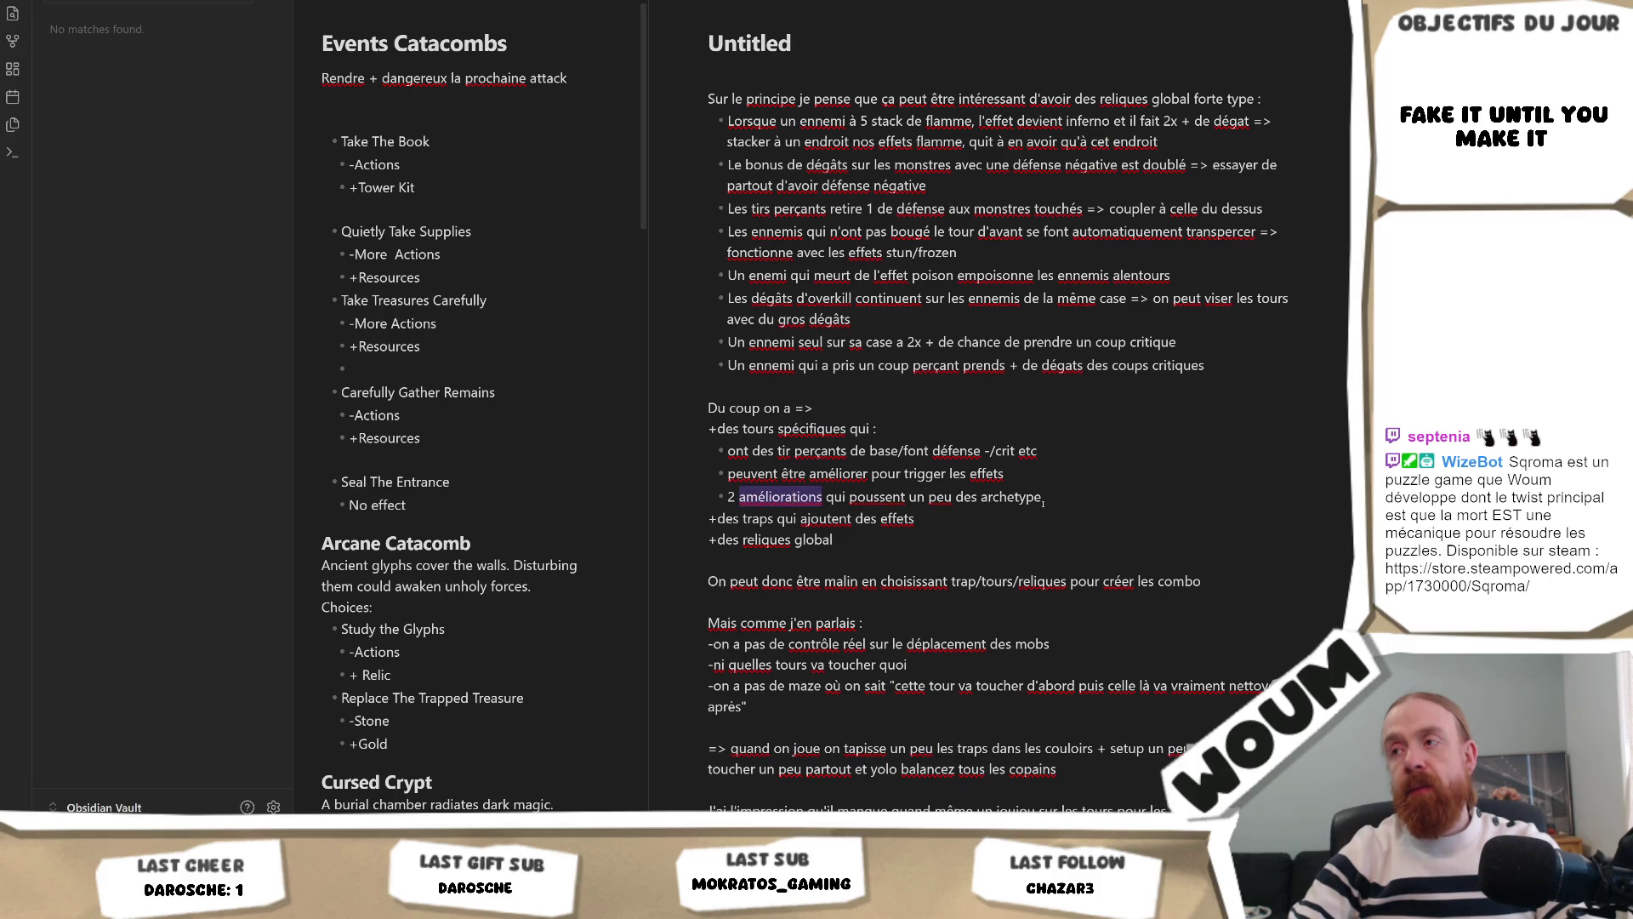
pyautogui.moveTo(1043, 497); pyautogui.dragTo(728, 497)
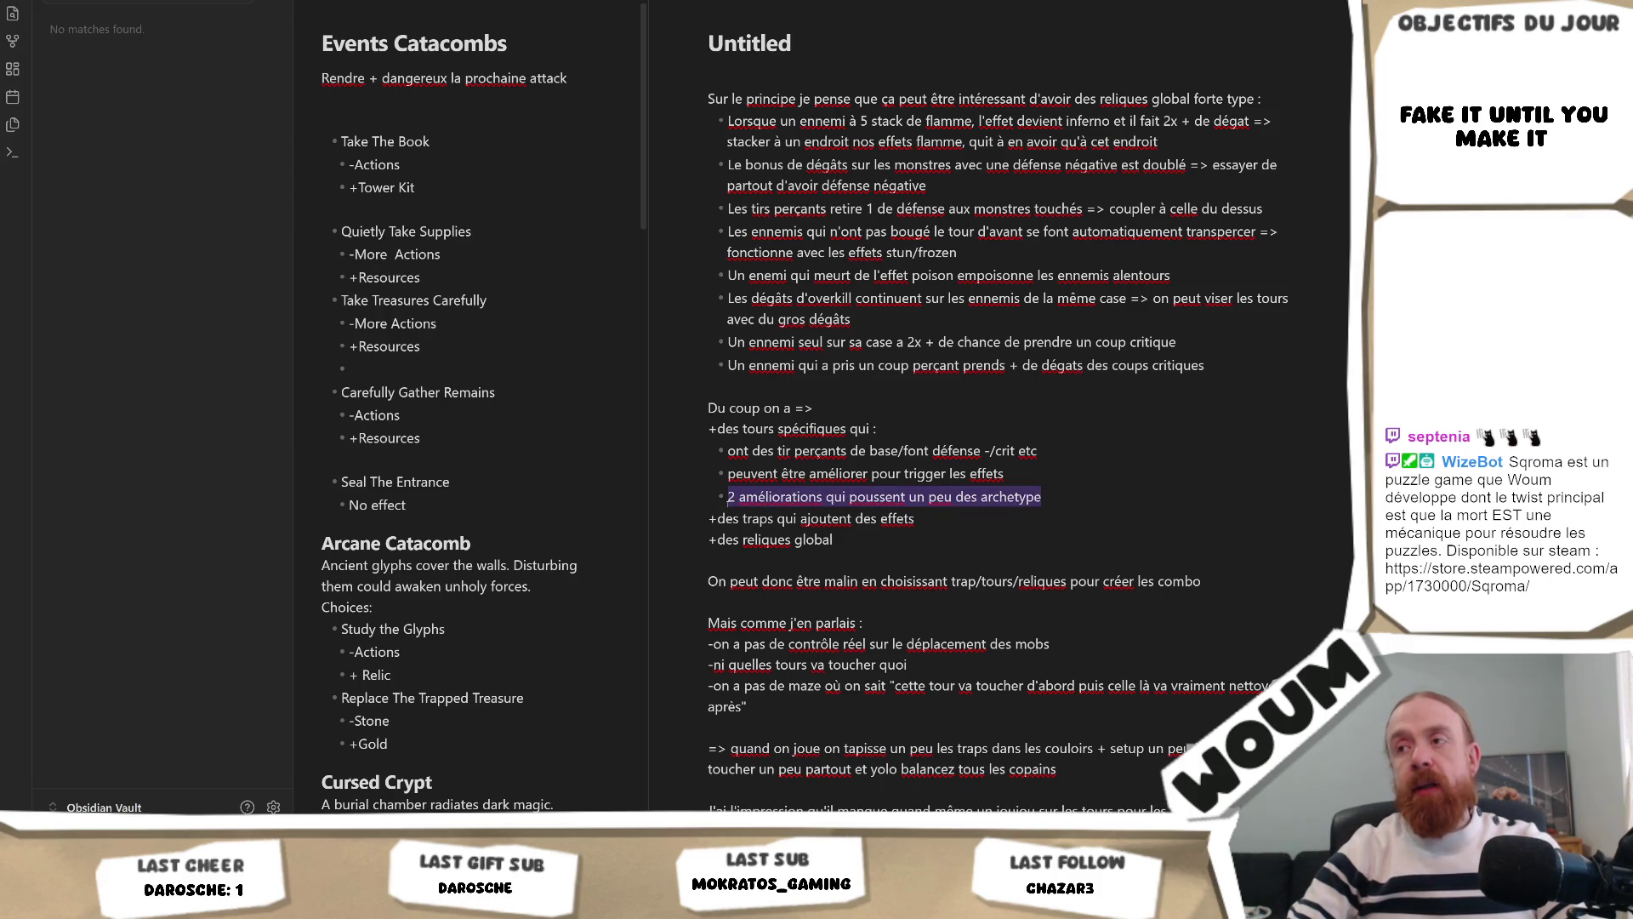
pyautogui.click(1043, 496)
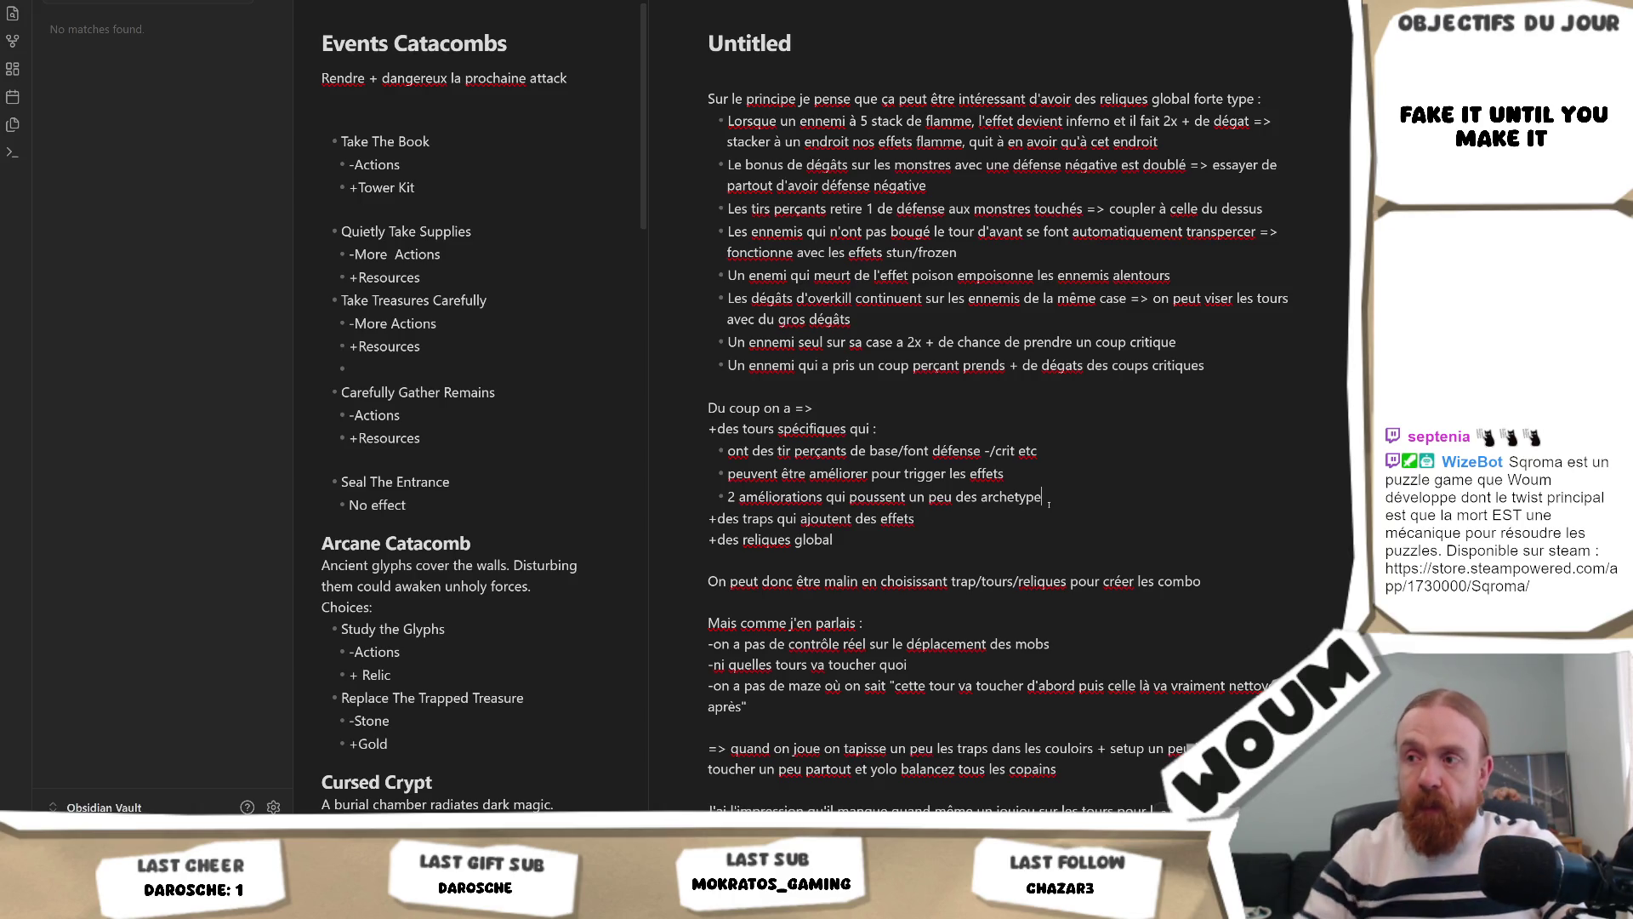
# Step: Delete the line 'Faire des tours avec + de personnalités'
pyautogui.scroll(-3, 1049, 503)
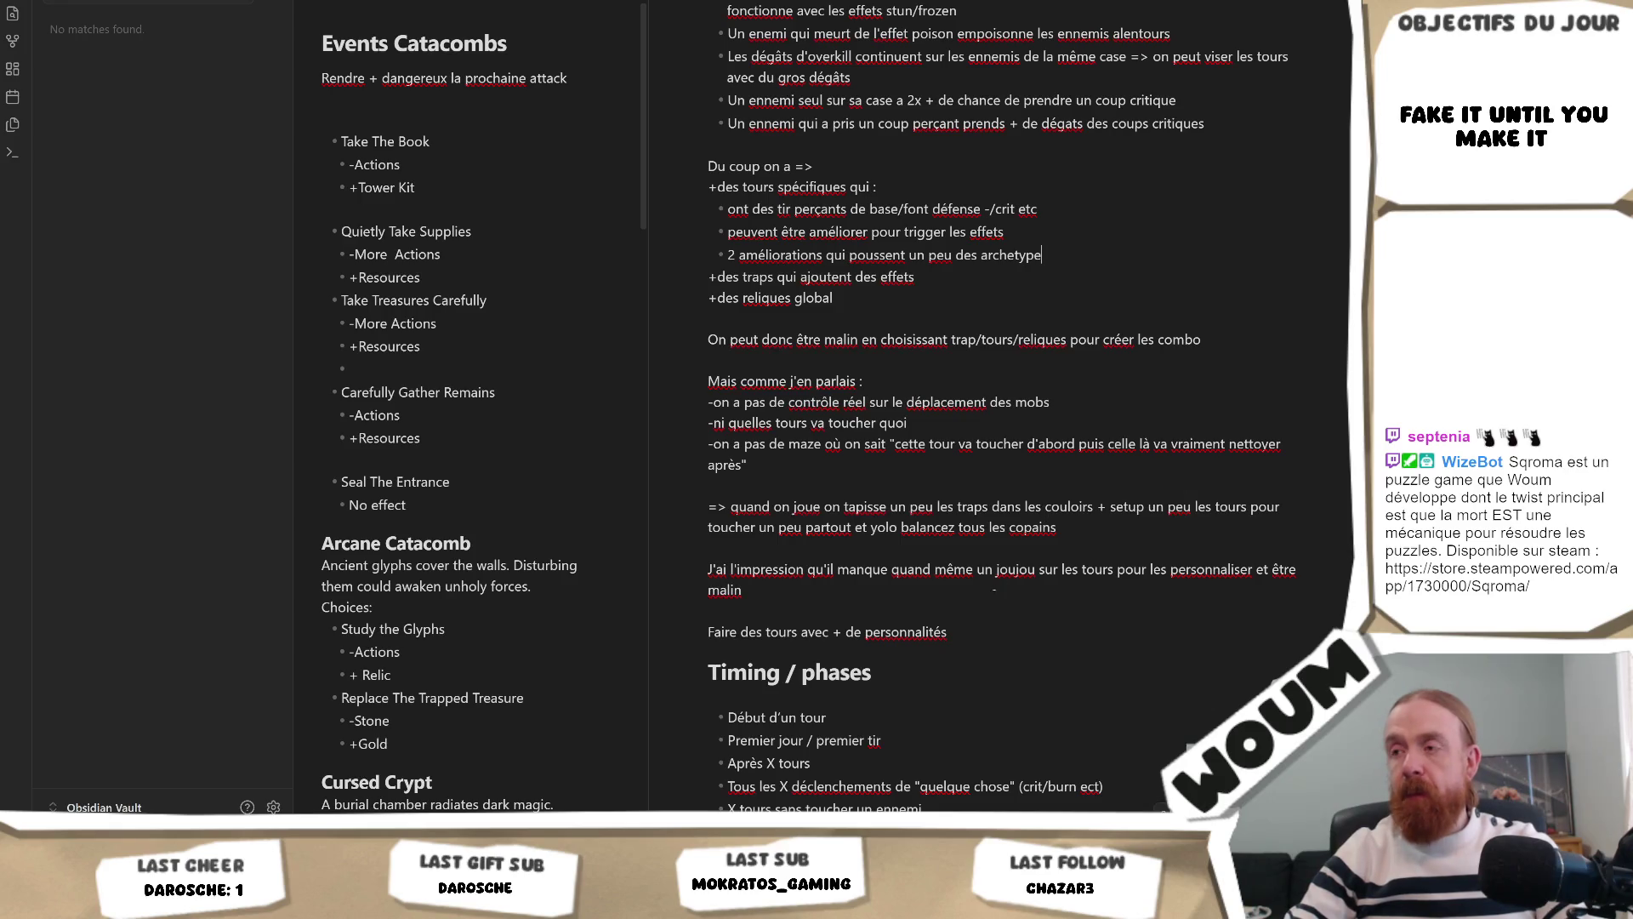
pyautogui.moveTo(984, 631); pyautogui.dragTo(439, 630)
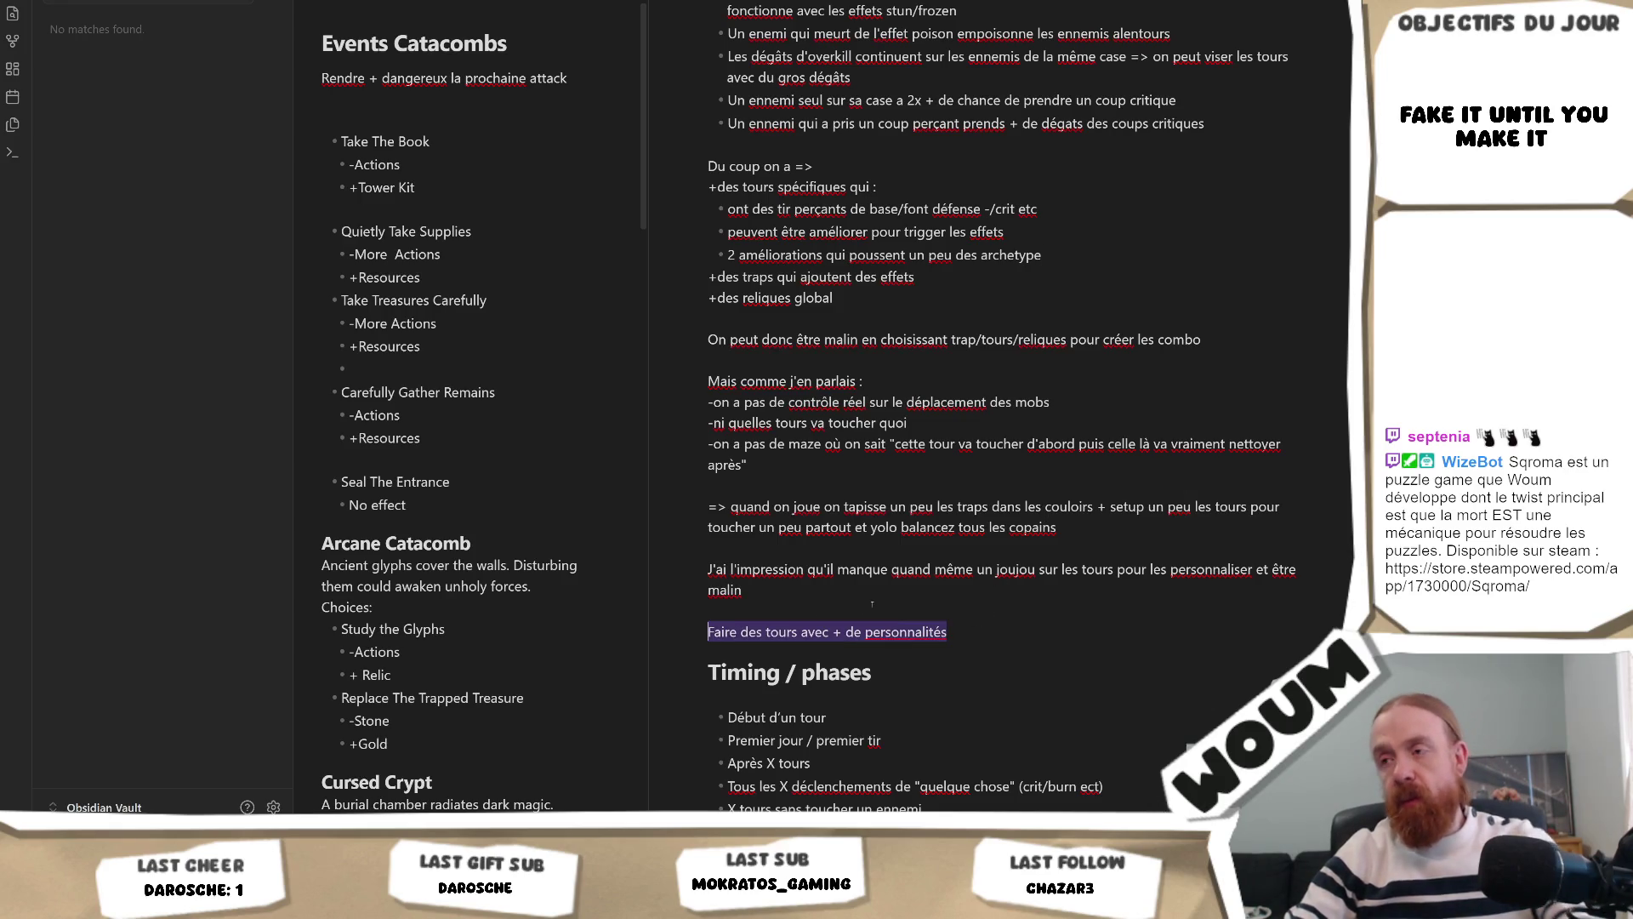
pyautogui.press('BackSpace')
pyautogui.press('BackSpace')
# Step: Add the heading 'Rappel des systèmes du jeu :' at the top of the note
pyautogui.scroll(3, 872, 604)
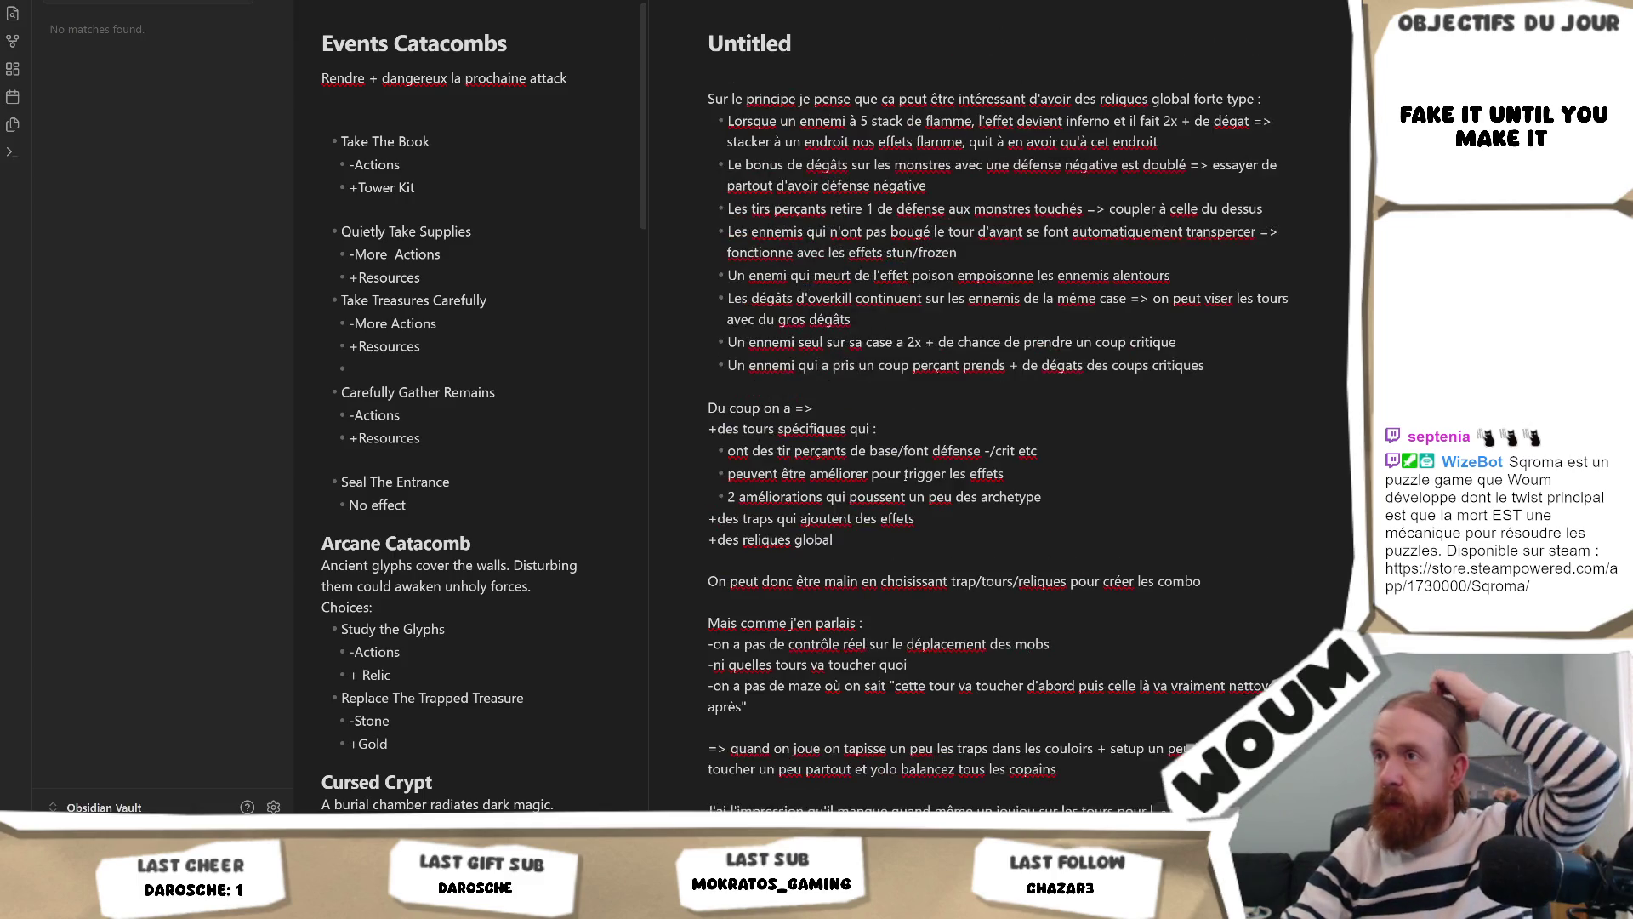
pyautogui.click(884, 86)
pyautogui.press('Return')
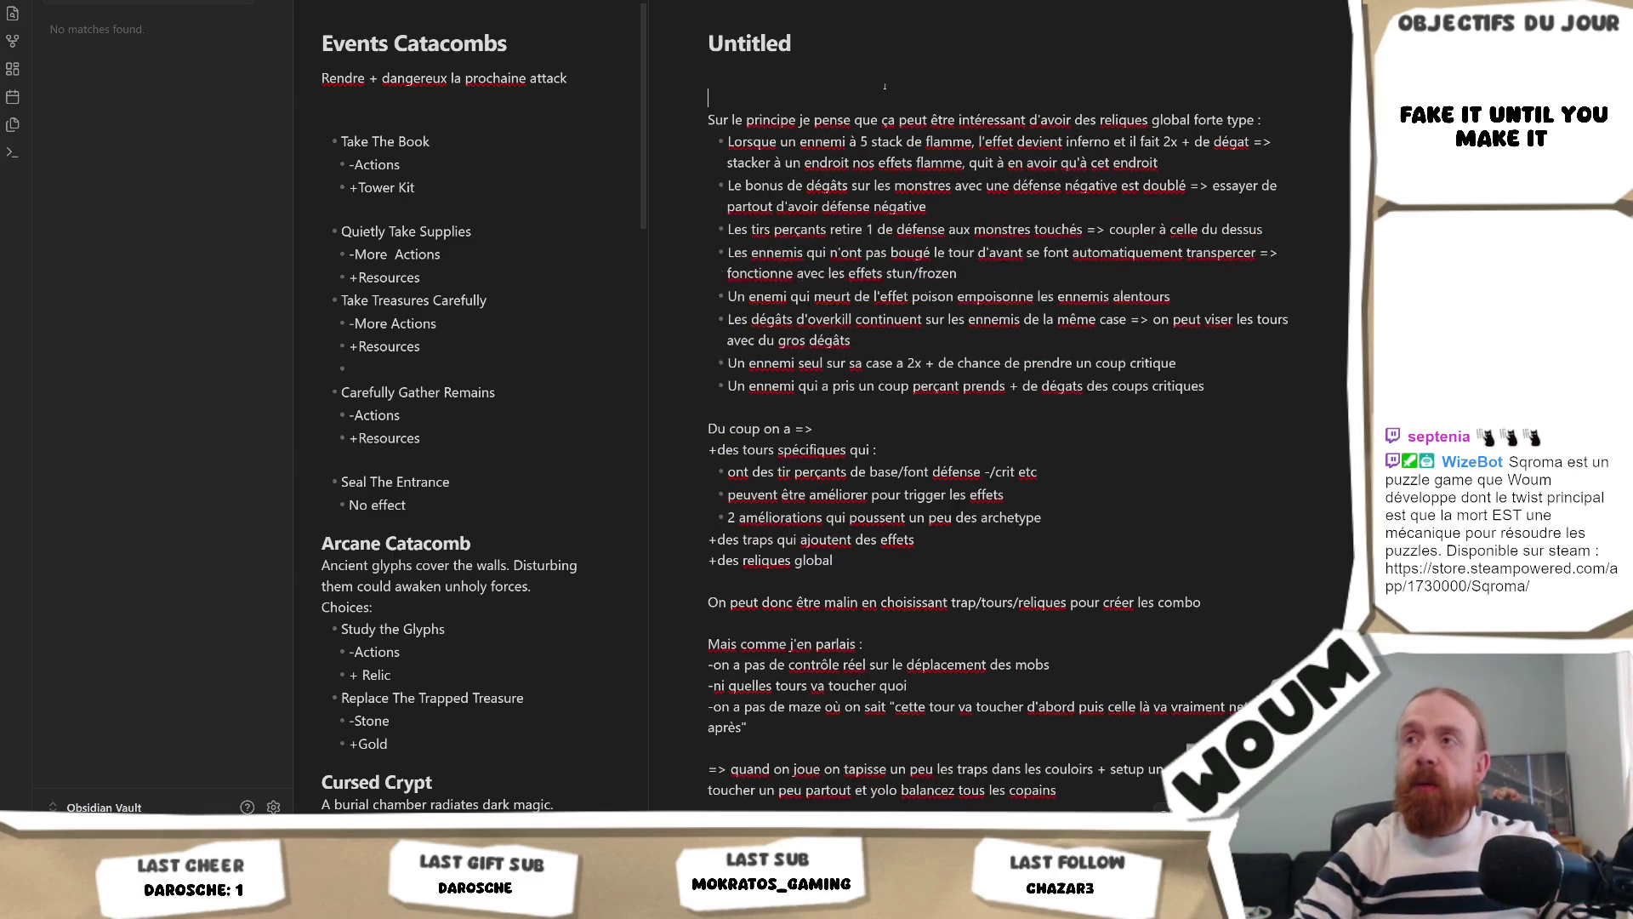
pyautogui.press('Return')
pyautogui.write('Rappel d')
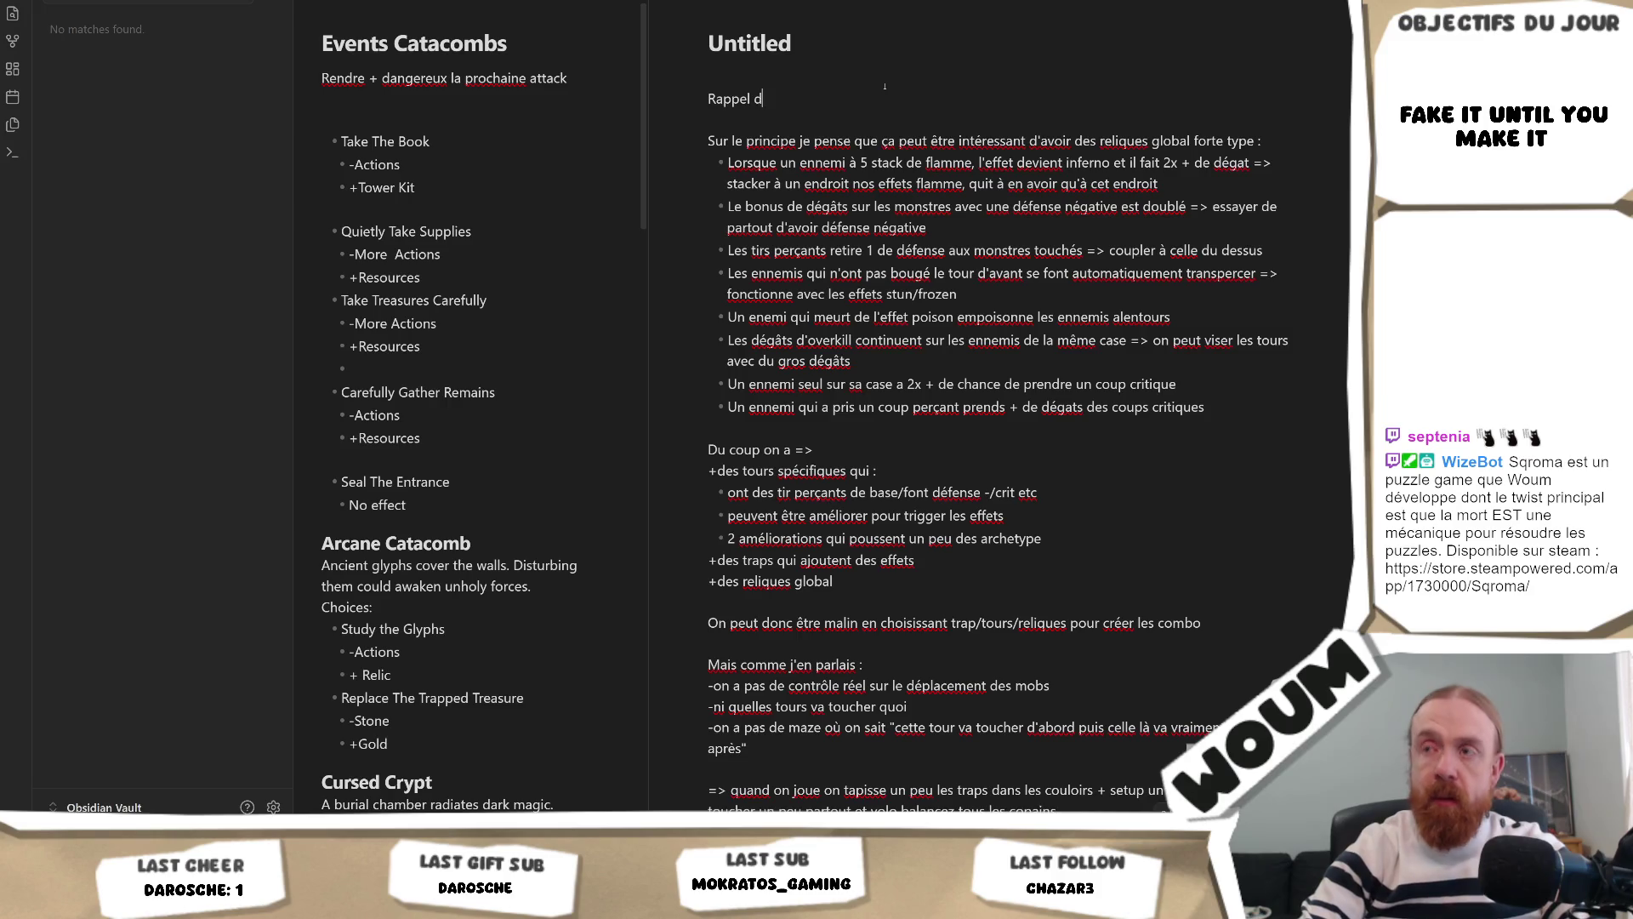
pyautogui.write('es systèmes ')
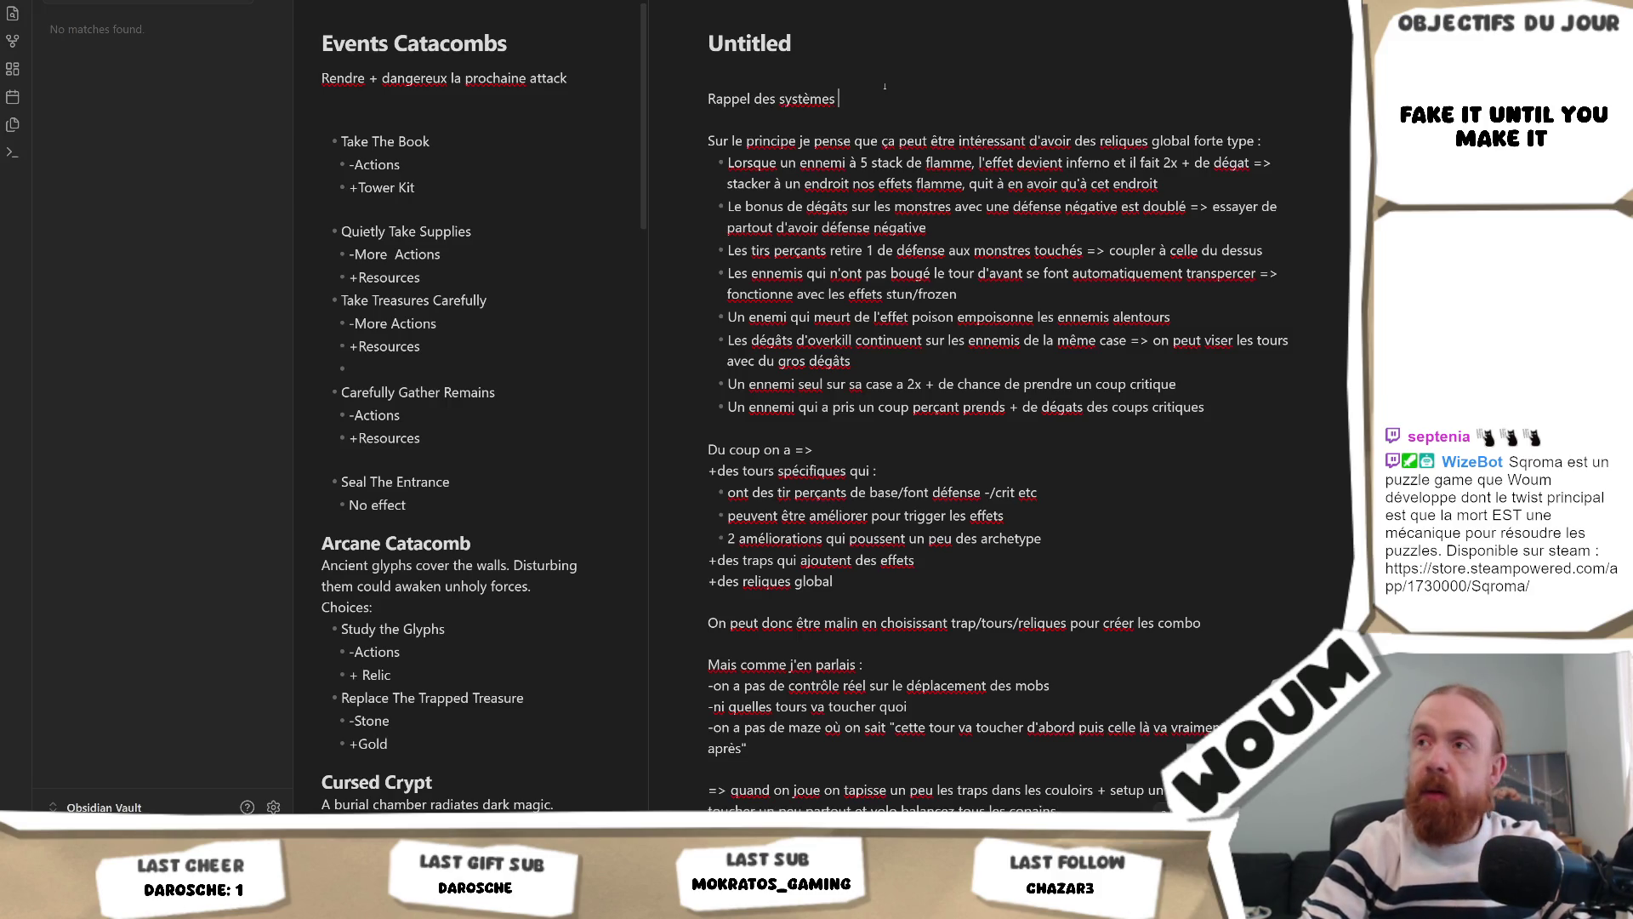
pyautogui.press('BackSpace')
pyautogui.press('BackSpace')
pyautogui.press('BackSpace')
pyautogui.press('BackSpace')
pyautogui.press('BackSpace')
pyautogui.write('é')
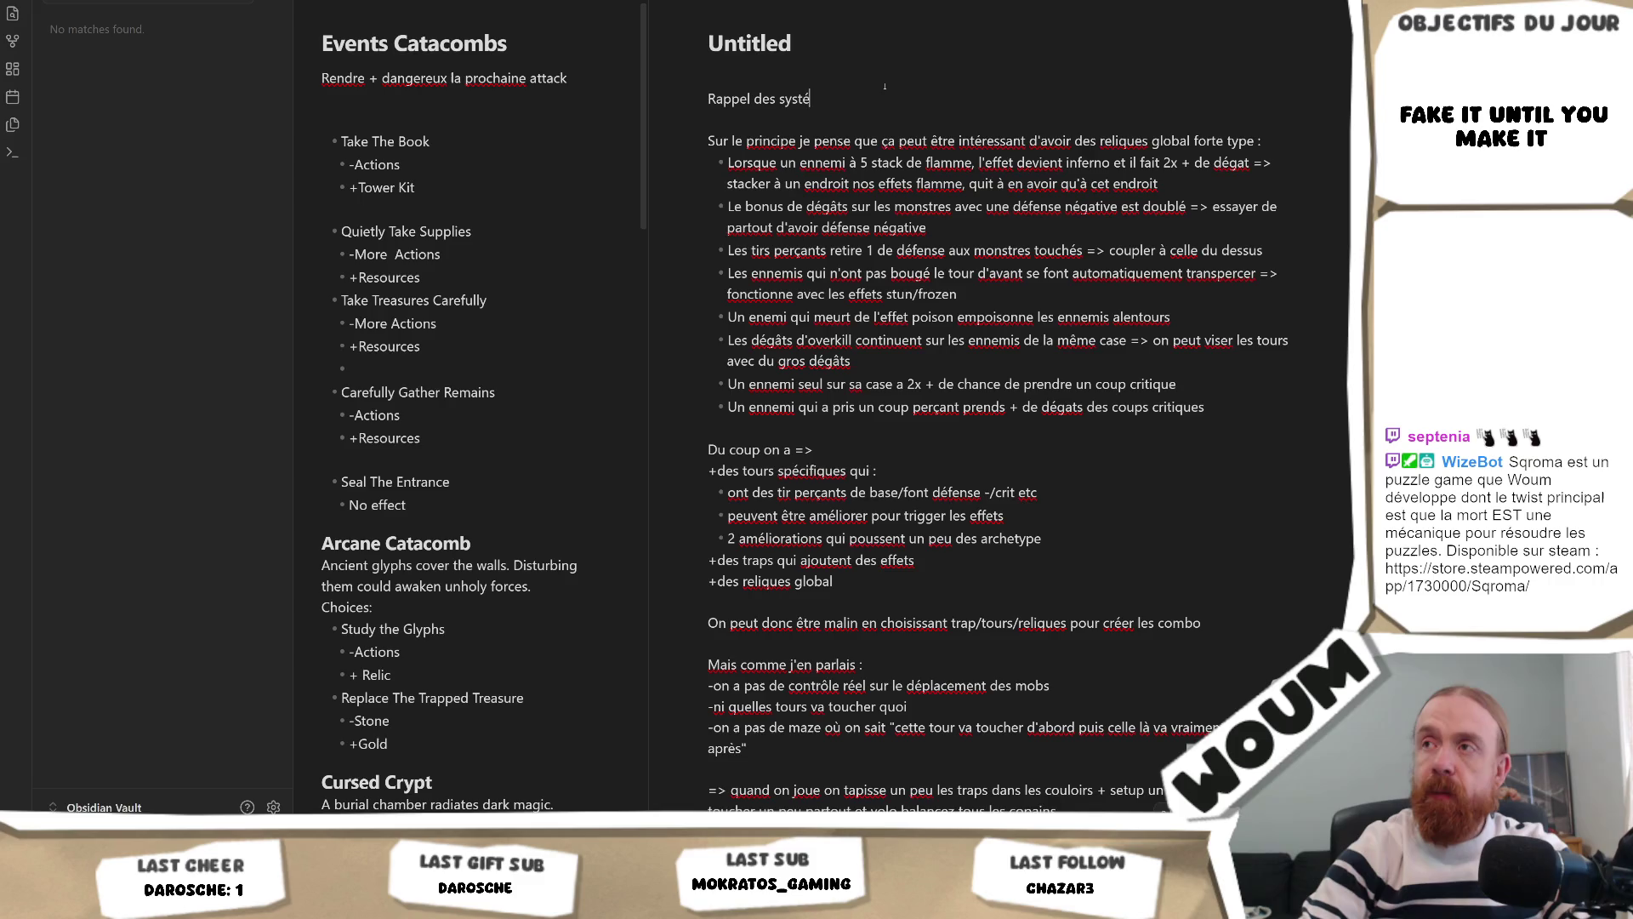
pyautogui.write('mes du ej')
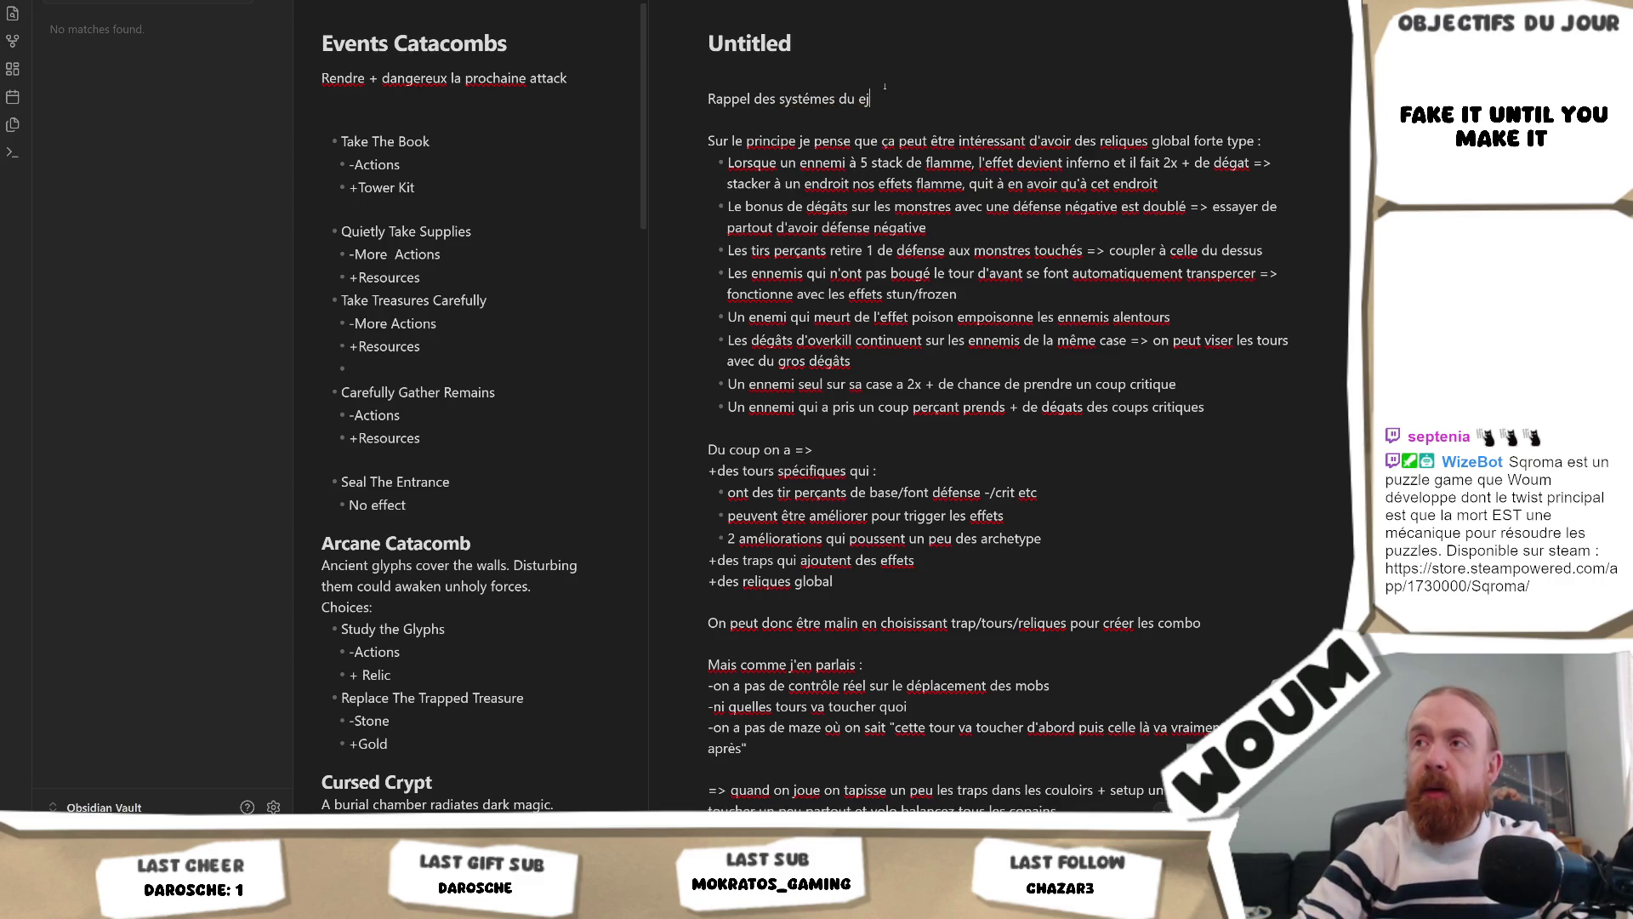
pyautogui.press('BackSpace')
pyautogui.press('BackSpace')
pyautogui.write('jeu :')
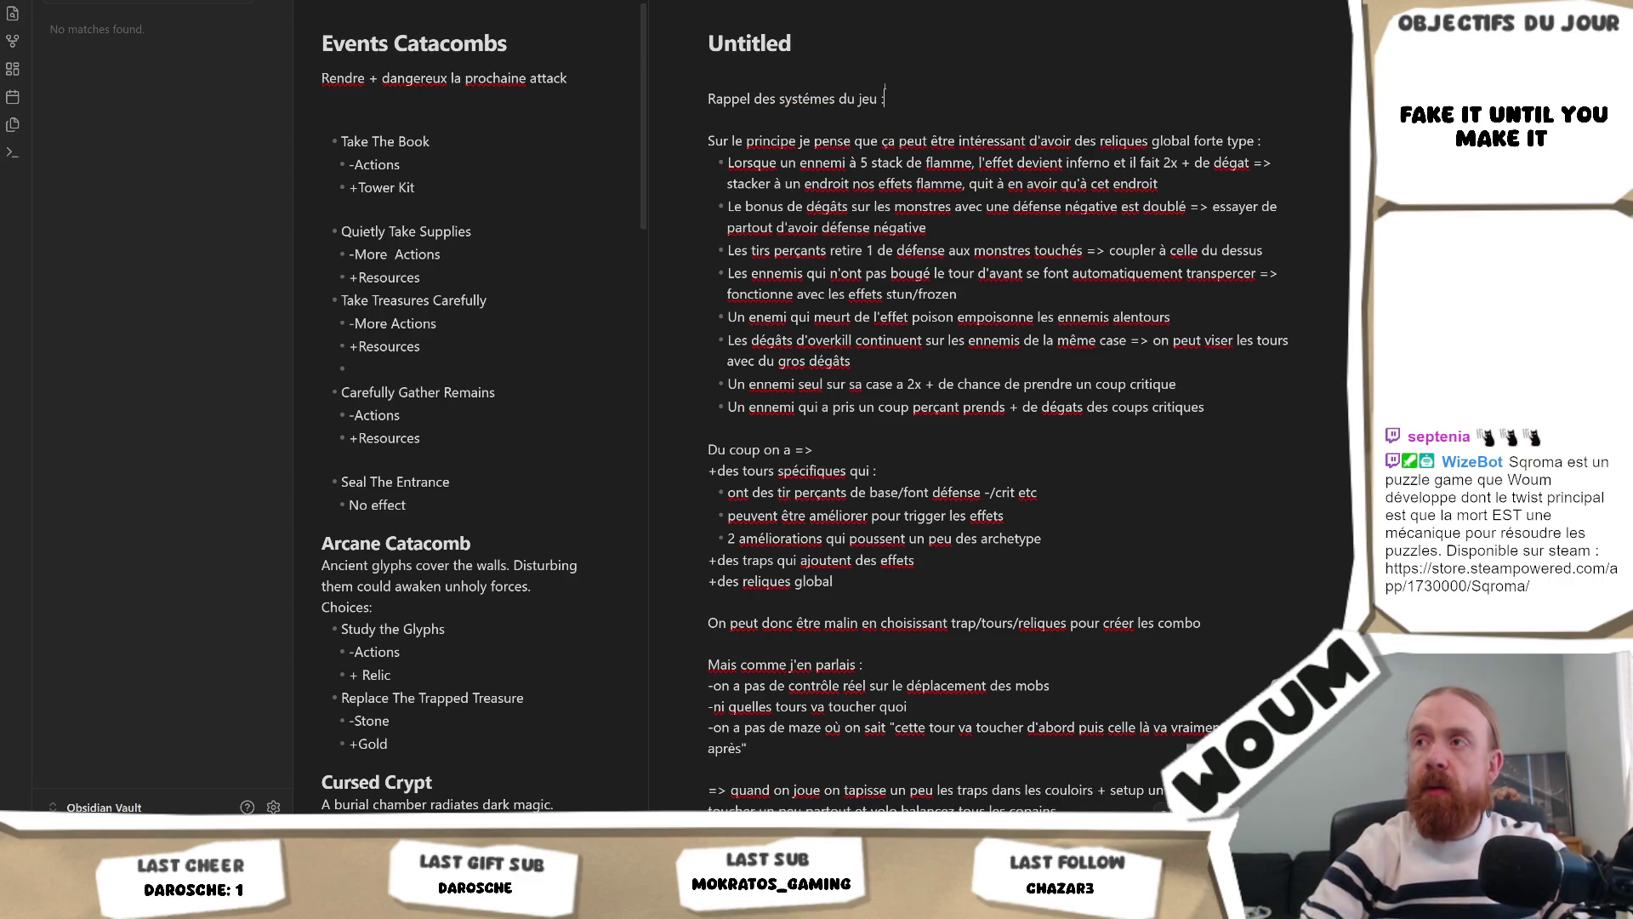
pyautogui.moveTo(811, 98); pyautogui.dragTo(792, 99)
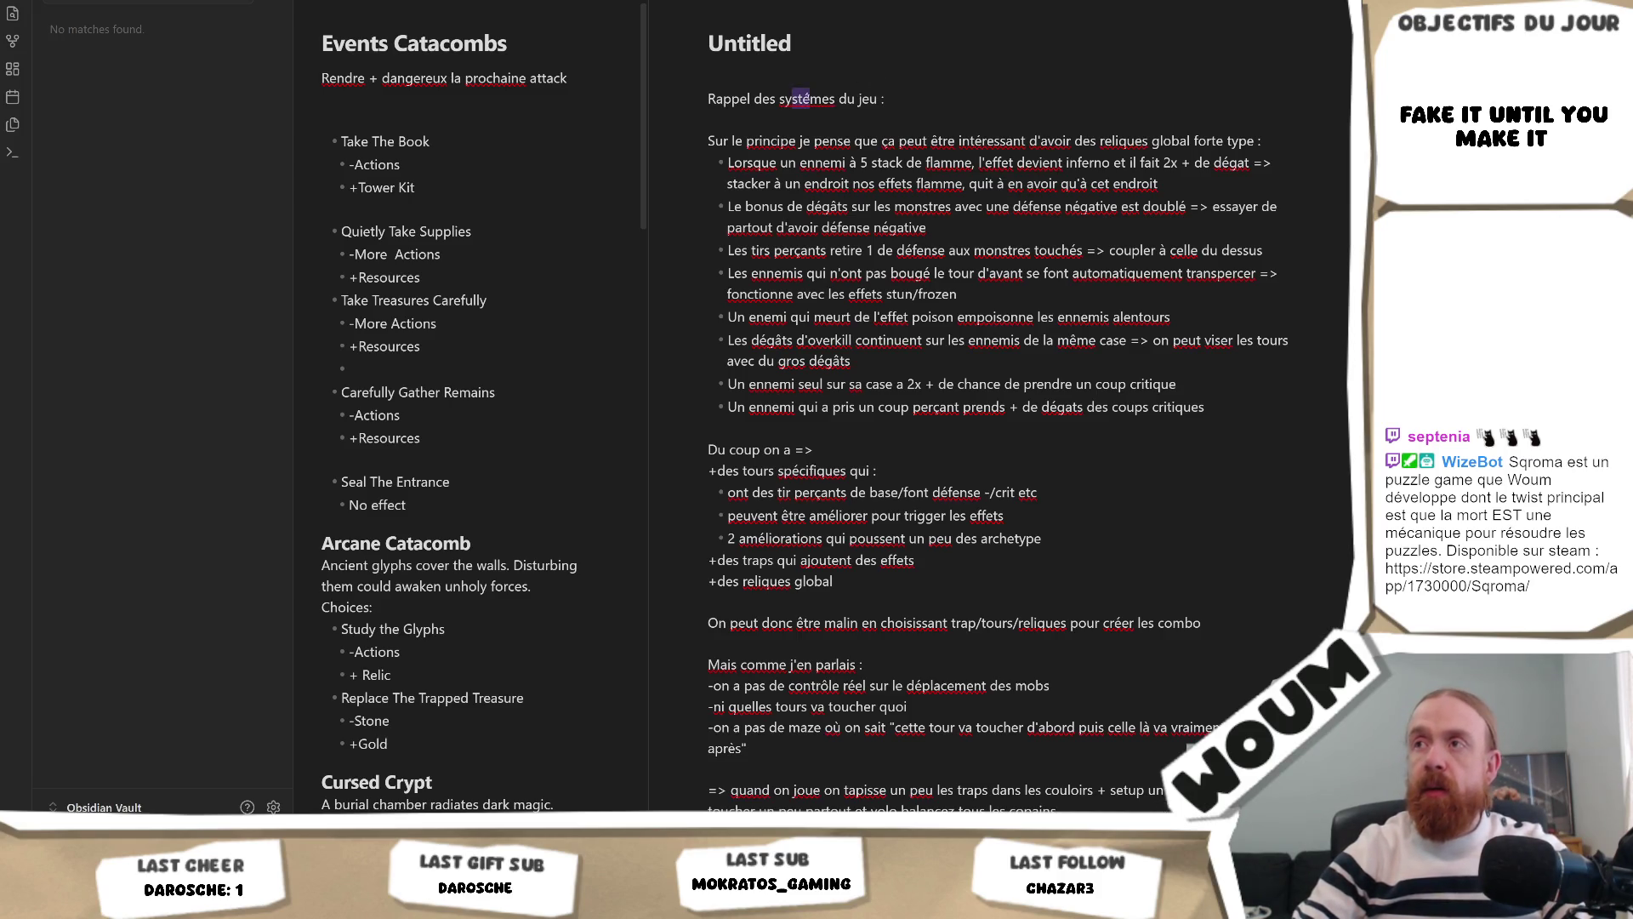
pyautogui.write('è')
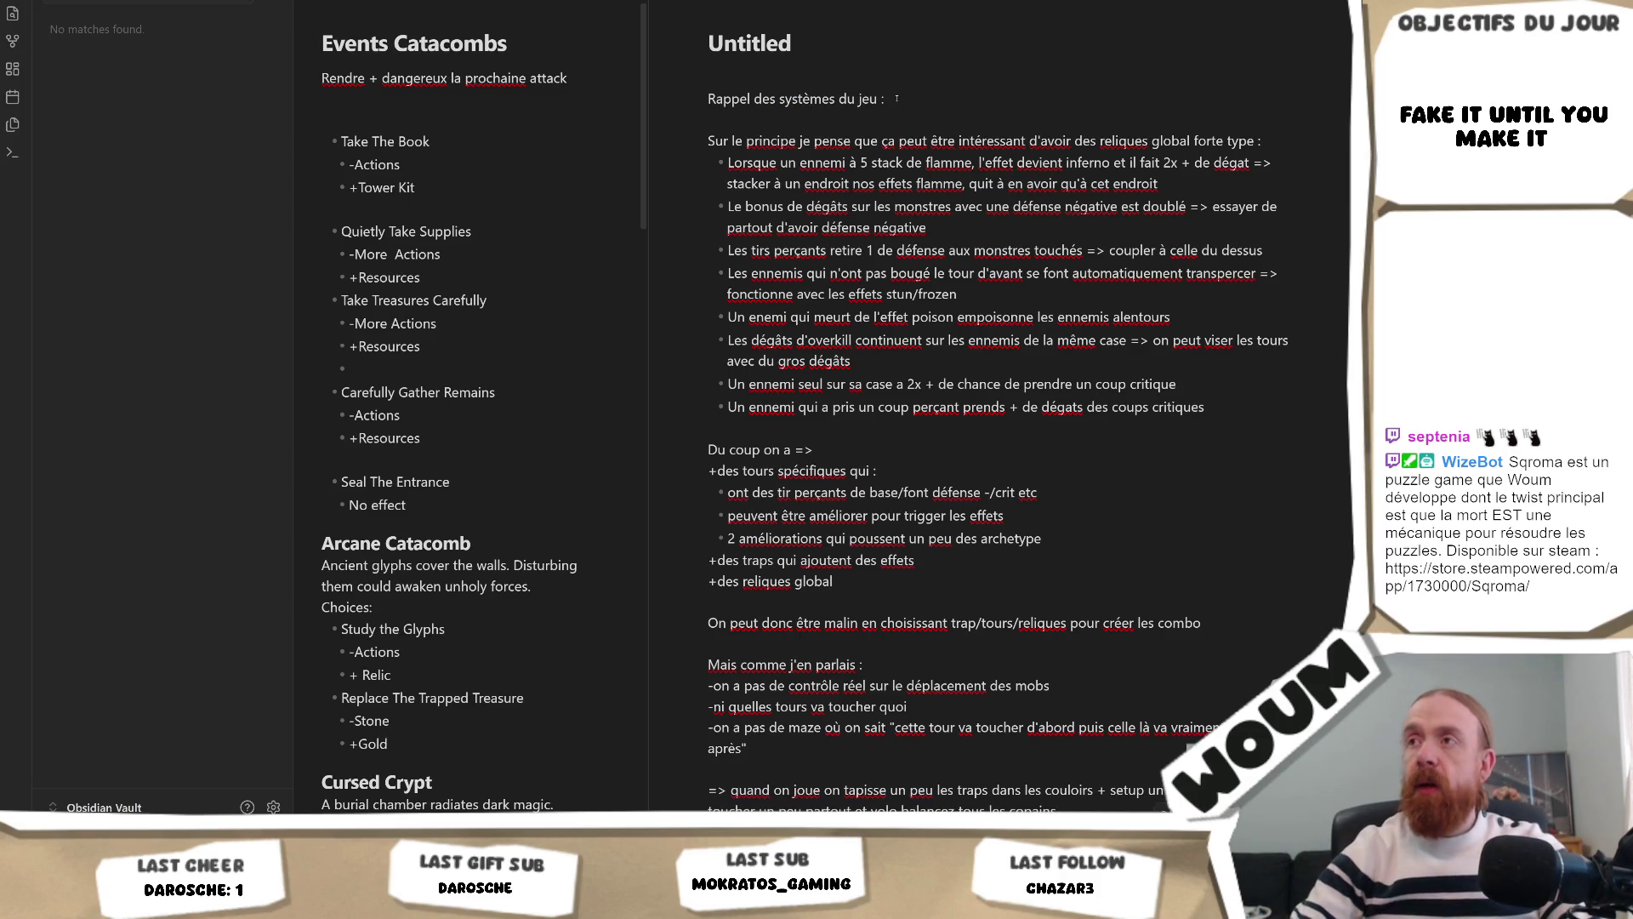
# Step: List that mobs have hp et défense (qui peut être négative) and move X cases par tour
pyautogui.press('Return')
pyautogui.write('- ')
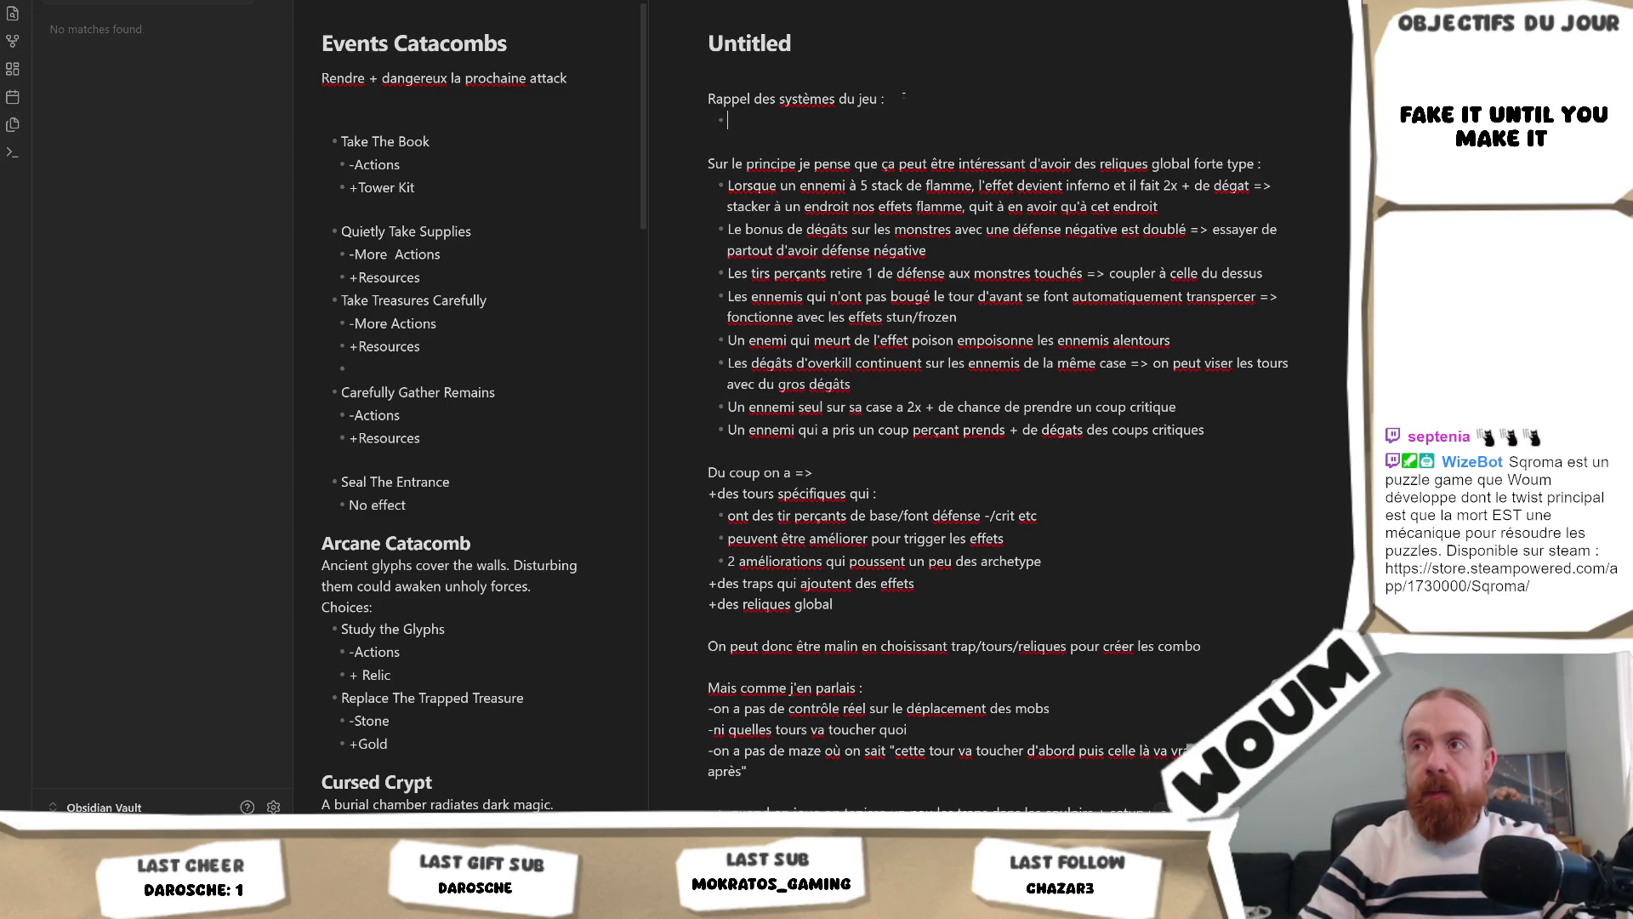
pyautogui.write('Le')
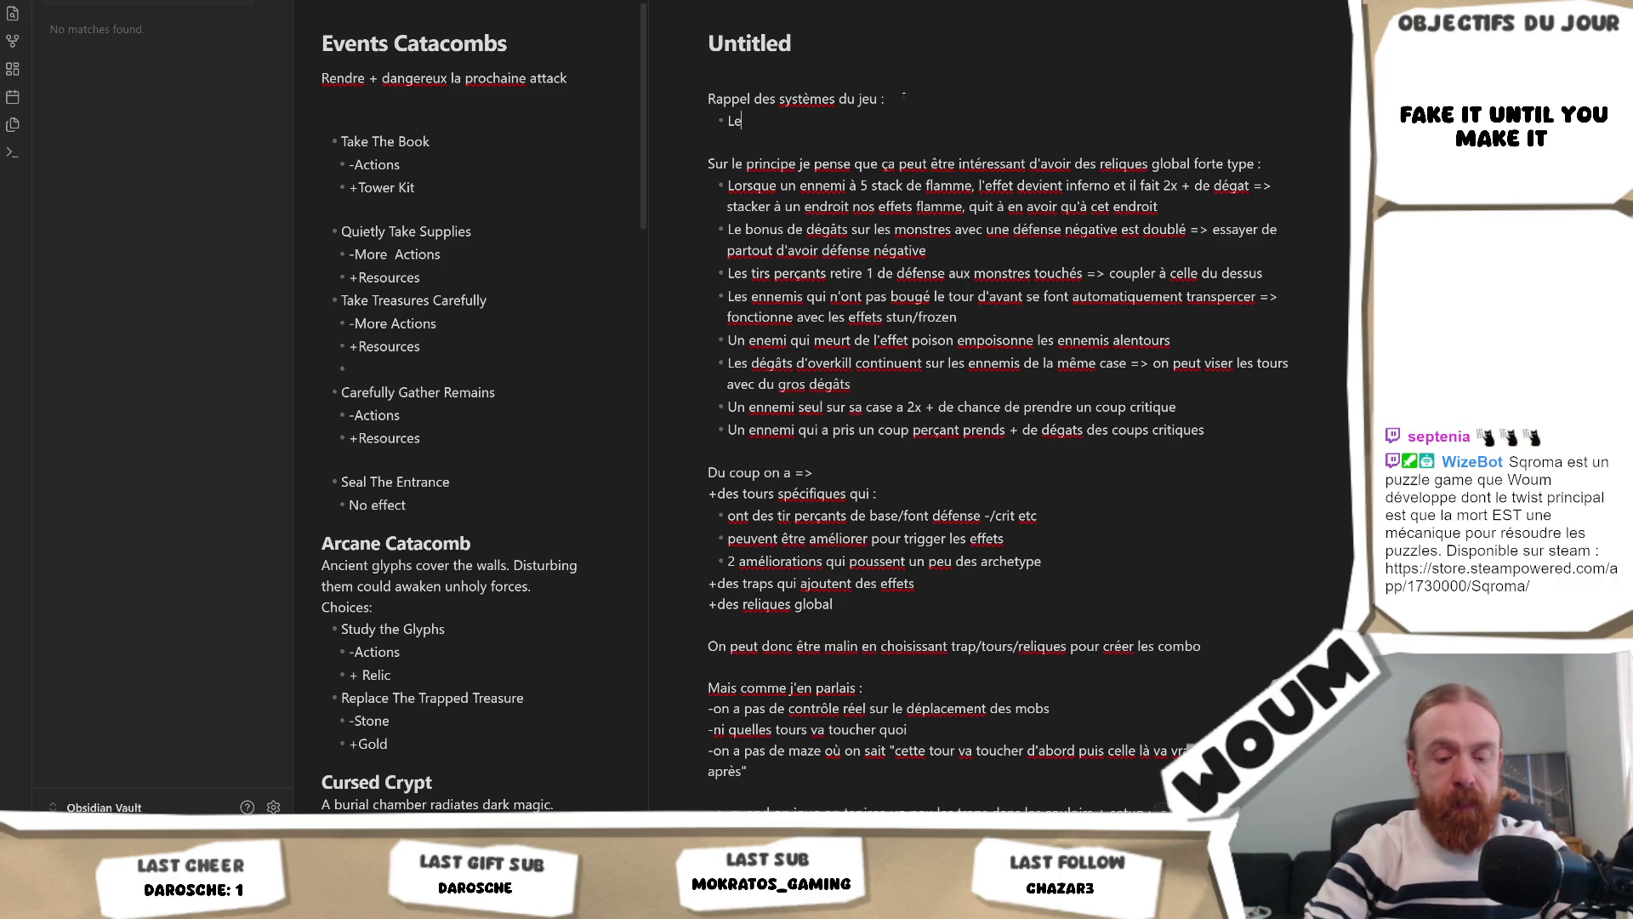
pyautogui.write('s mobs ont hp')
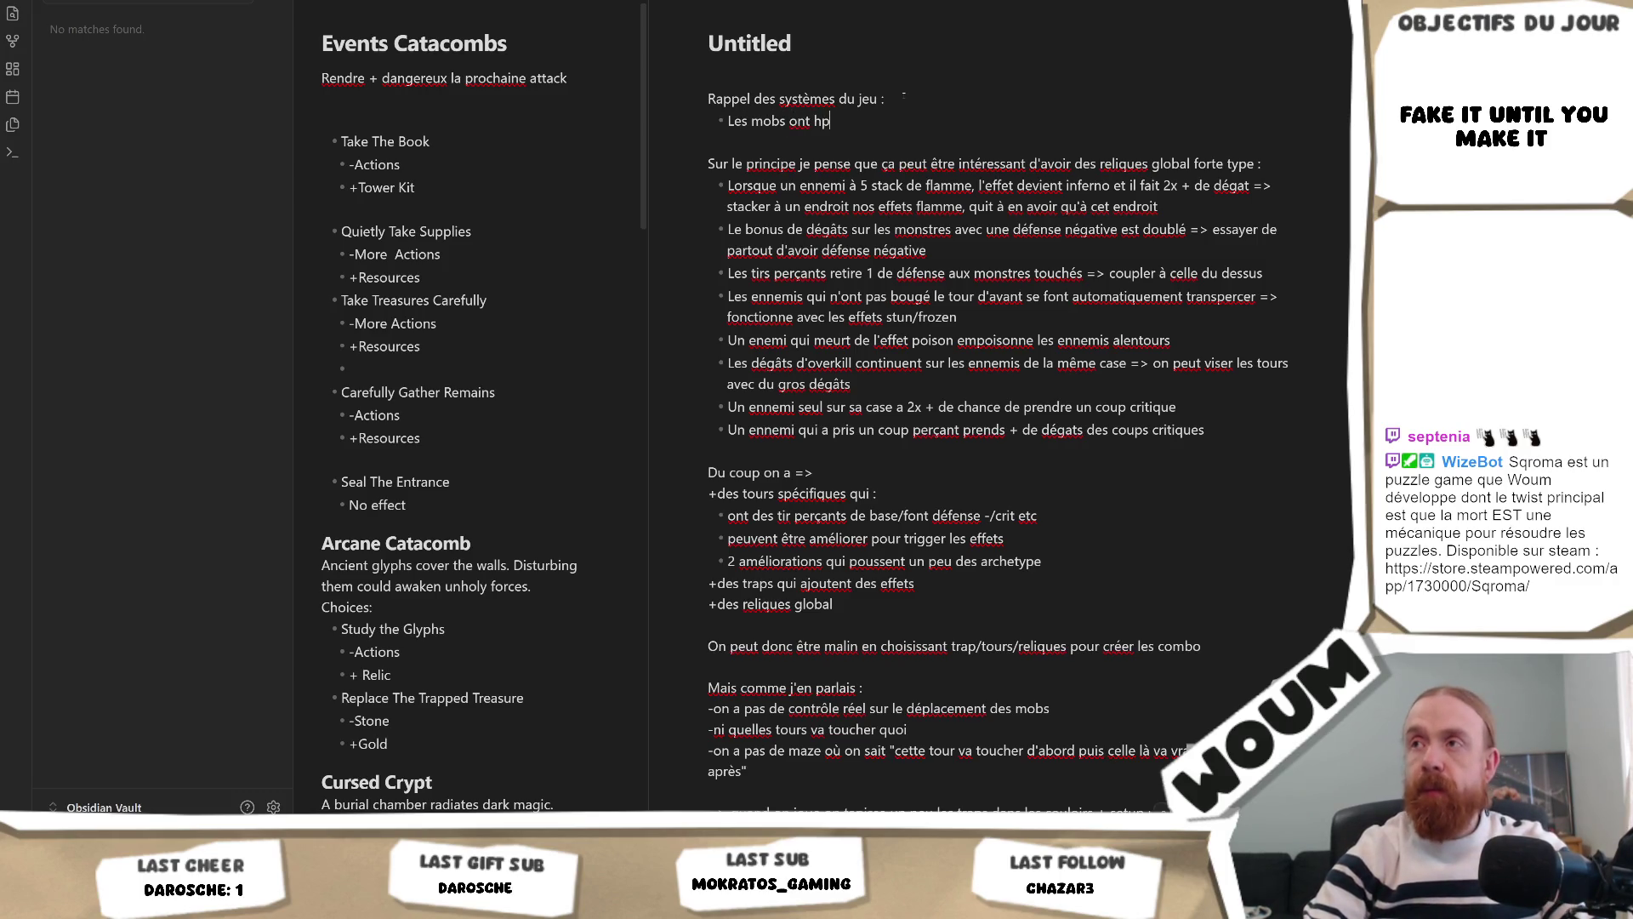
pyautogui.write('/défense')
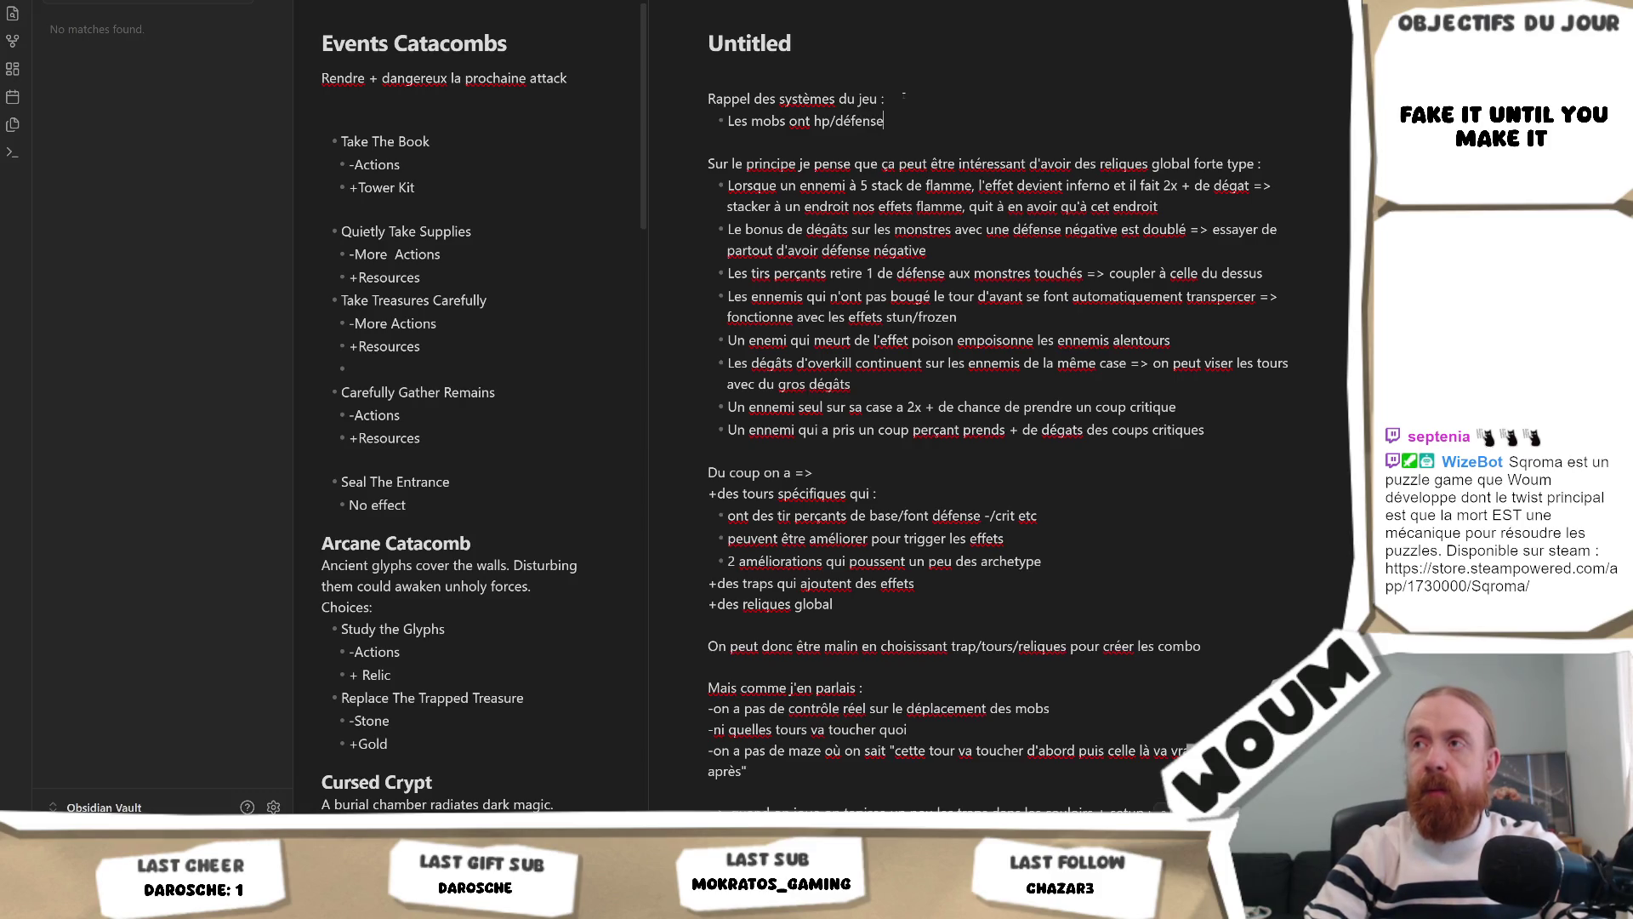
pyautogui.press('BackSpace')
pyautogui.press('BackSpace')
pyautogui.press('BackSpace')
pyautogui.write('et')
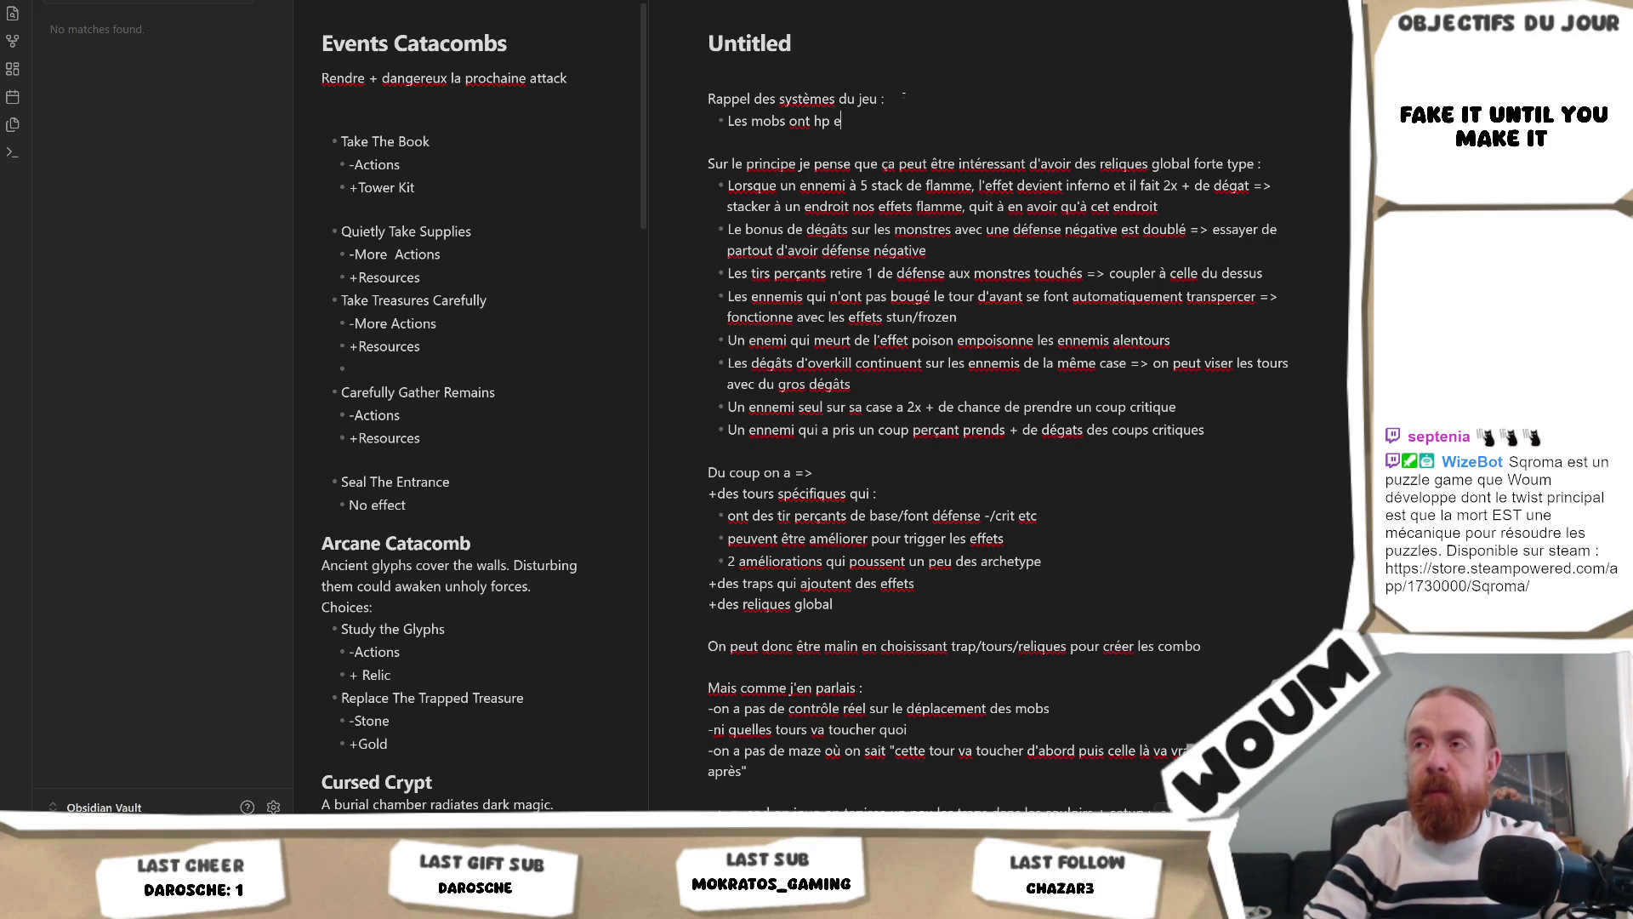
pyautogui.write(' défense (qui')
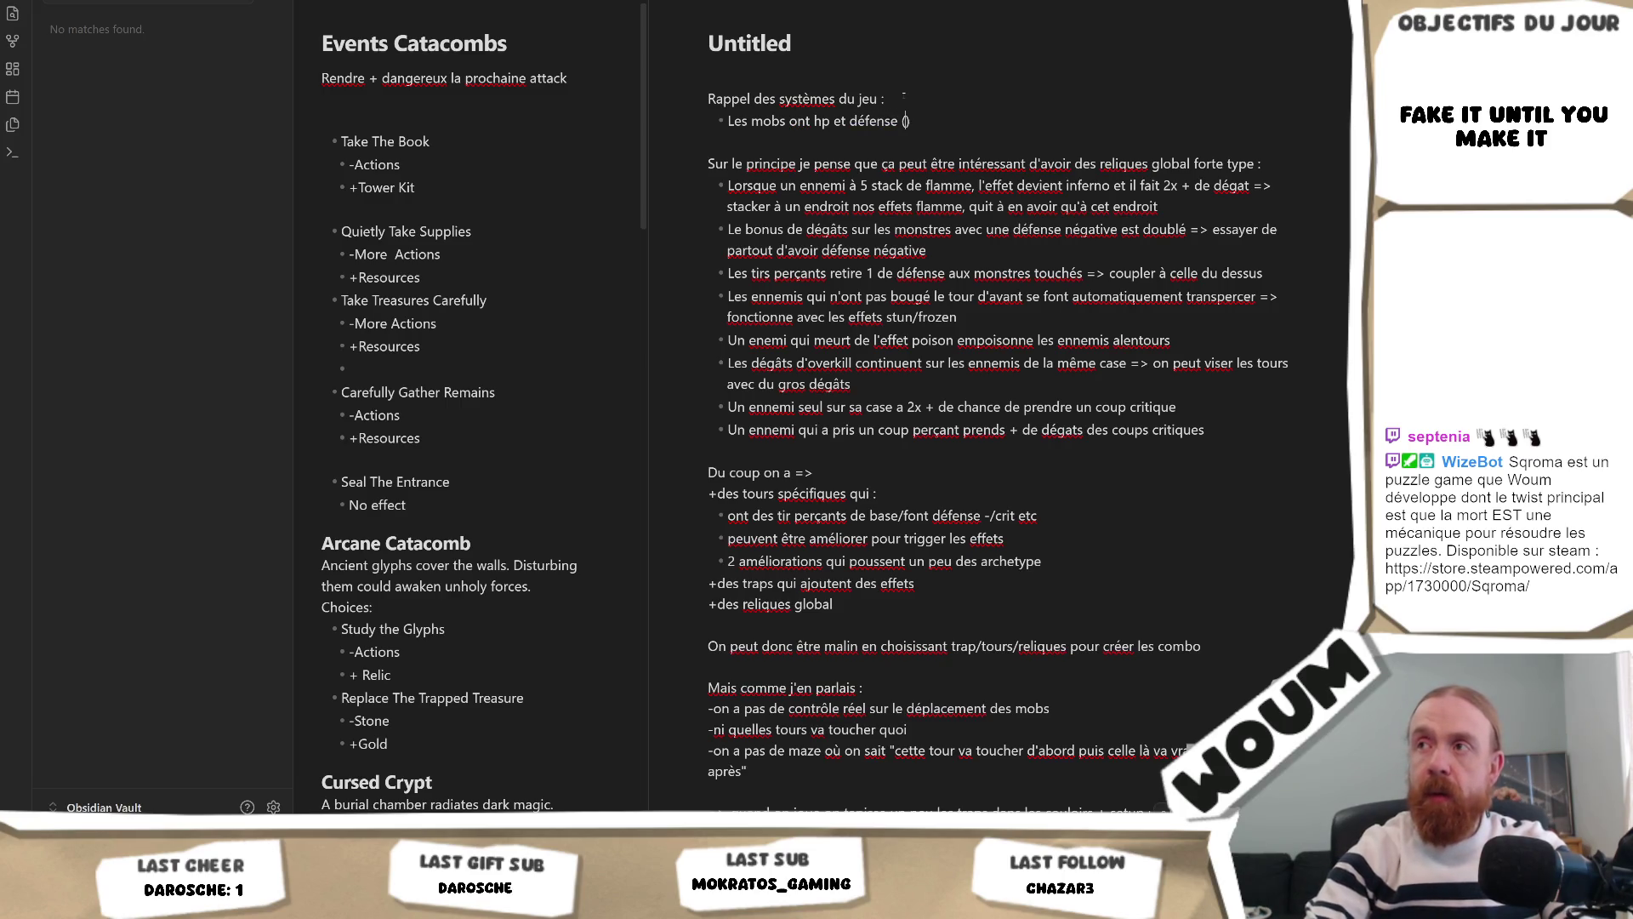
pyautogui.write(' peut être nég')
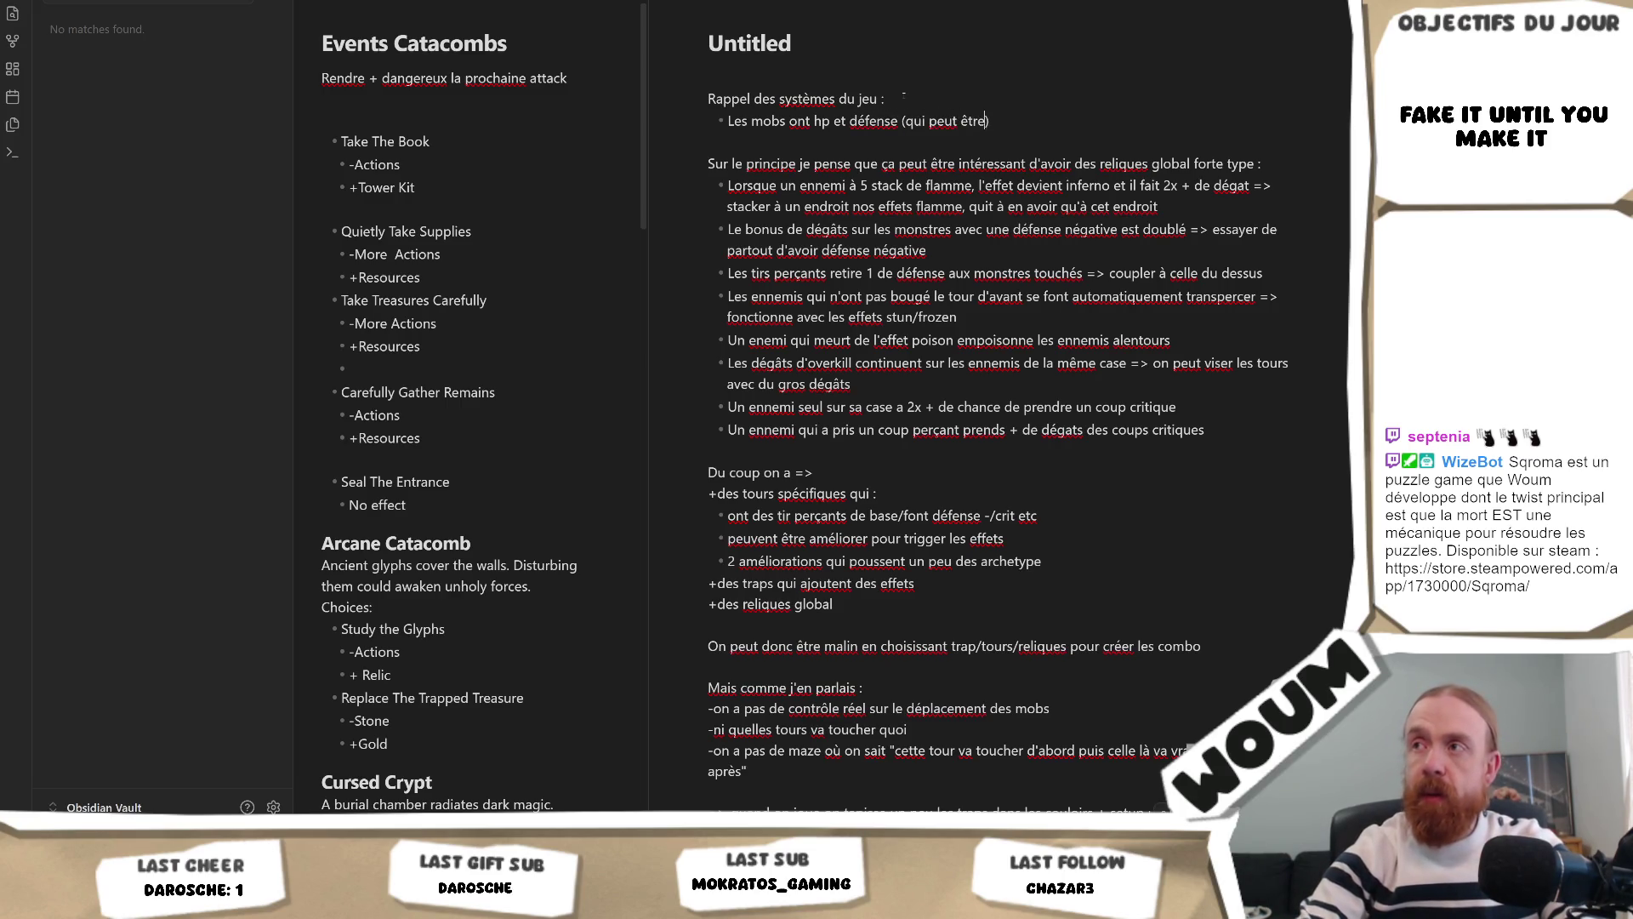
pyautogui.write('ative)')
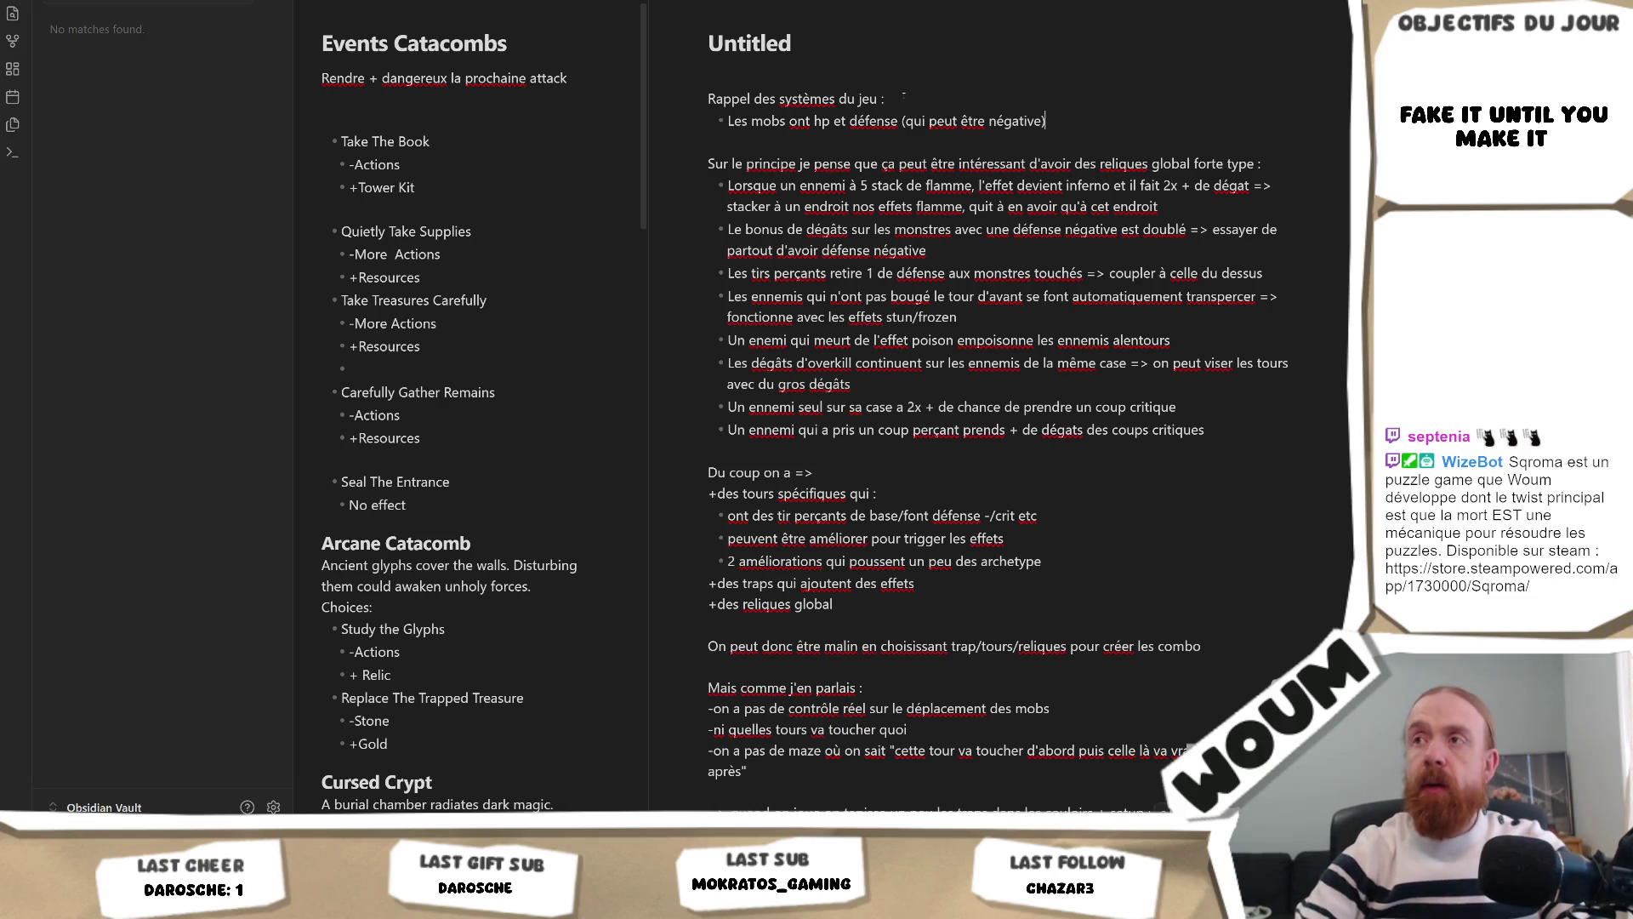
pyautogui.press('Return')
pyautogui.write('Ils bougent')
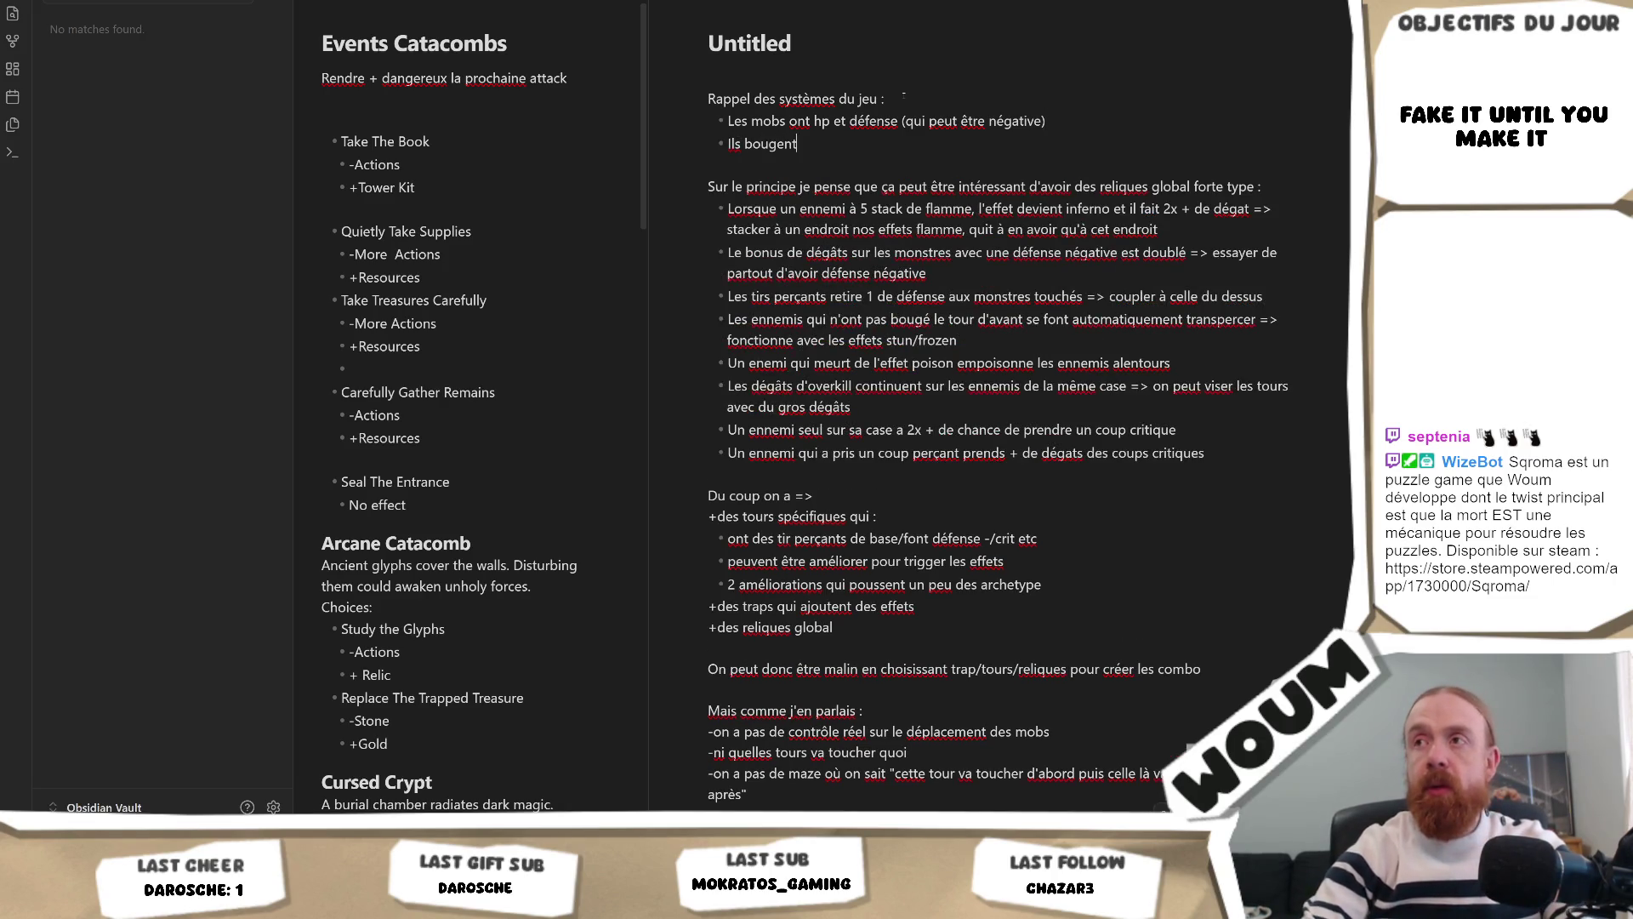
pyautogui.write(' de X cases p')
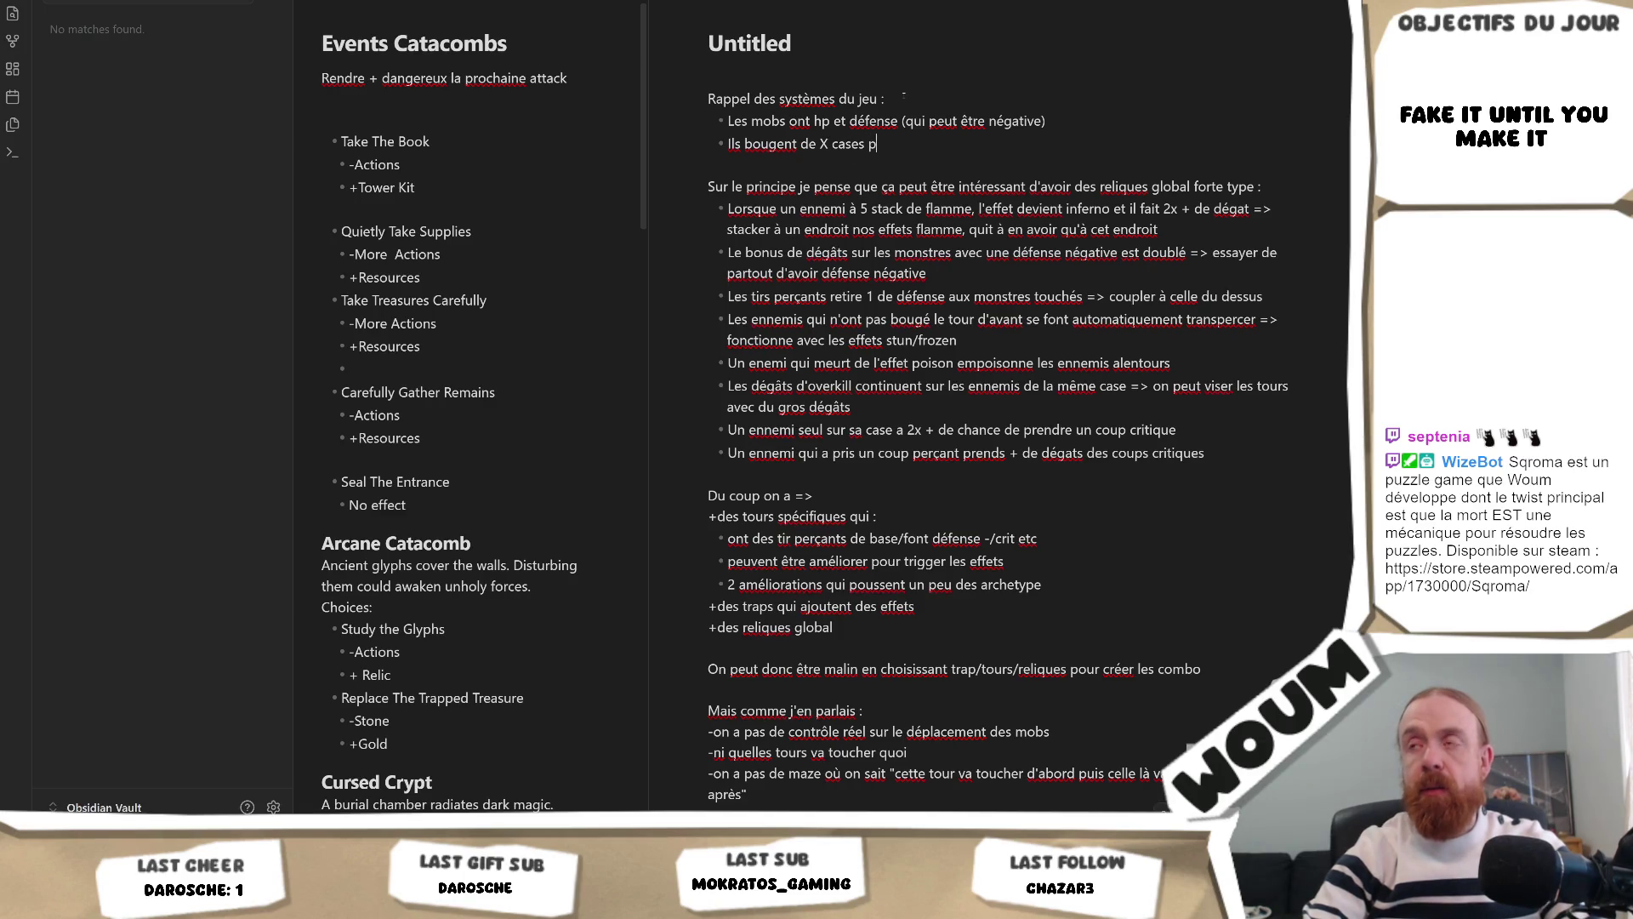
pyautogui.write('ar tour')
pyautogui.press('Return')
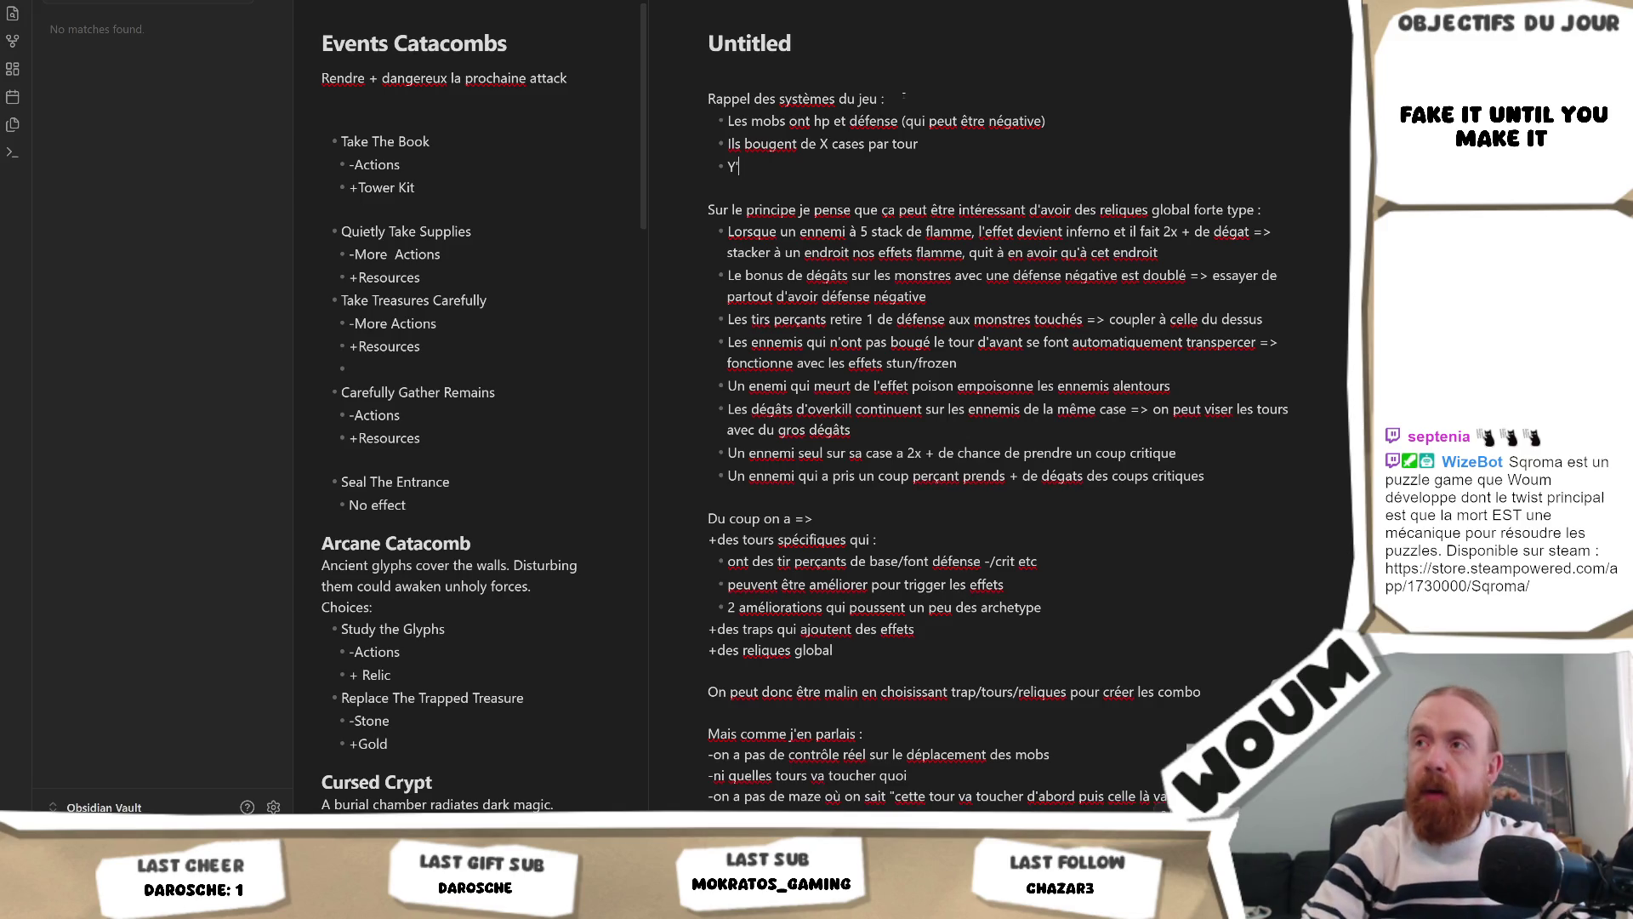
# Step: Add bullets 'Fire : dégât flat/tour', 'Poison : dégât %hp/tour' and 'Freeze : ralenti + peut frozen (le mob bouge pas)'
pyautogui.write('Fire')
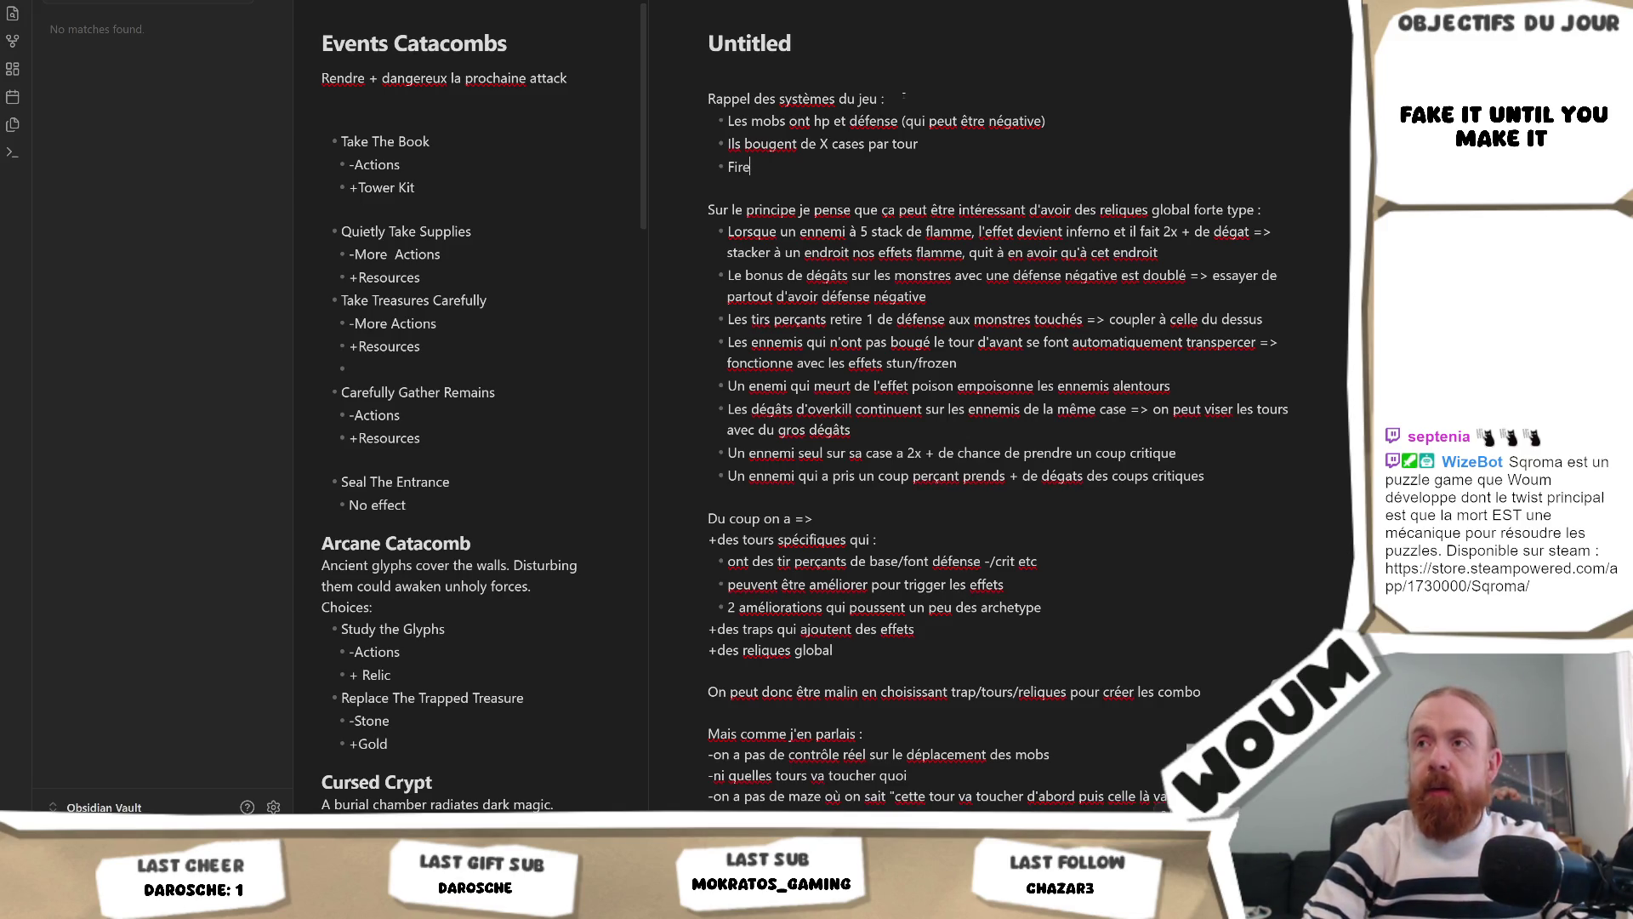
pyautogui.write(' : dég')
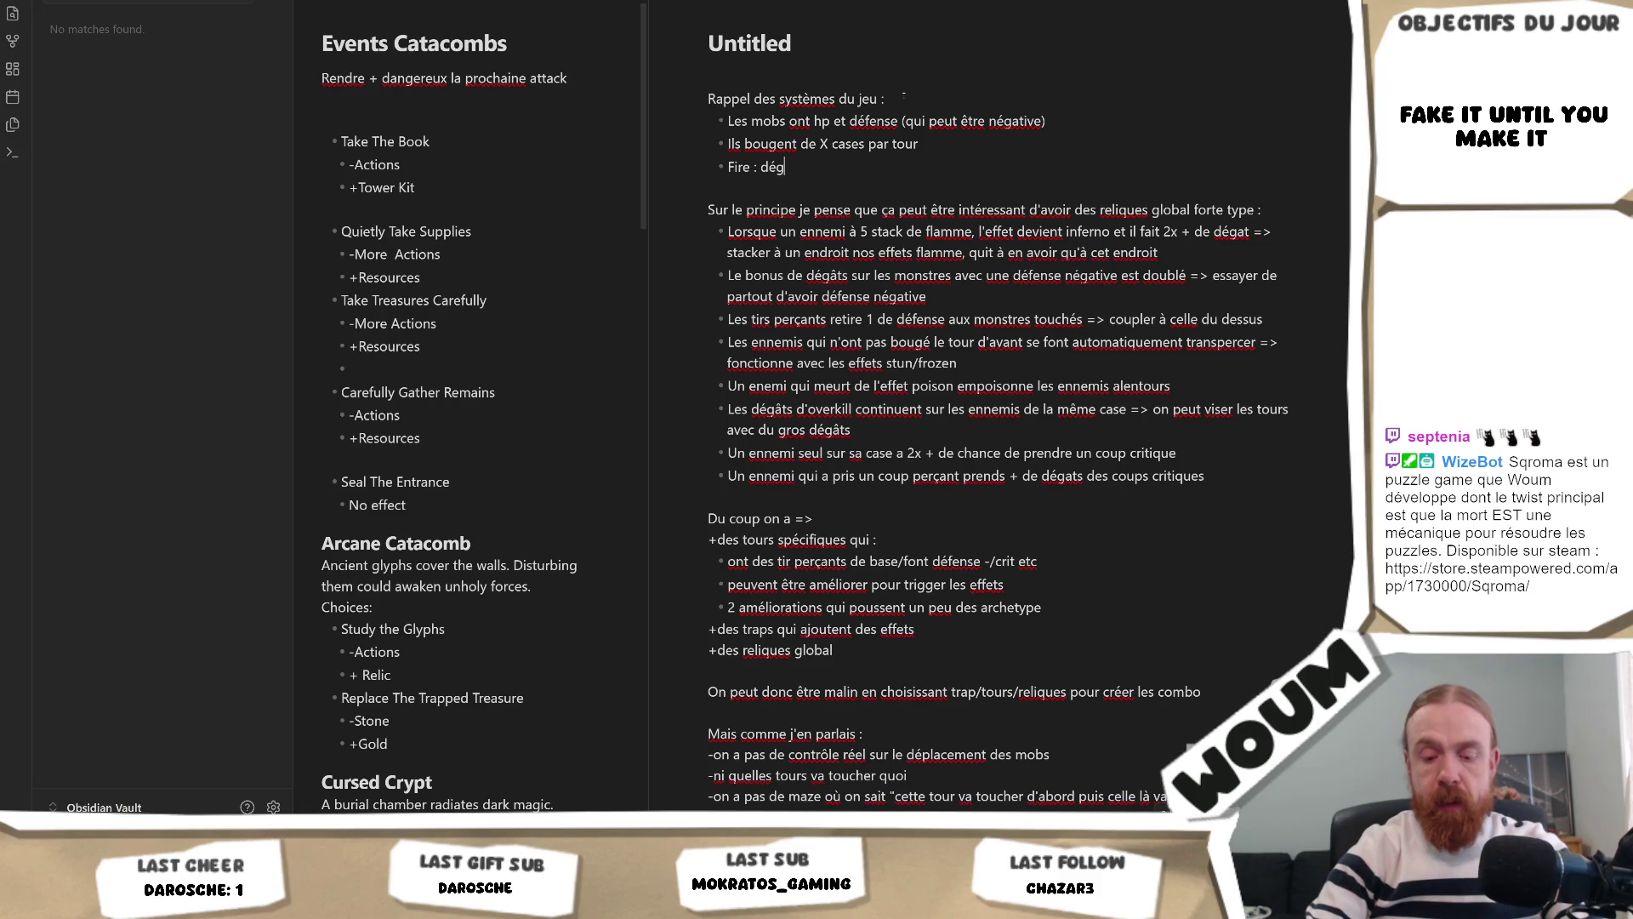
pyautogui.write('ât flat/tou')
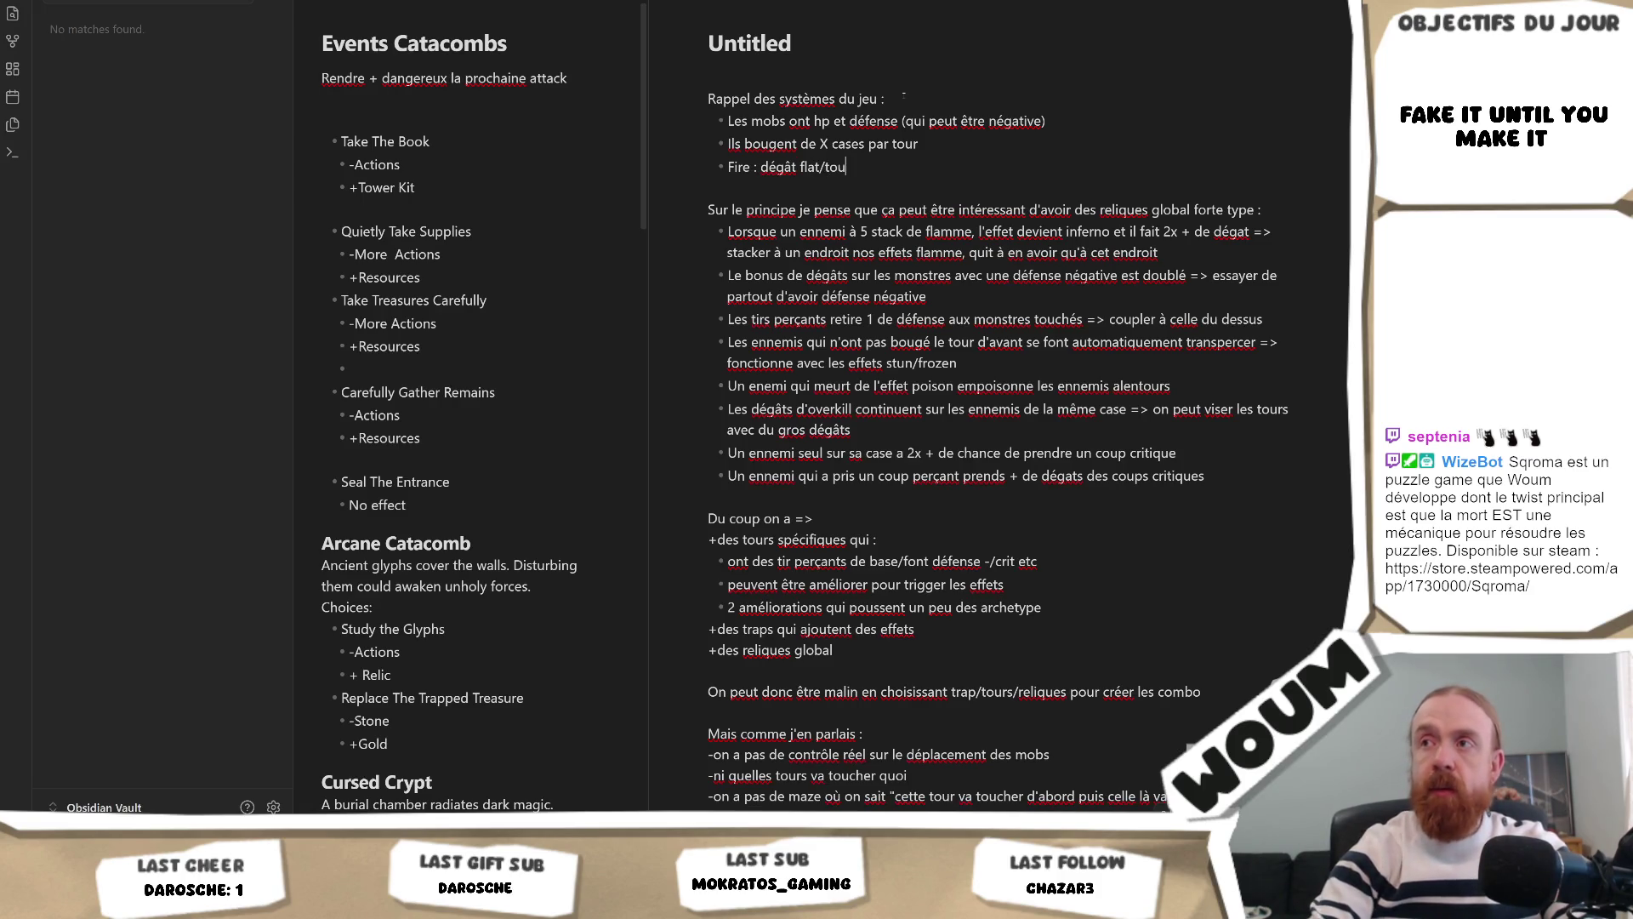
pyautogui.write('r')
pyautogui.press('Return')
pyautogui.write('Poison : ')
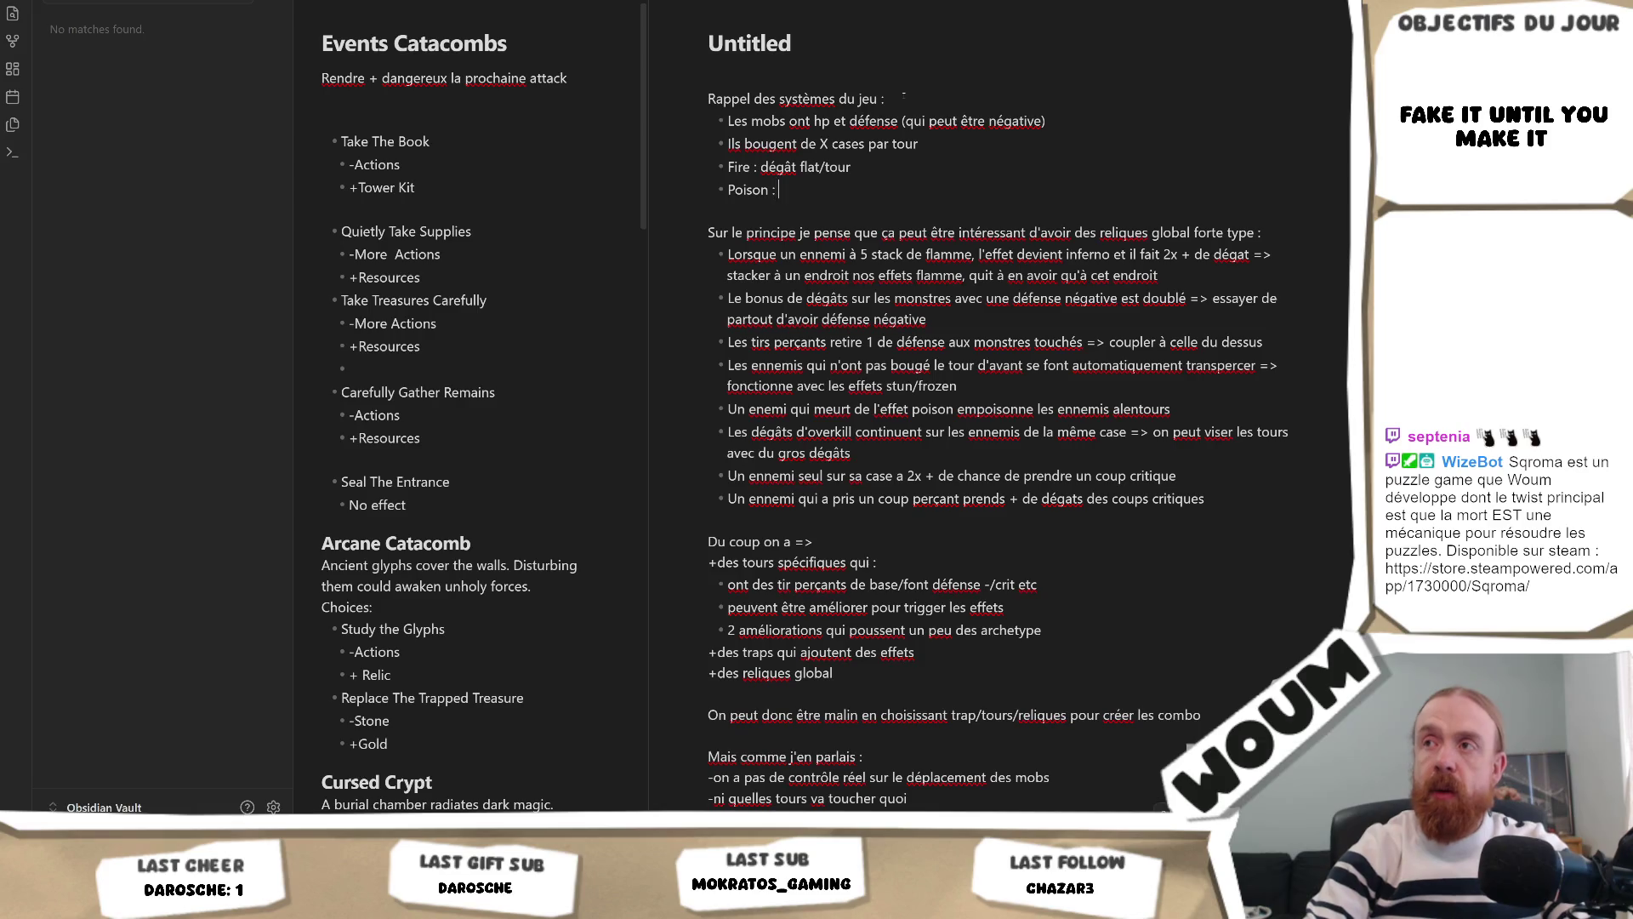
pyautogui.write('dégât')
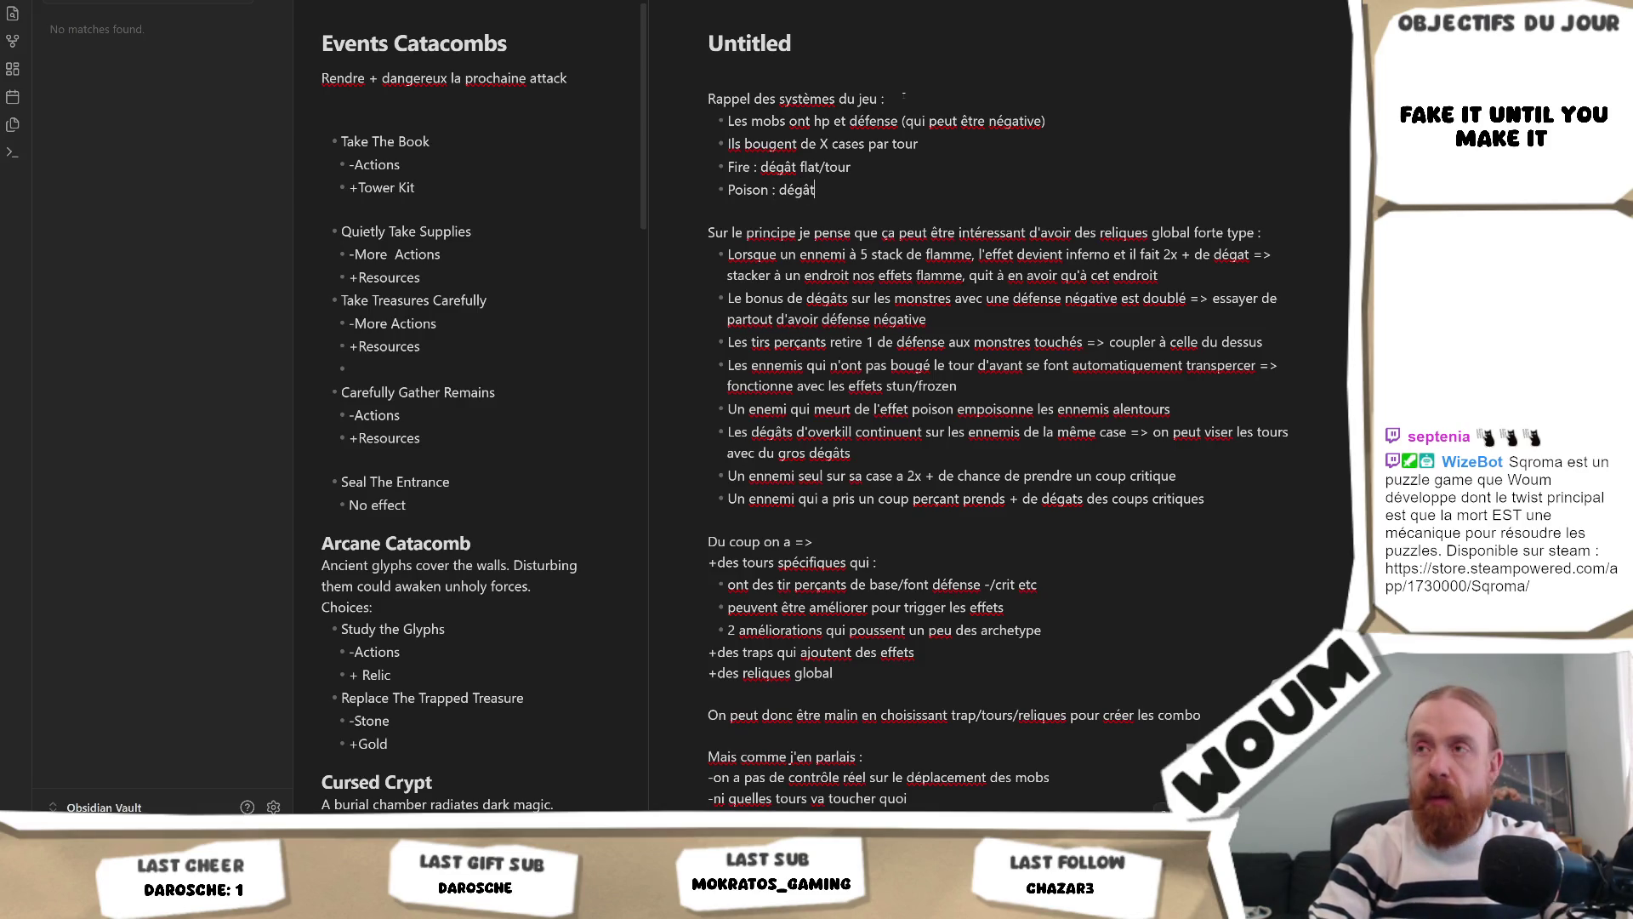
pyautogui.write(' %')
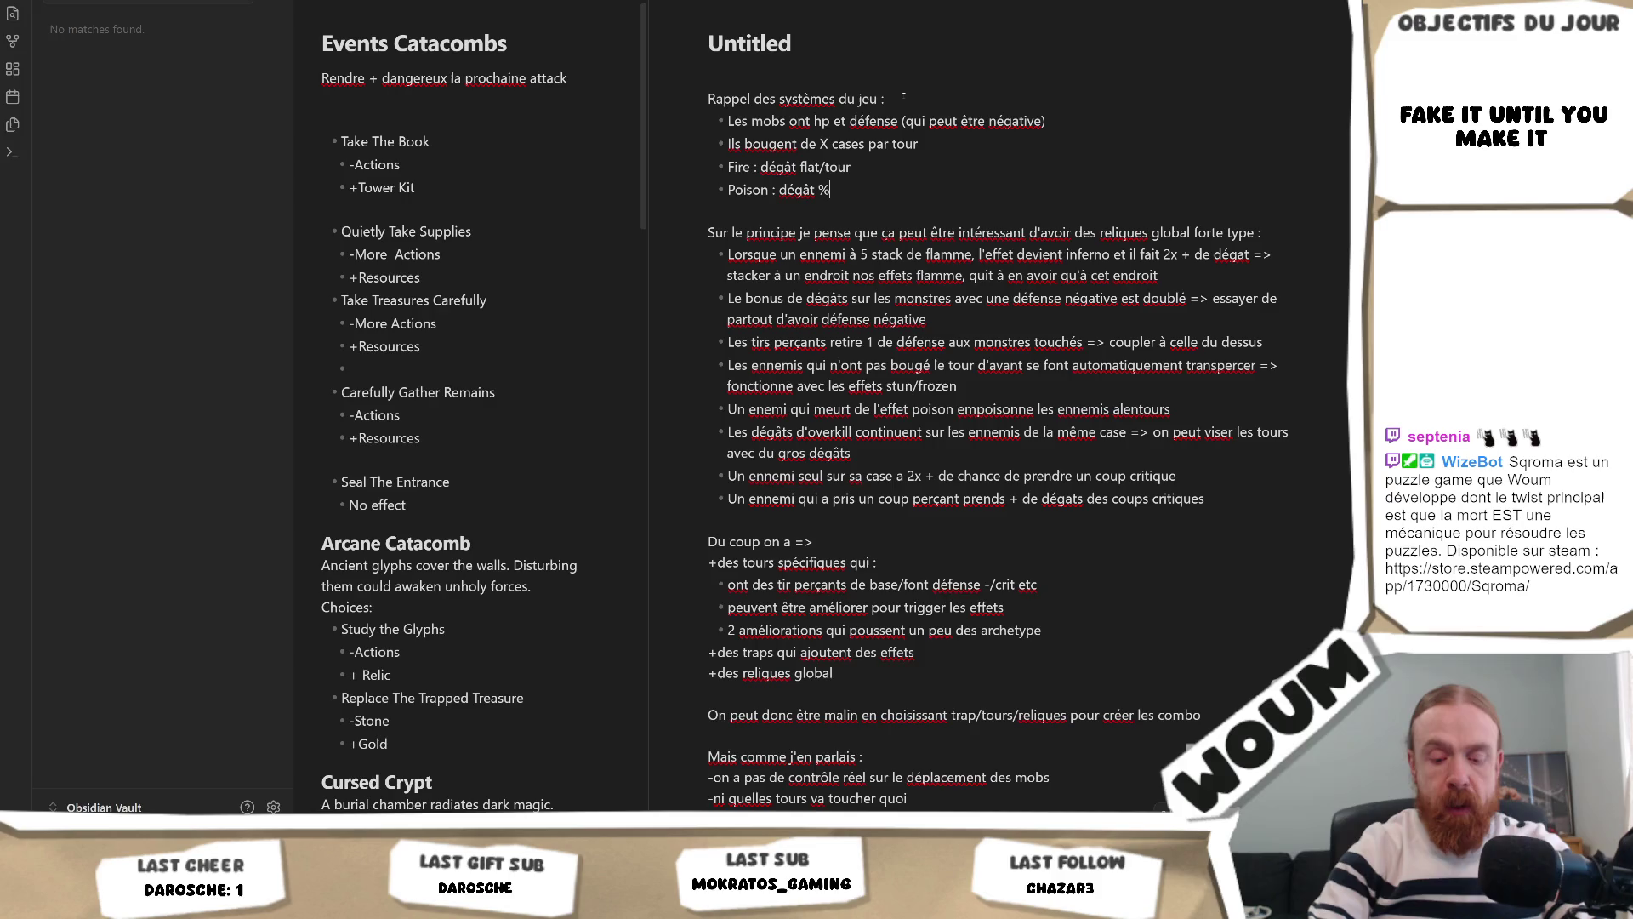
pyautogui.write('hp/t')
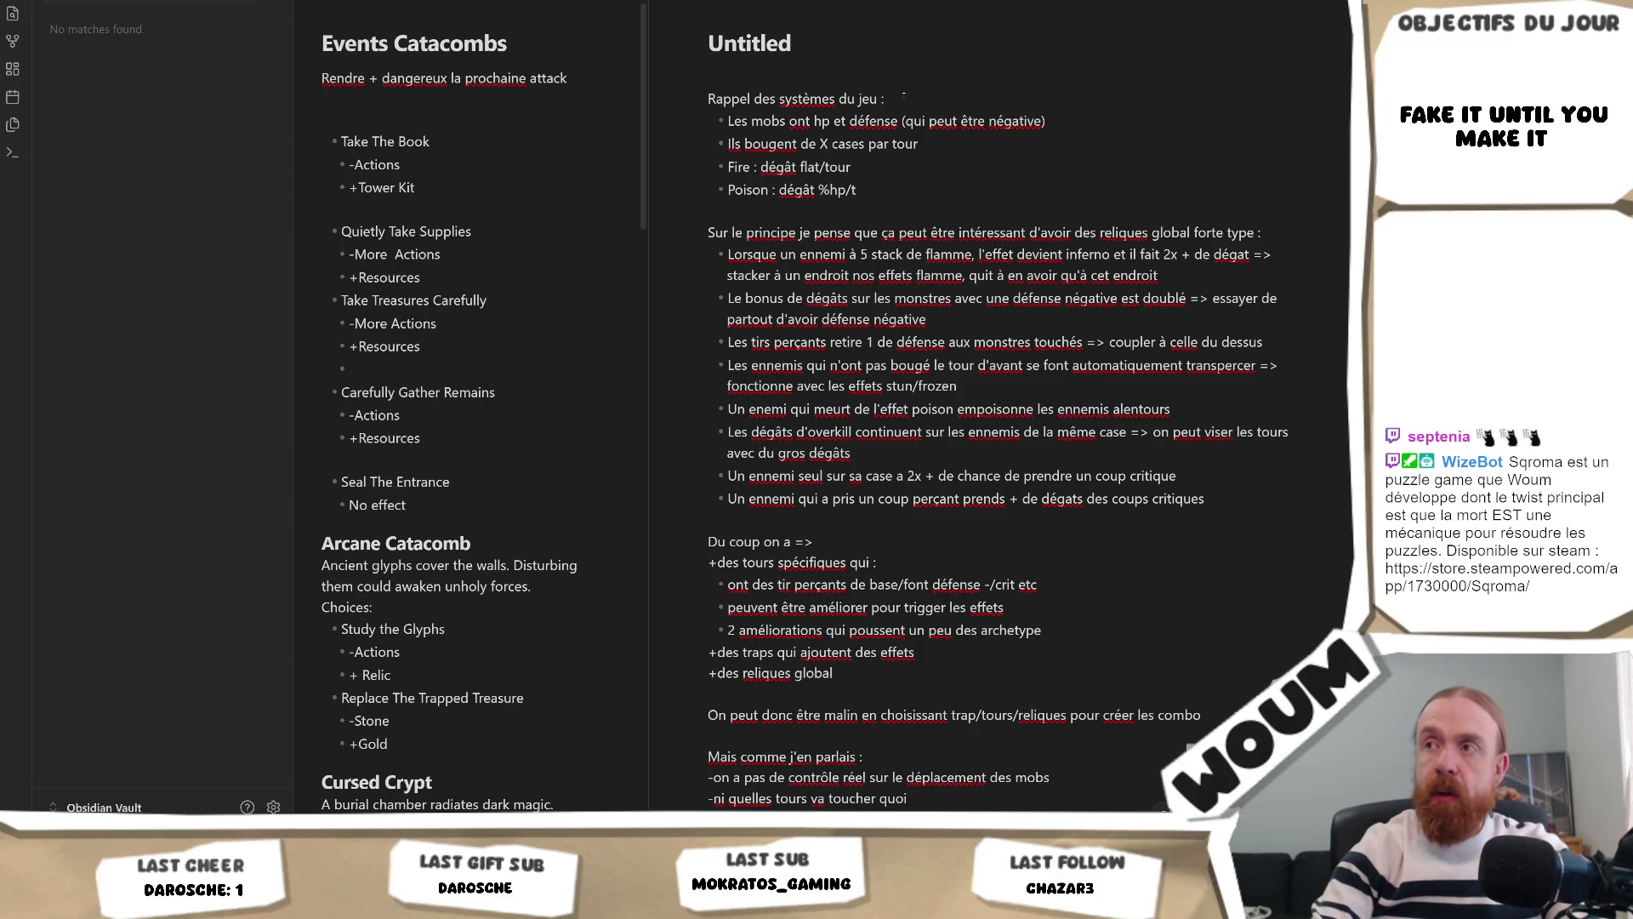
pyautogui.write('our')
pyautogui.press('Return')
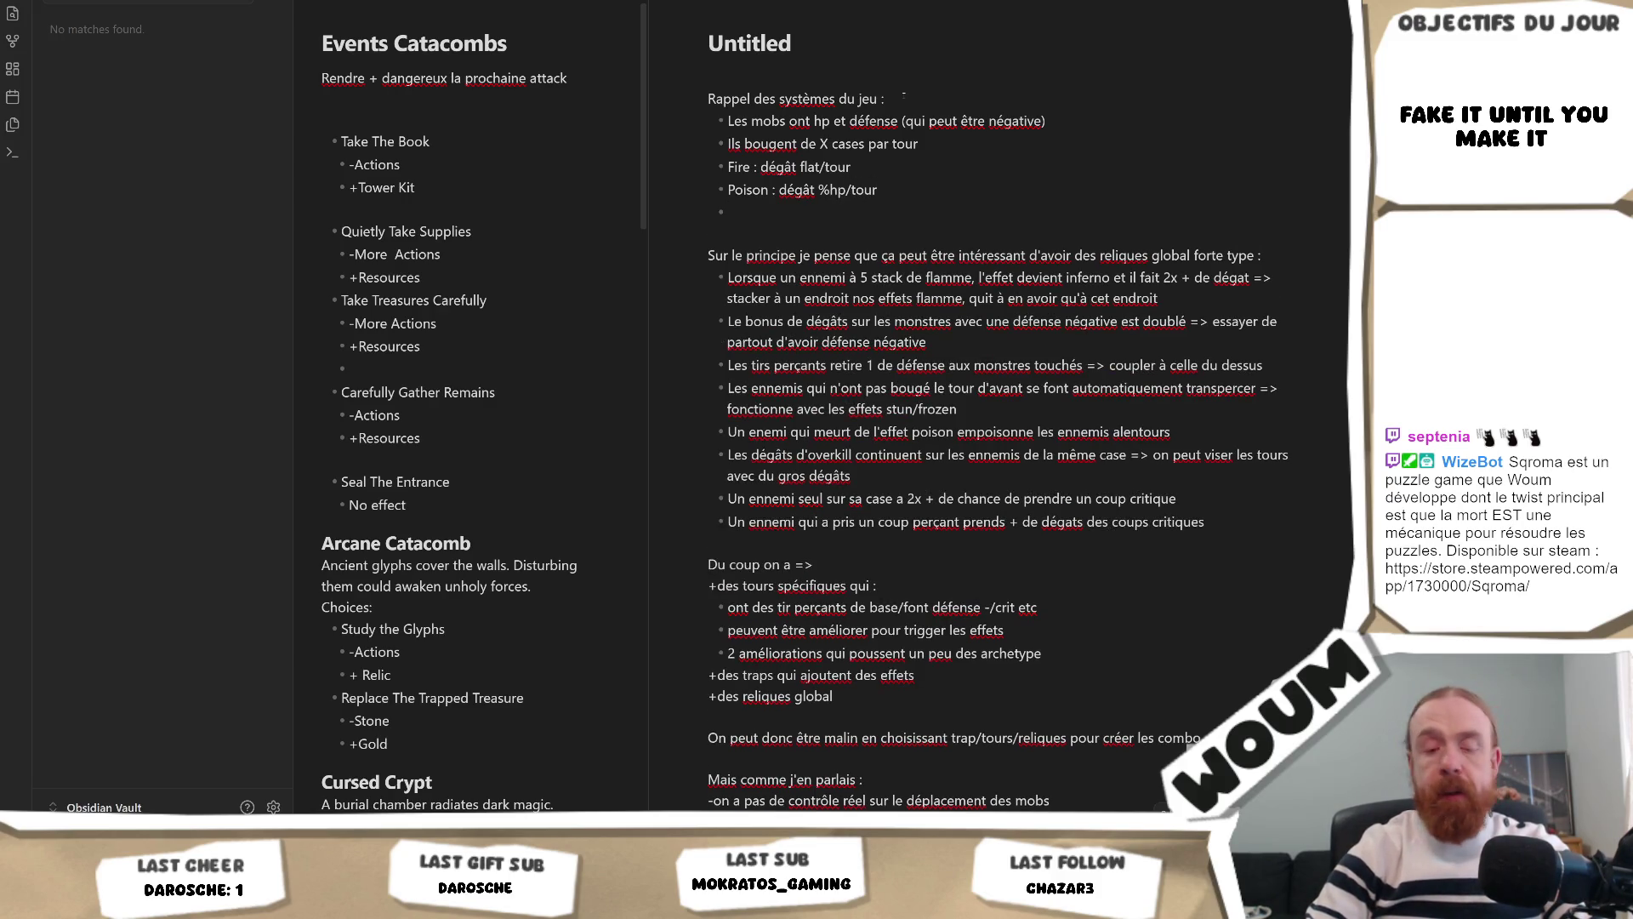
pyautogui.write('Freeze')
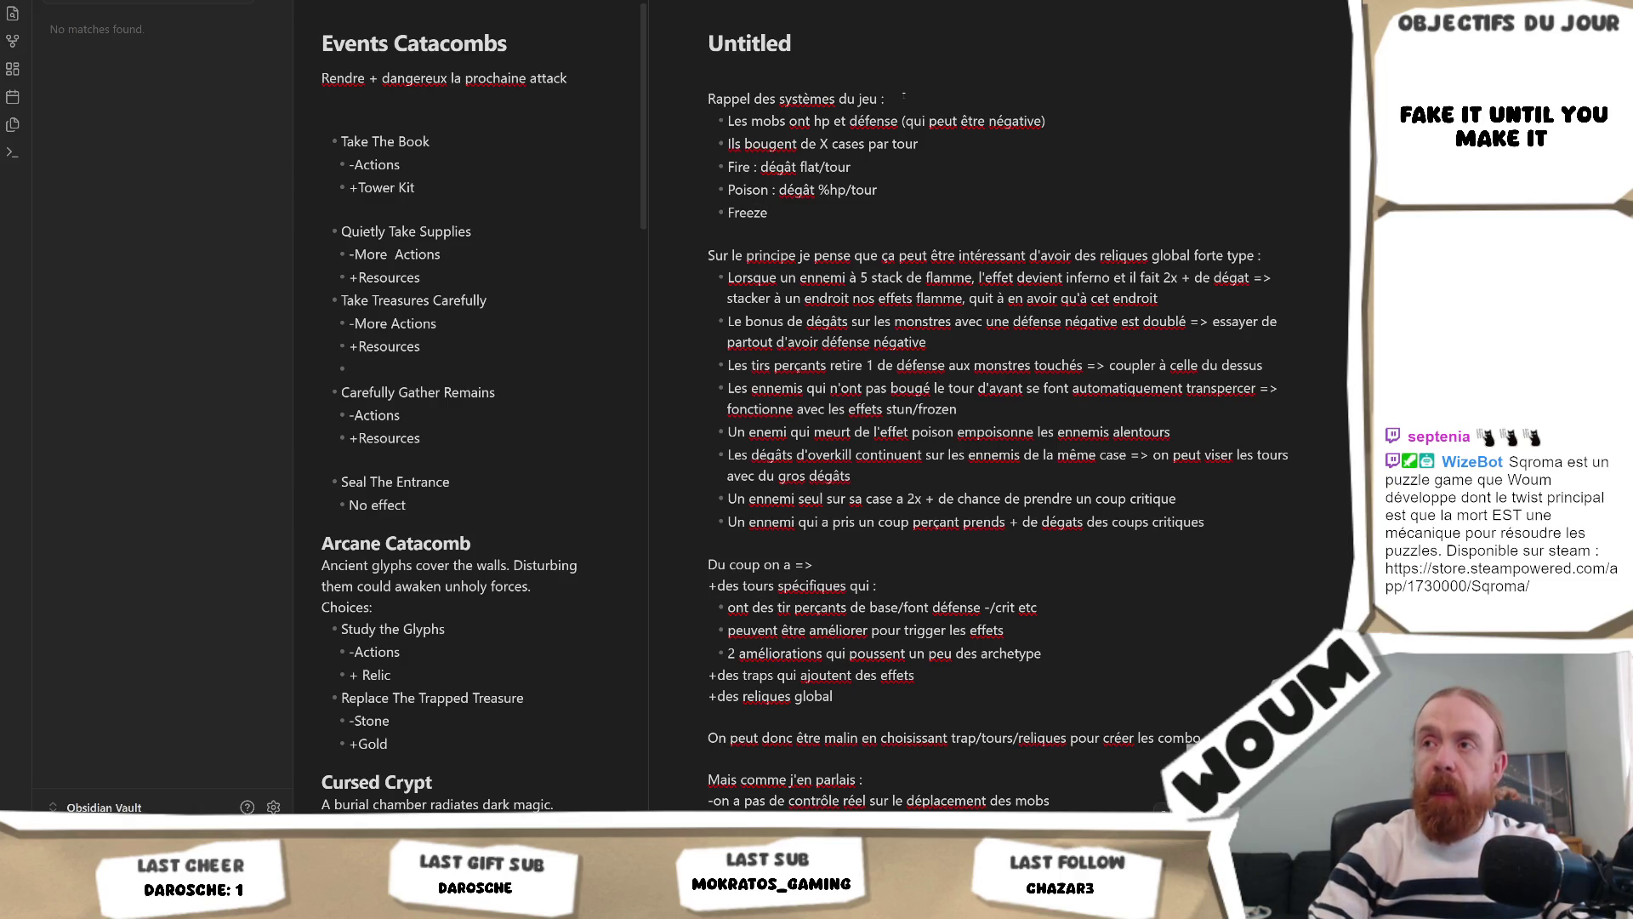
pyautogui.write(' : ralentin')
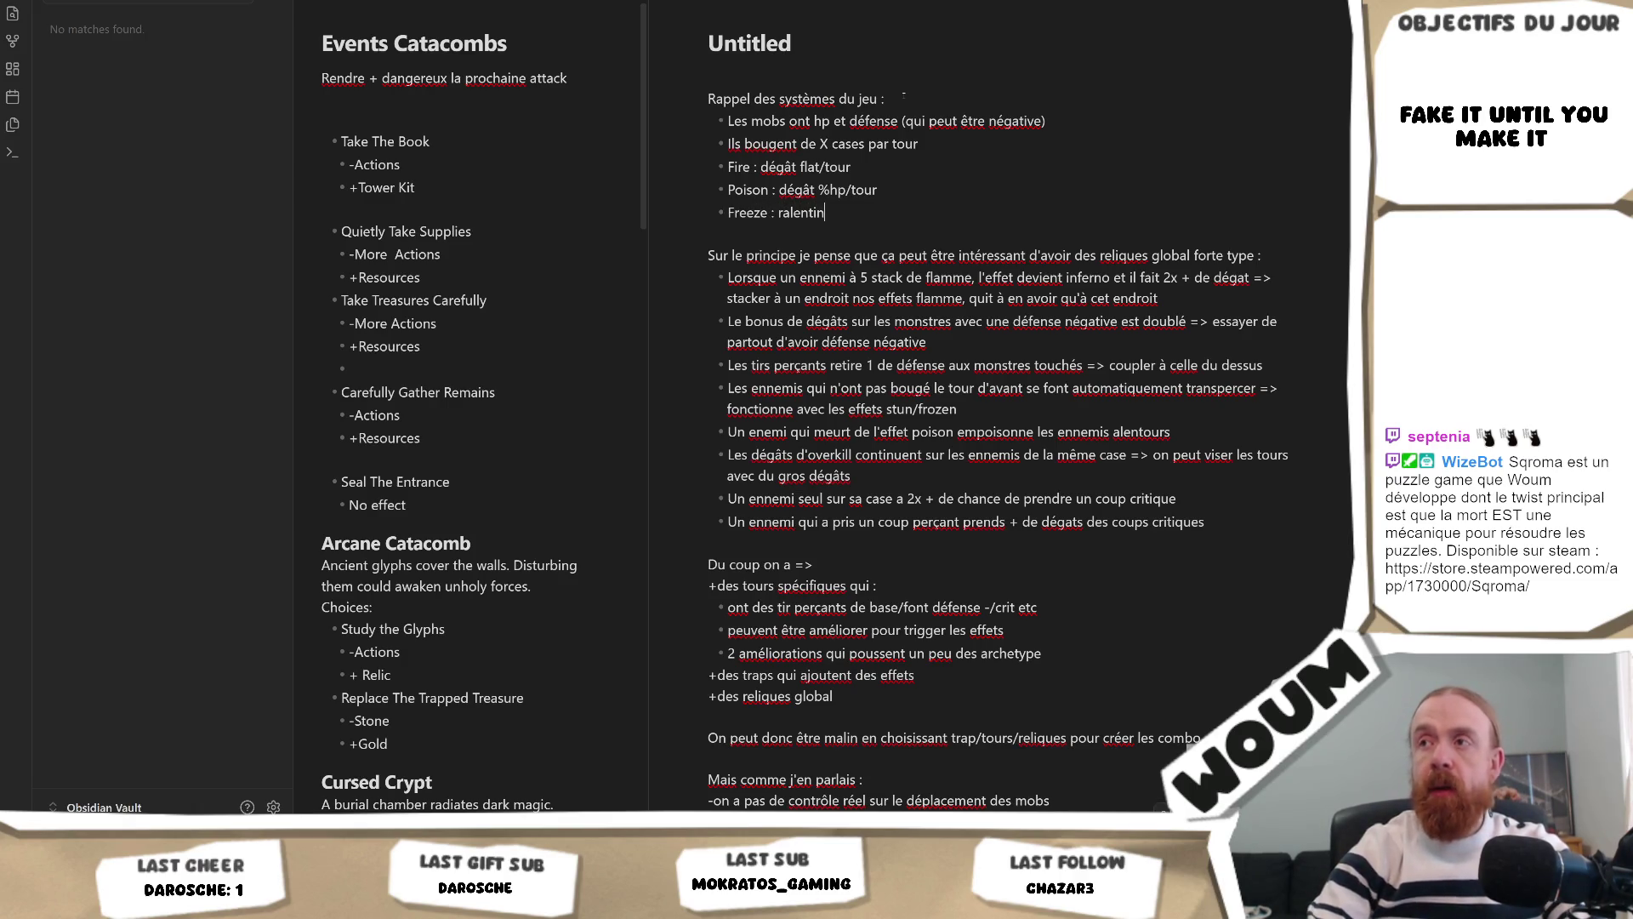
pyautogui.press('BackSpace')
pyautogui.write('+ ')
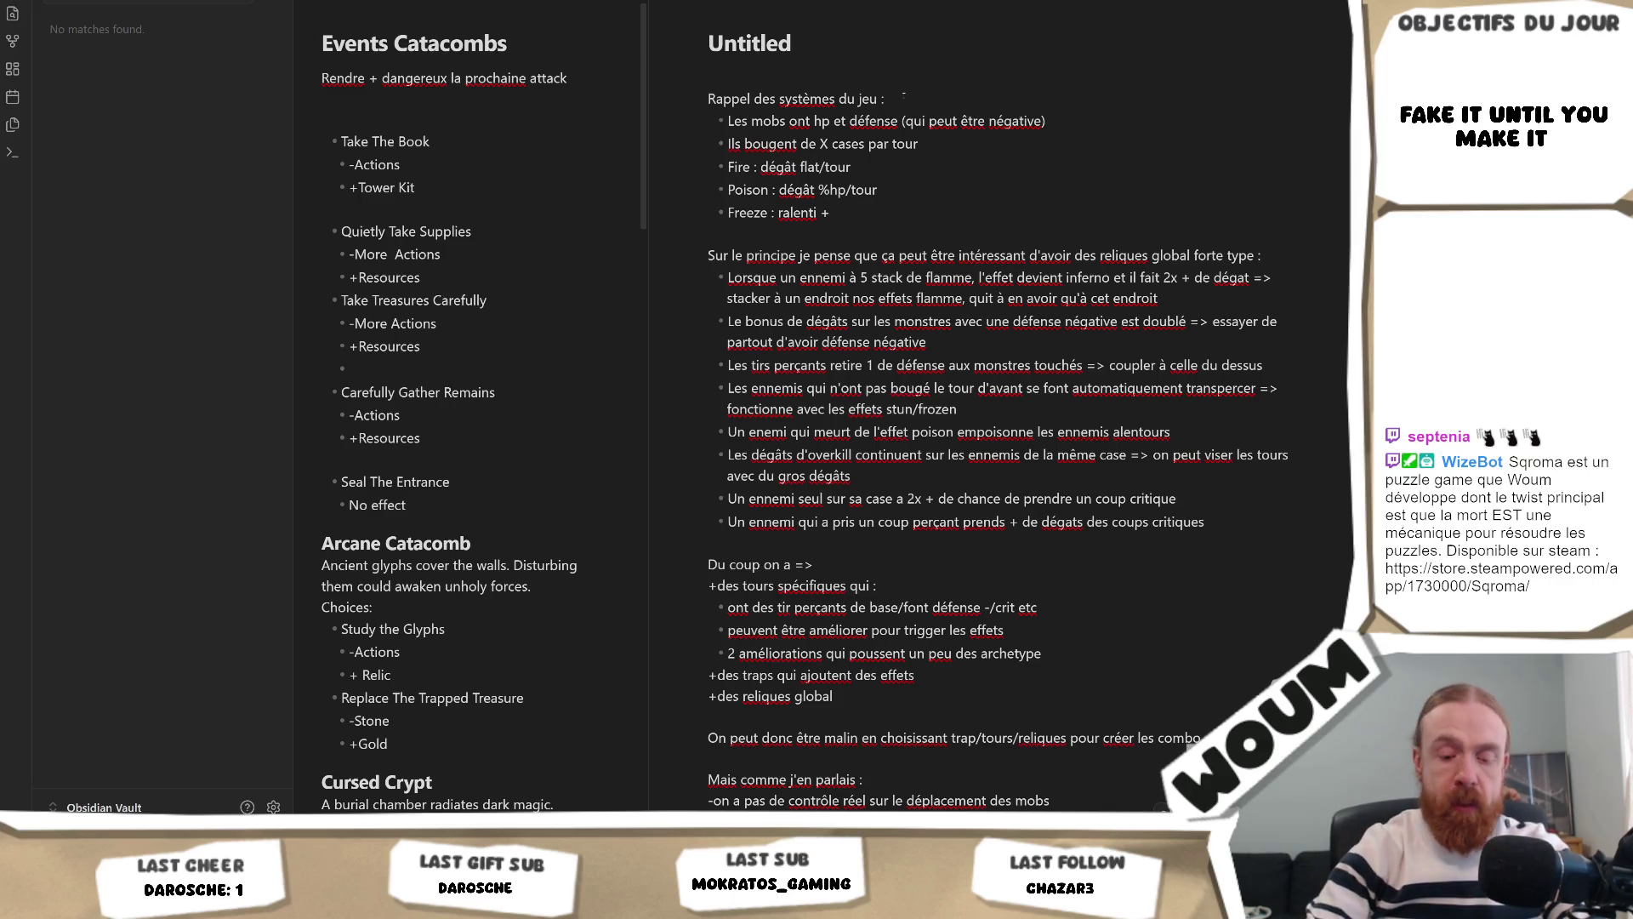
pyautogui.write('peut frozen')
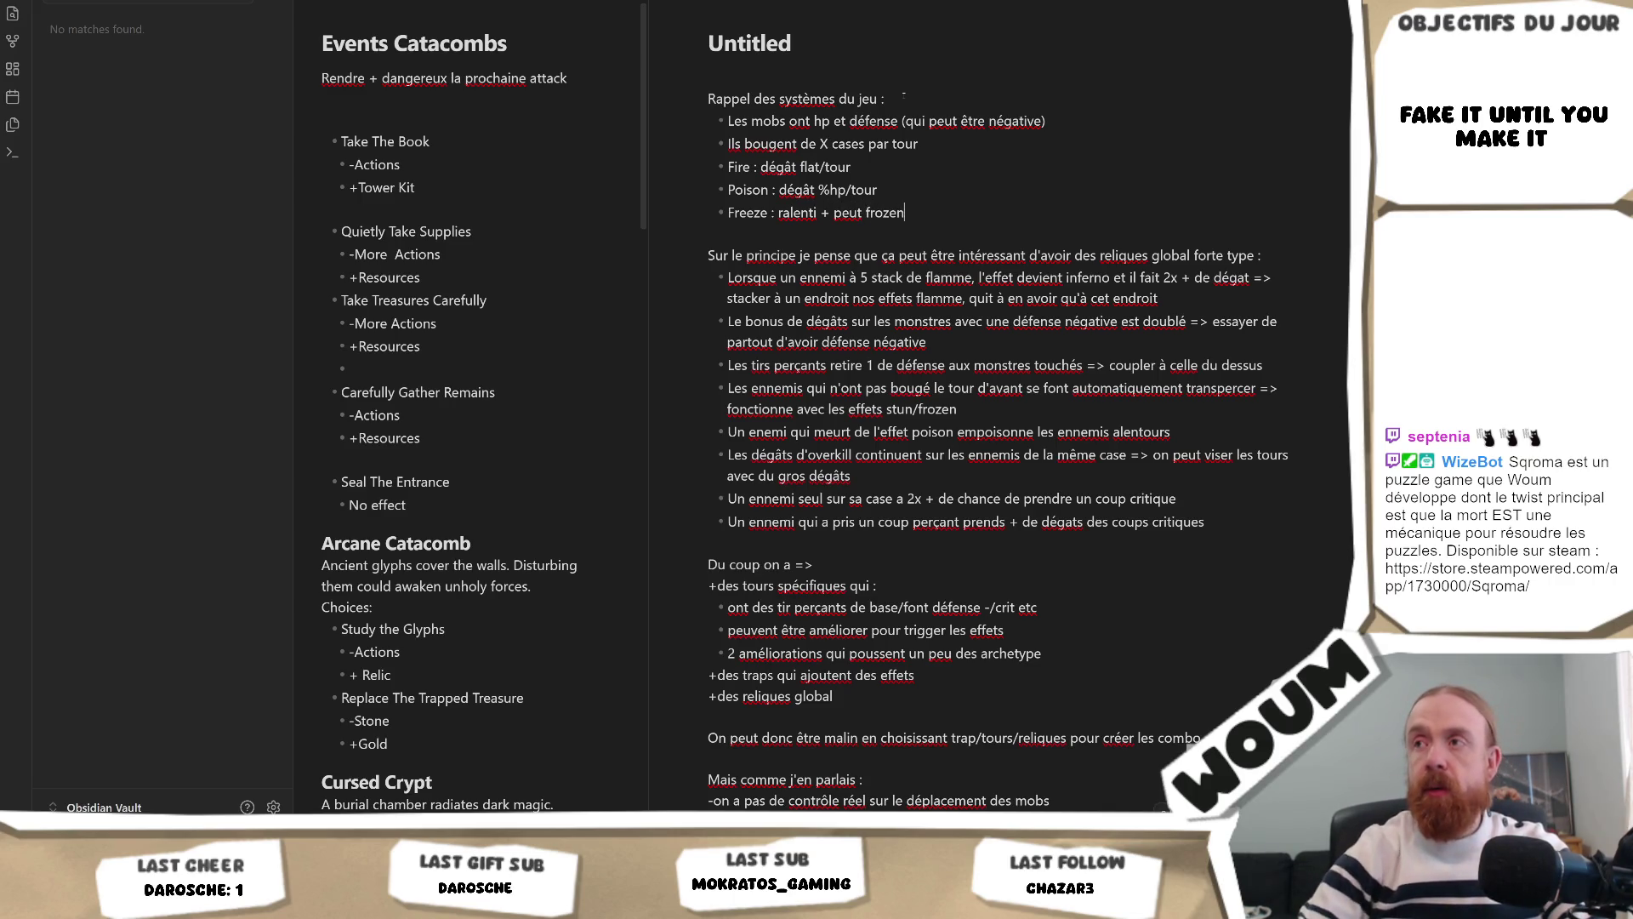
pyautogui.write(' (')
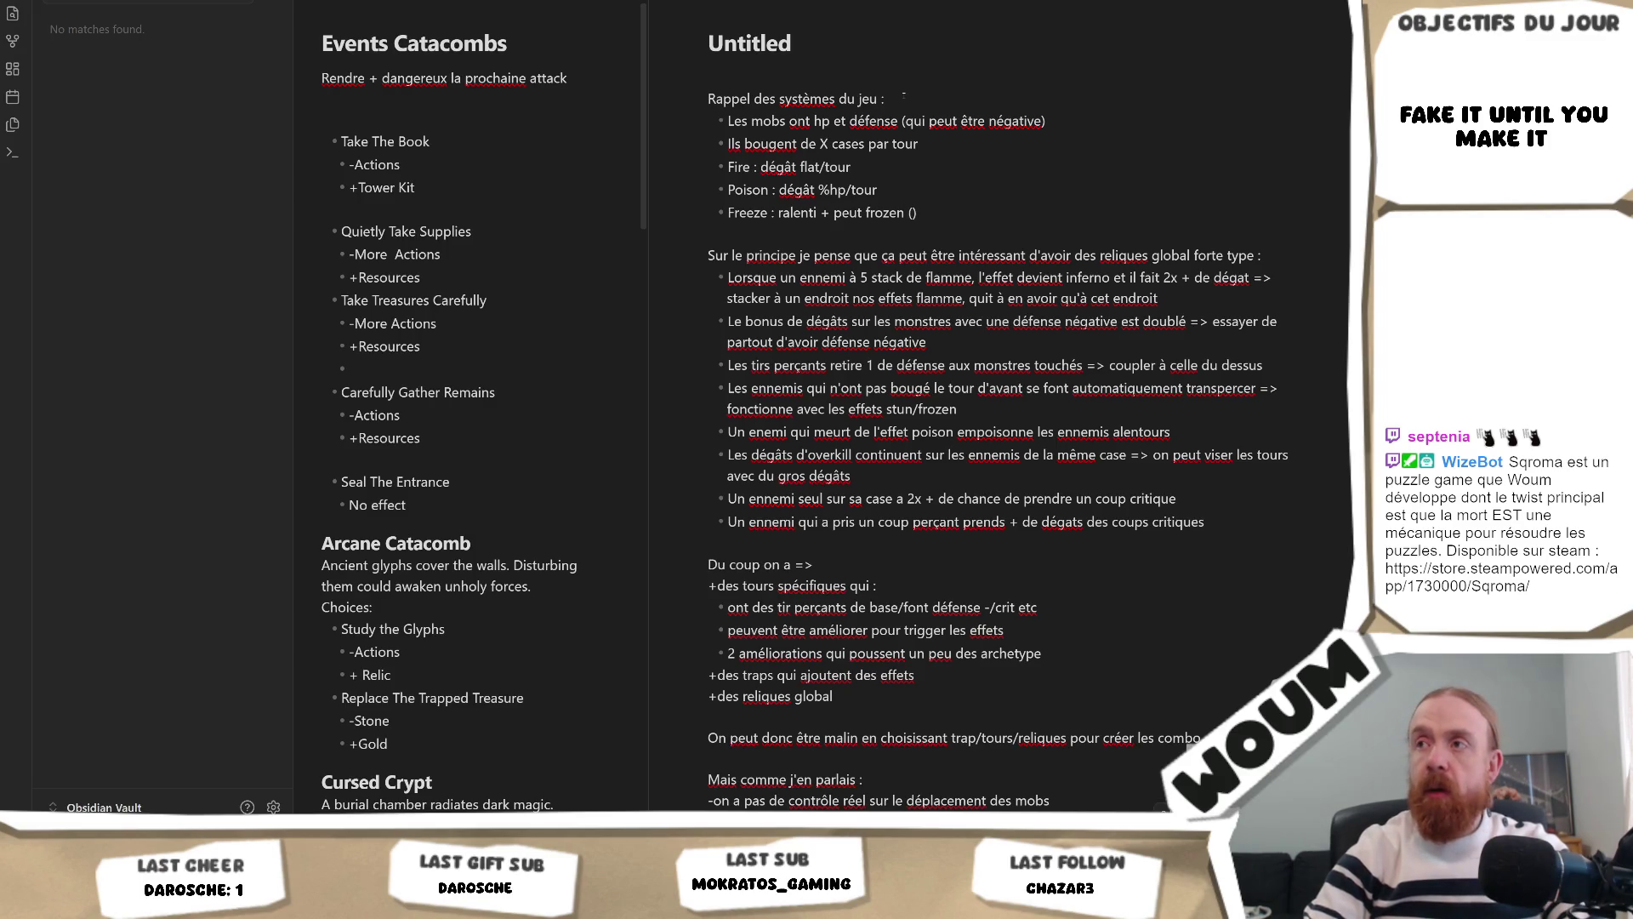
pyautogui.write('le mob bouge pa')
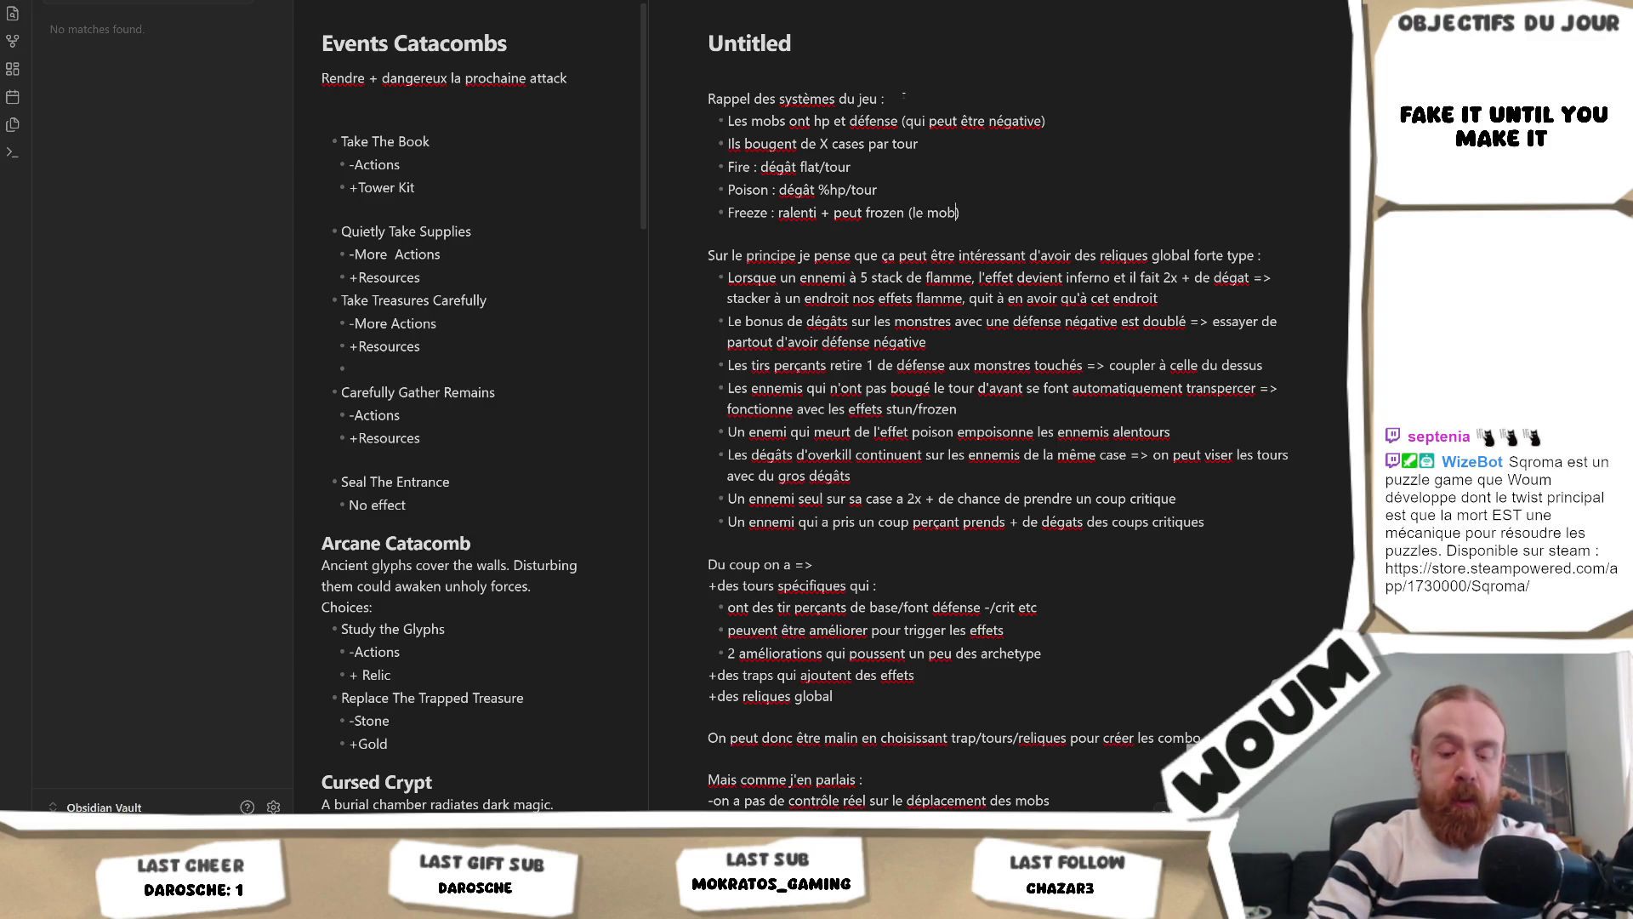
pyautogui.write('s)')
pyautogui.press('Return')
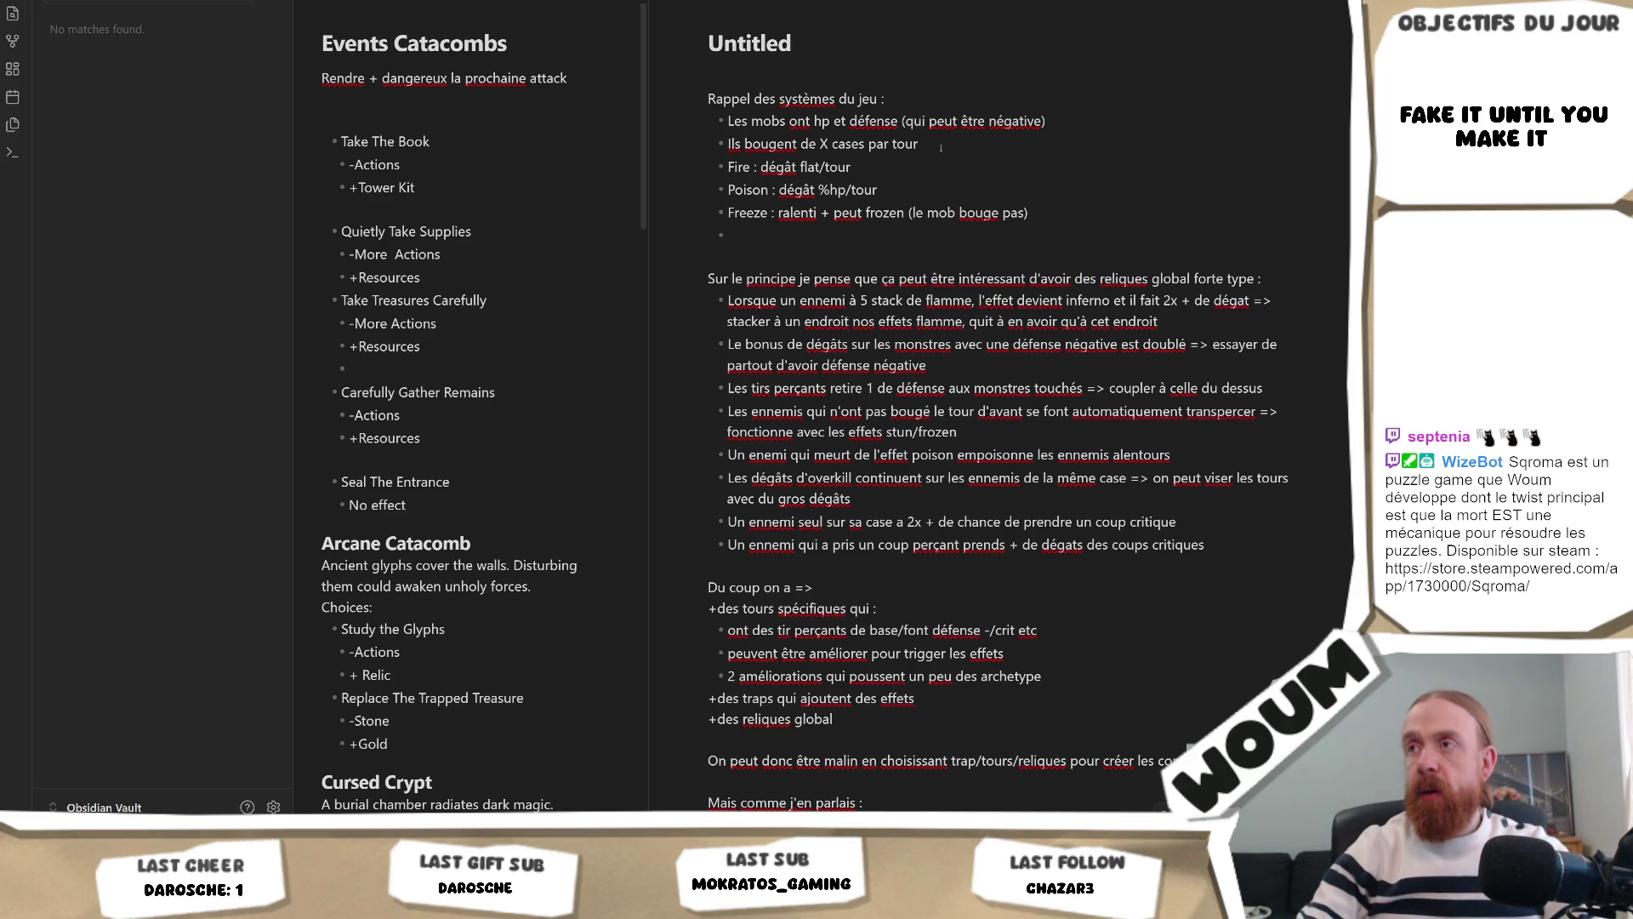
# Step: Add the label 'mobs' above the mob bullets and 'Effets des tours' above the Fire bullet
pyautogui.press('Return')
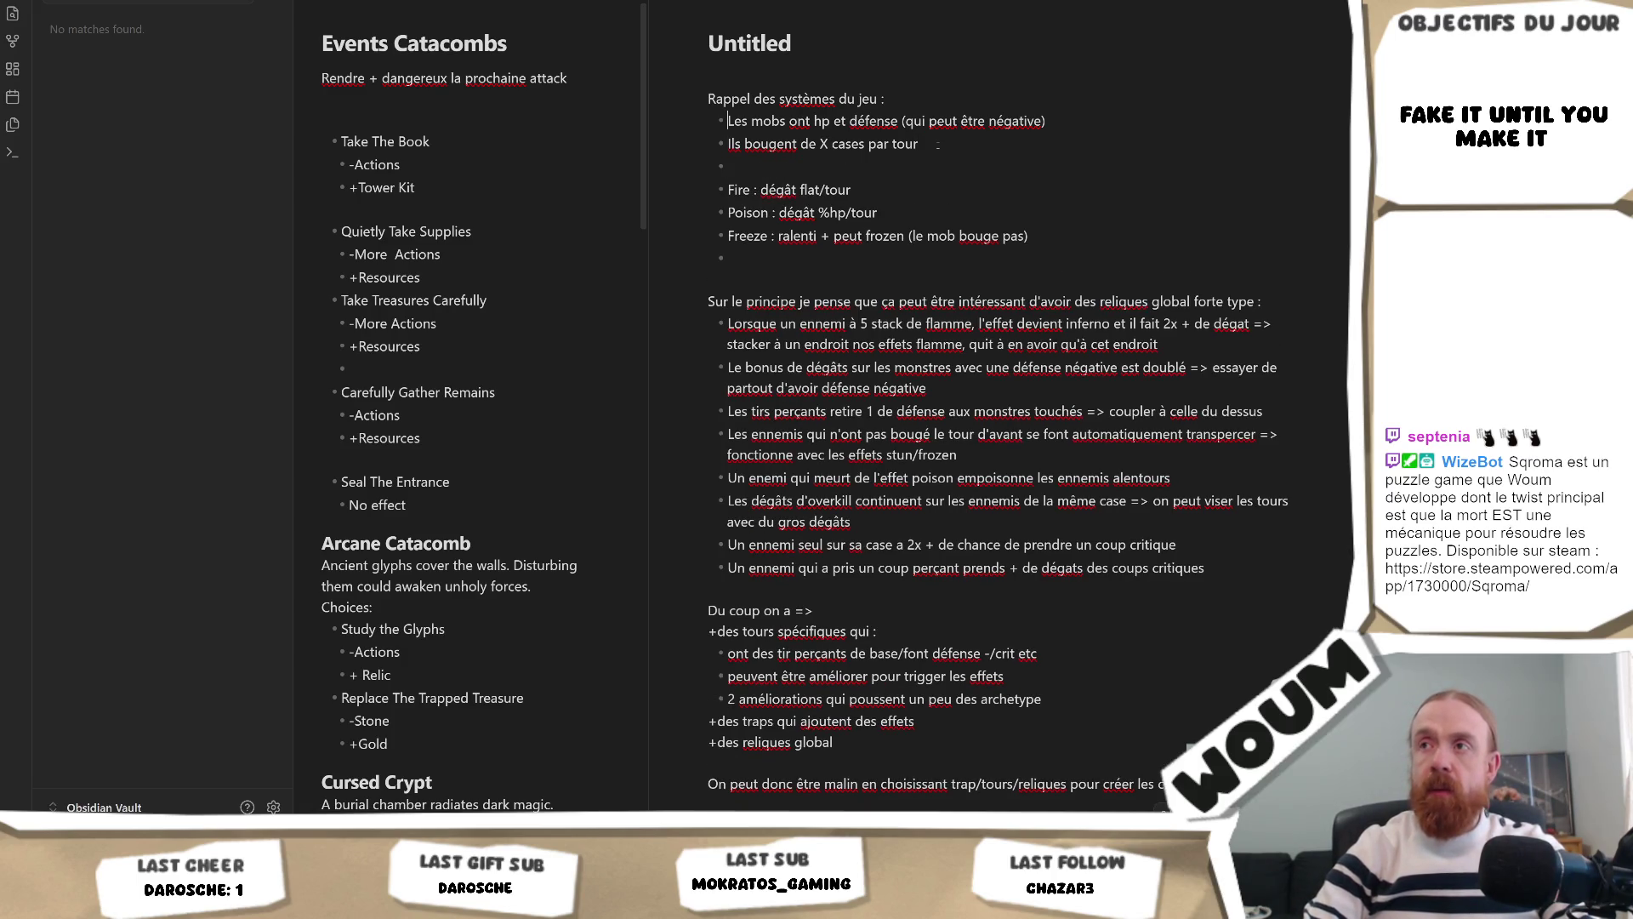
pyautogui.press('Return')
pyautogui.press('Return')
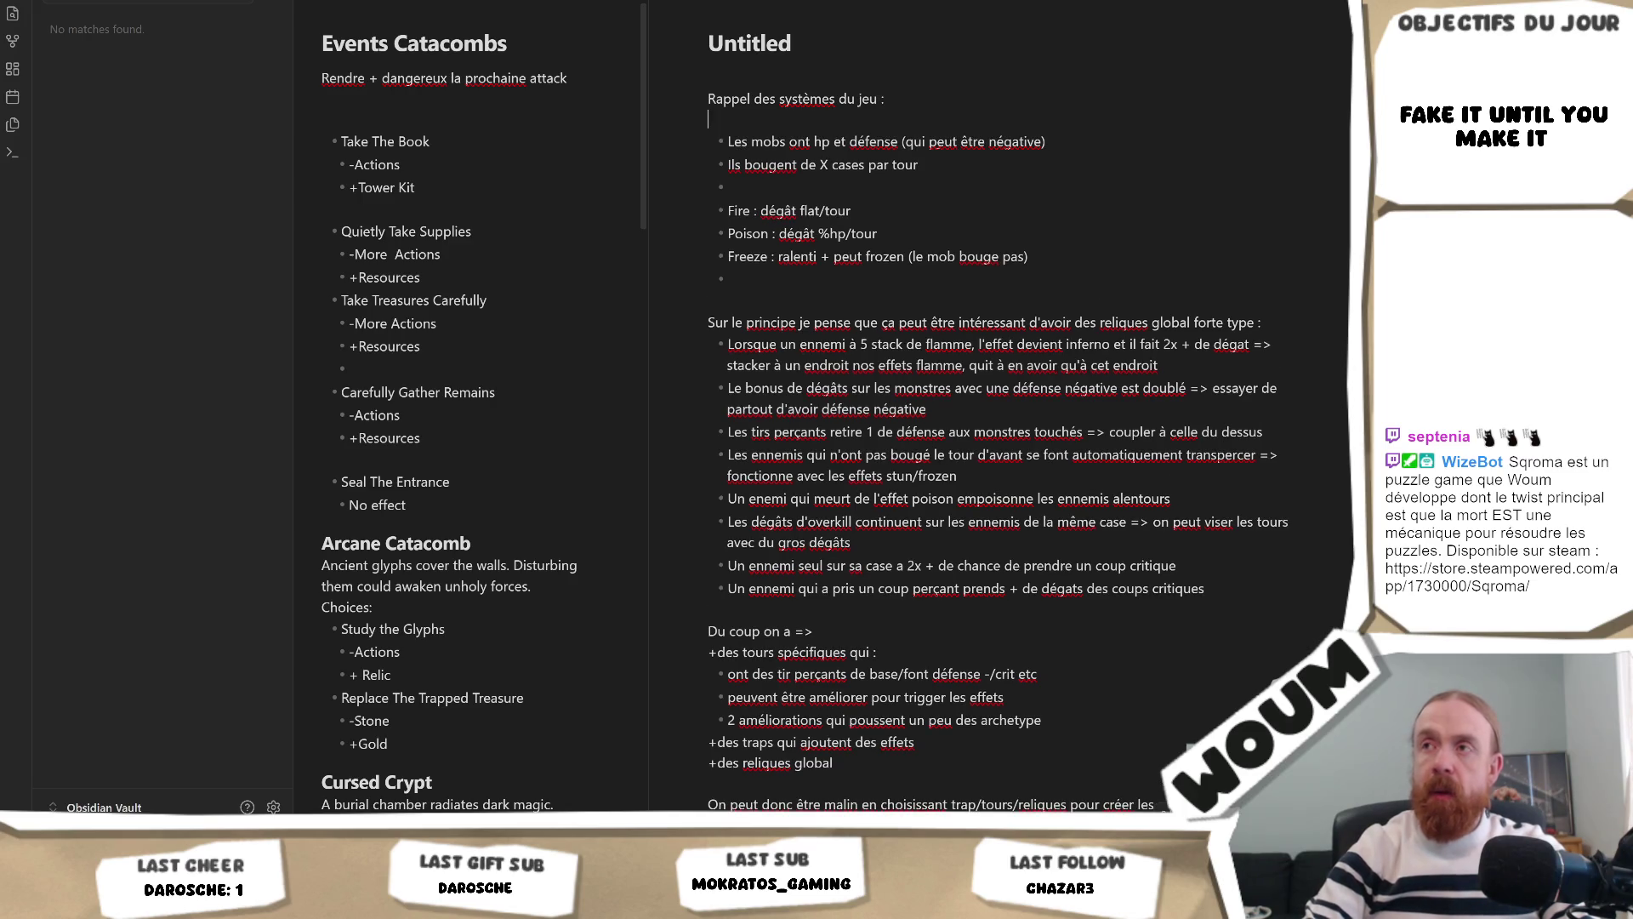
pyautogui.write('mobs')
pyautogui.press('Down')
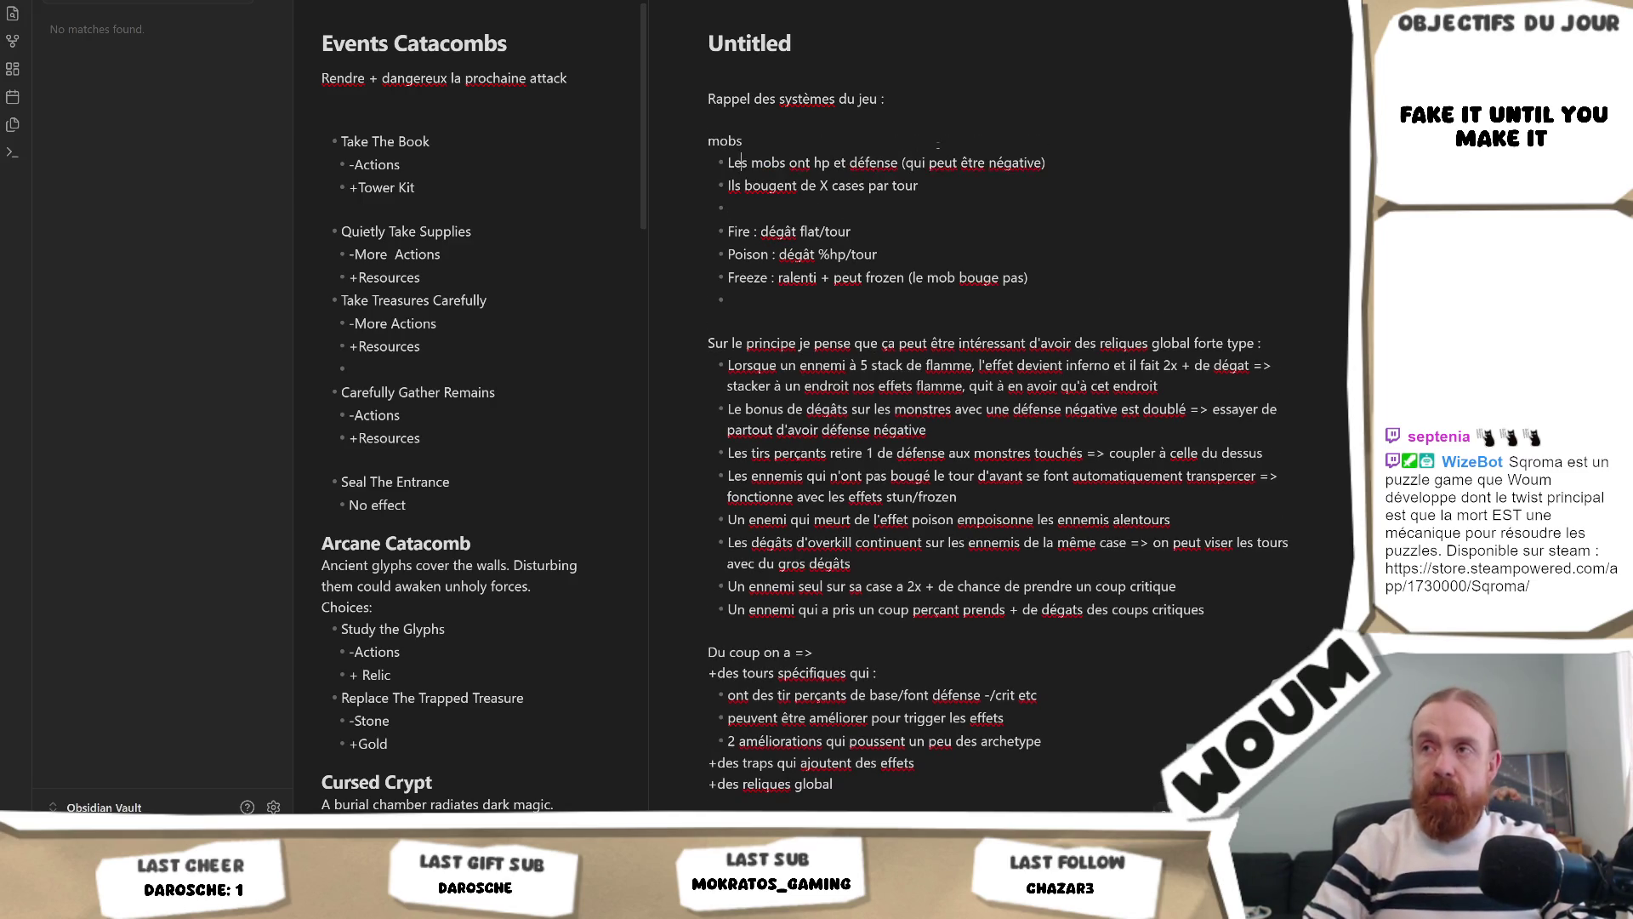
pyautogui.press('BackSpace')
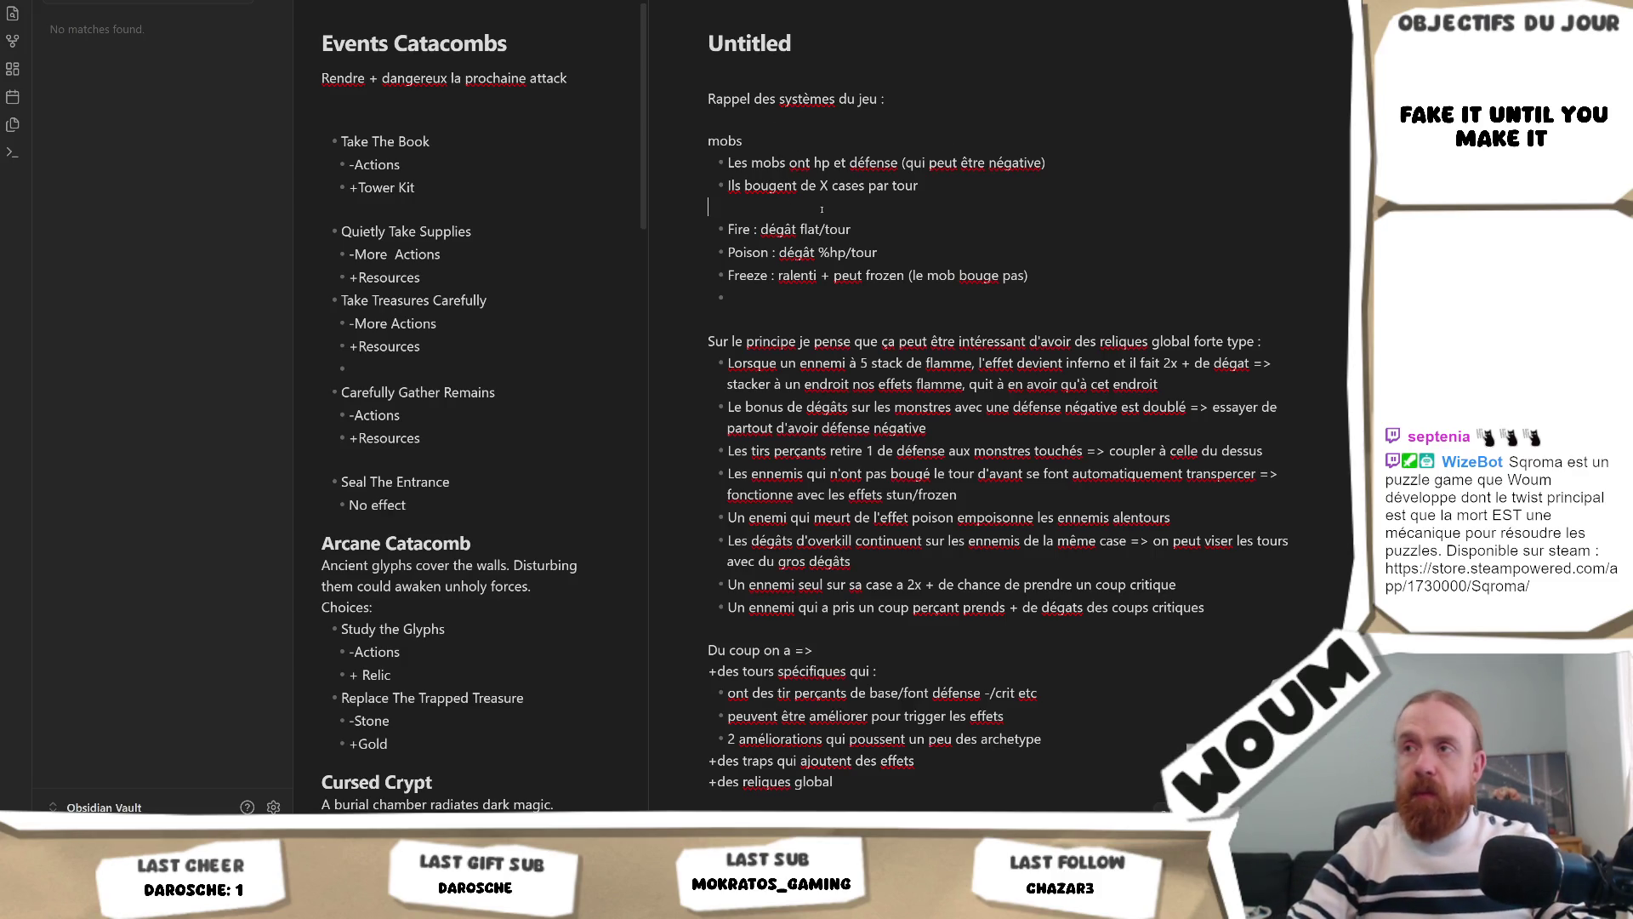
pyautogui.write('Effets')
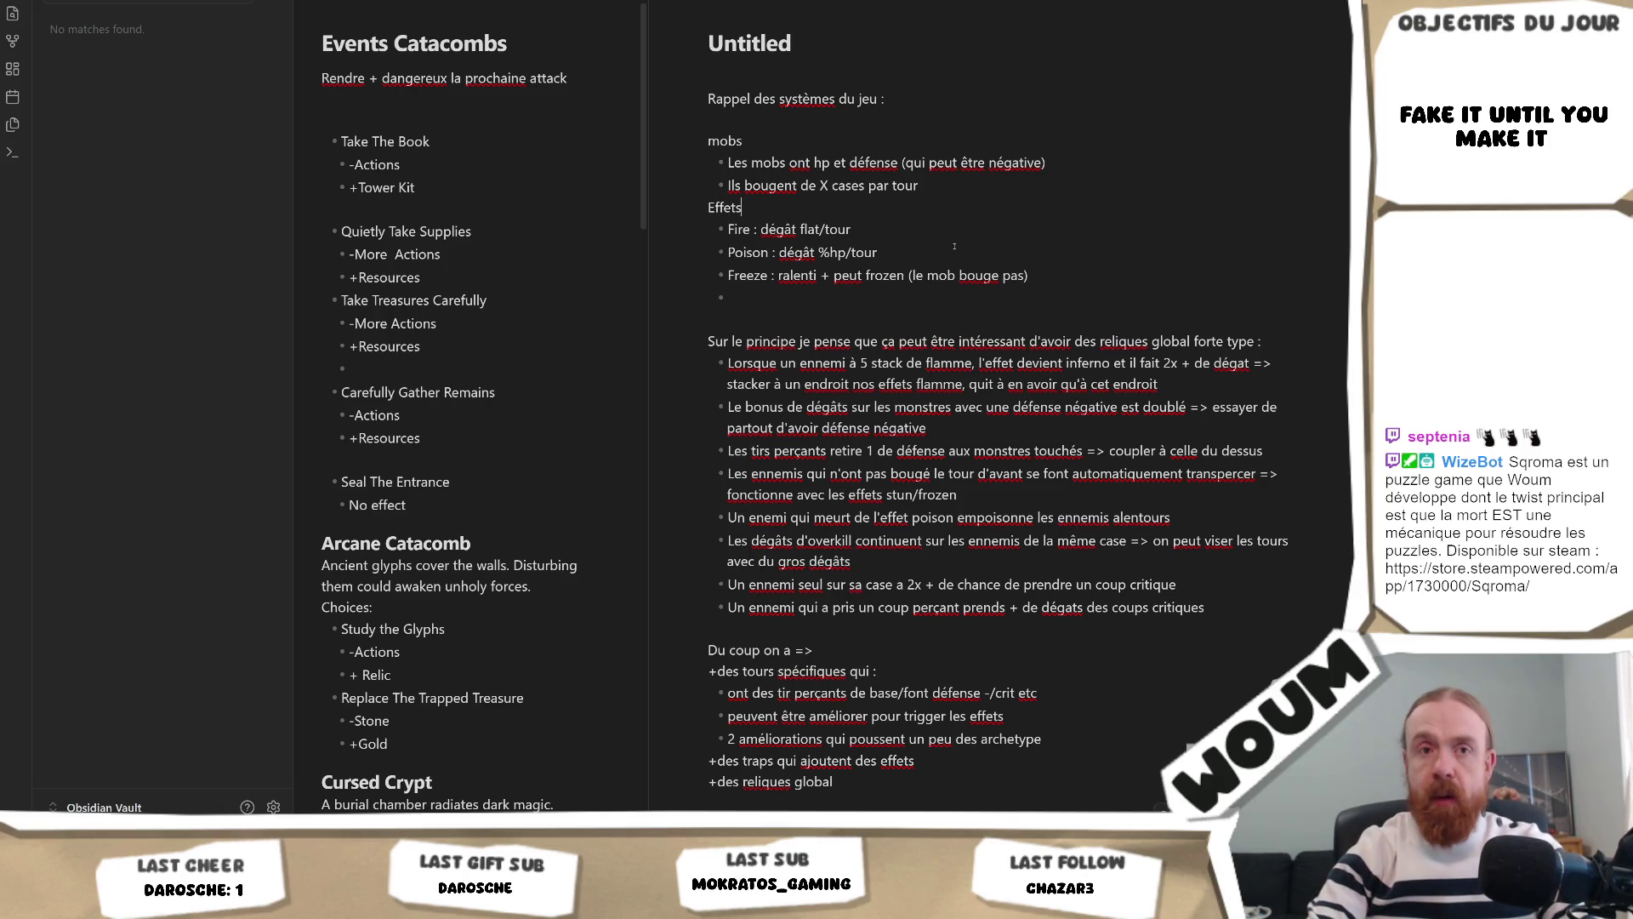
pyautogui.write(' des tours')
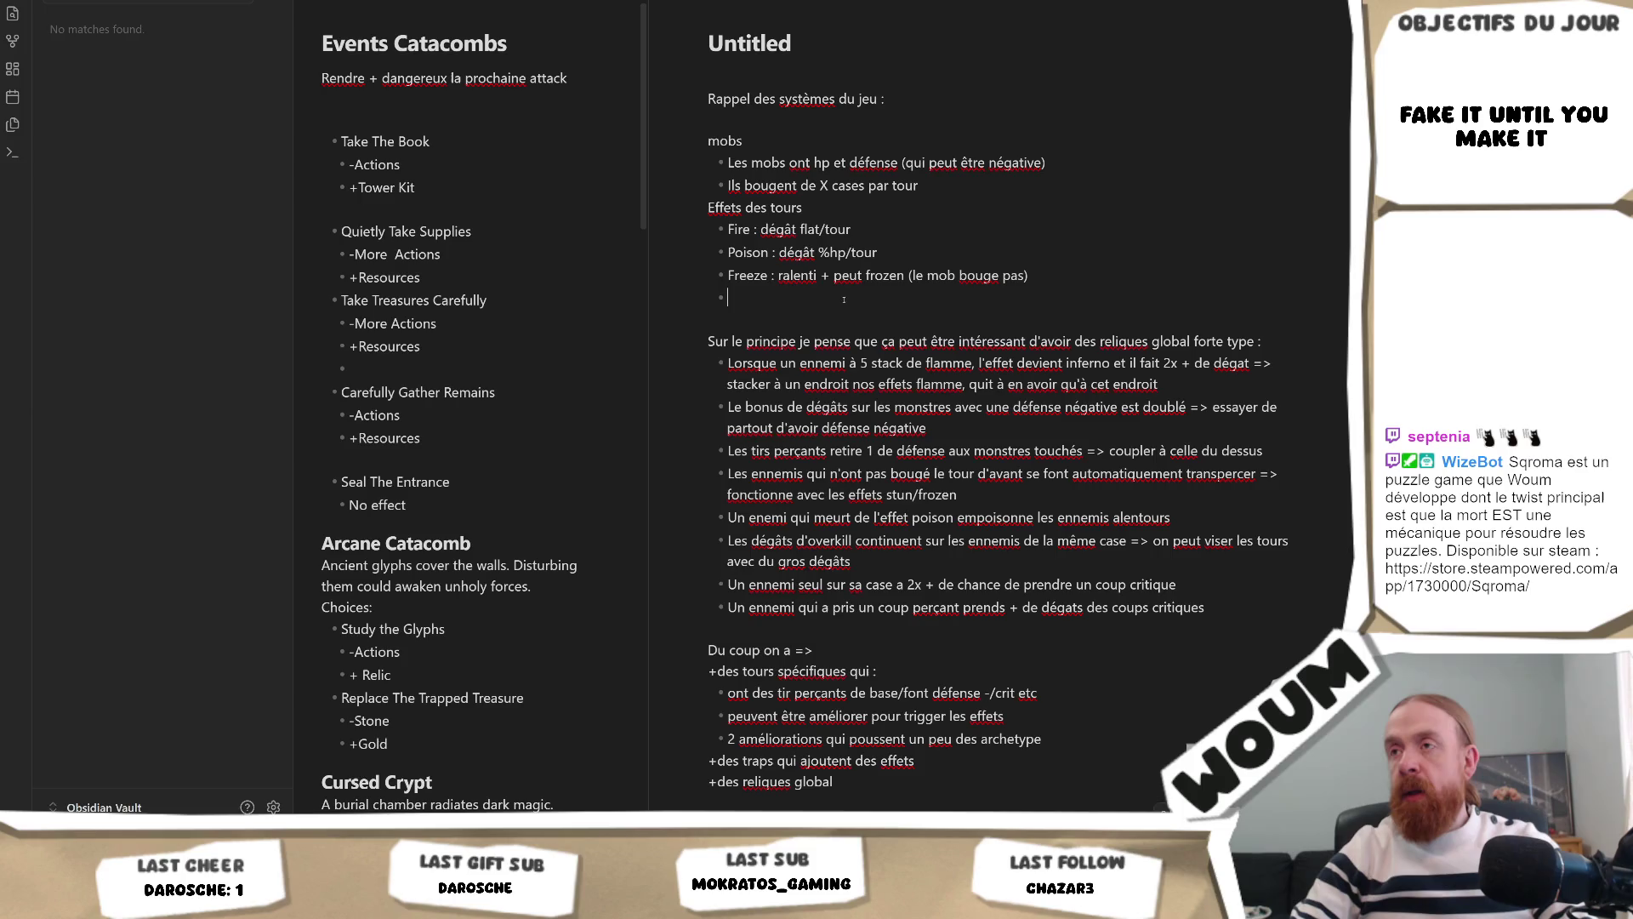
pyautogui.scroll(-5, 838, 330)
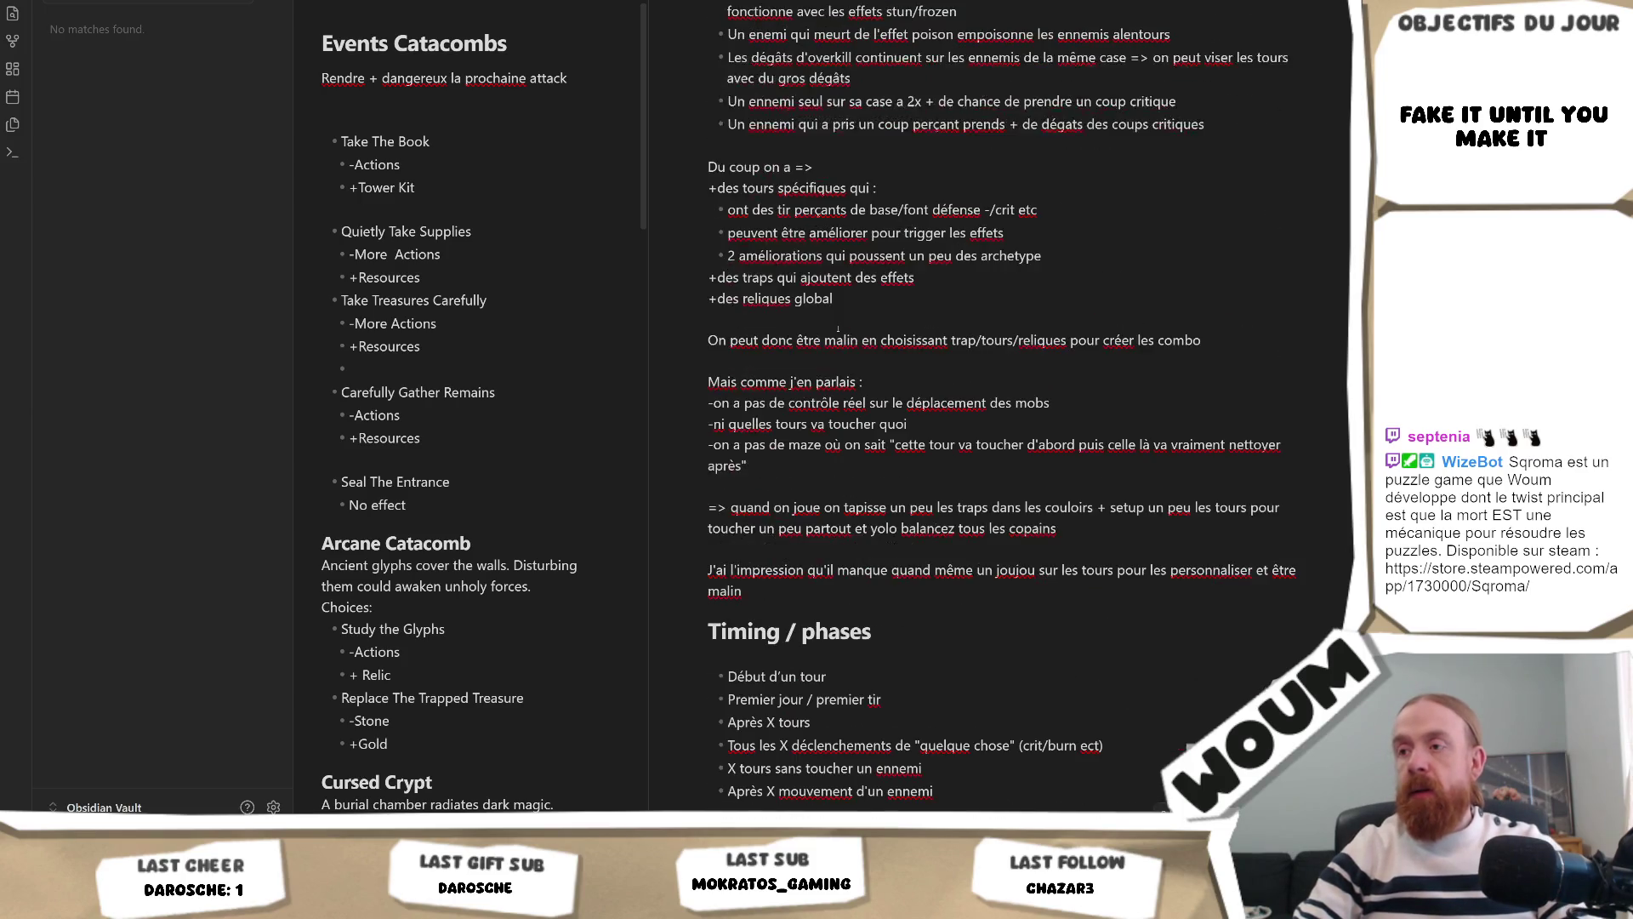
pyautogui.scroll(5, 838, 330)
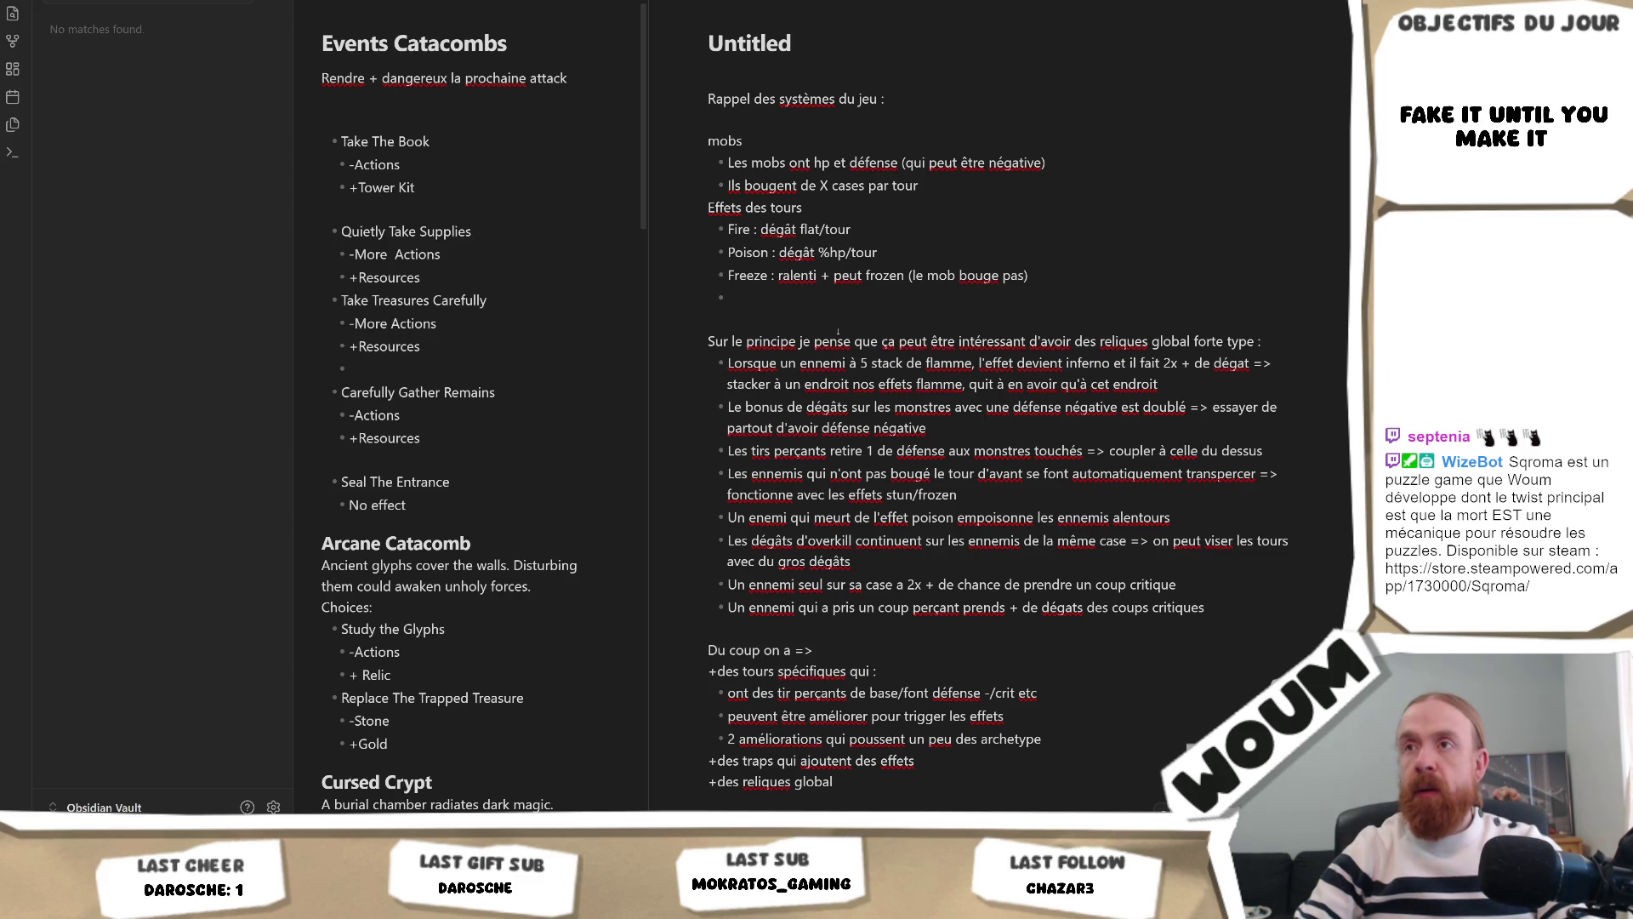
# Step: Start a 'Stats des tours' section with the bullet 'Délai entre 2 attaques'
pyautogui.press('BackSpace')
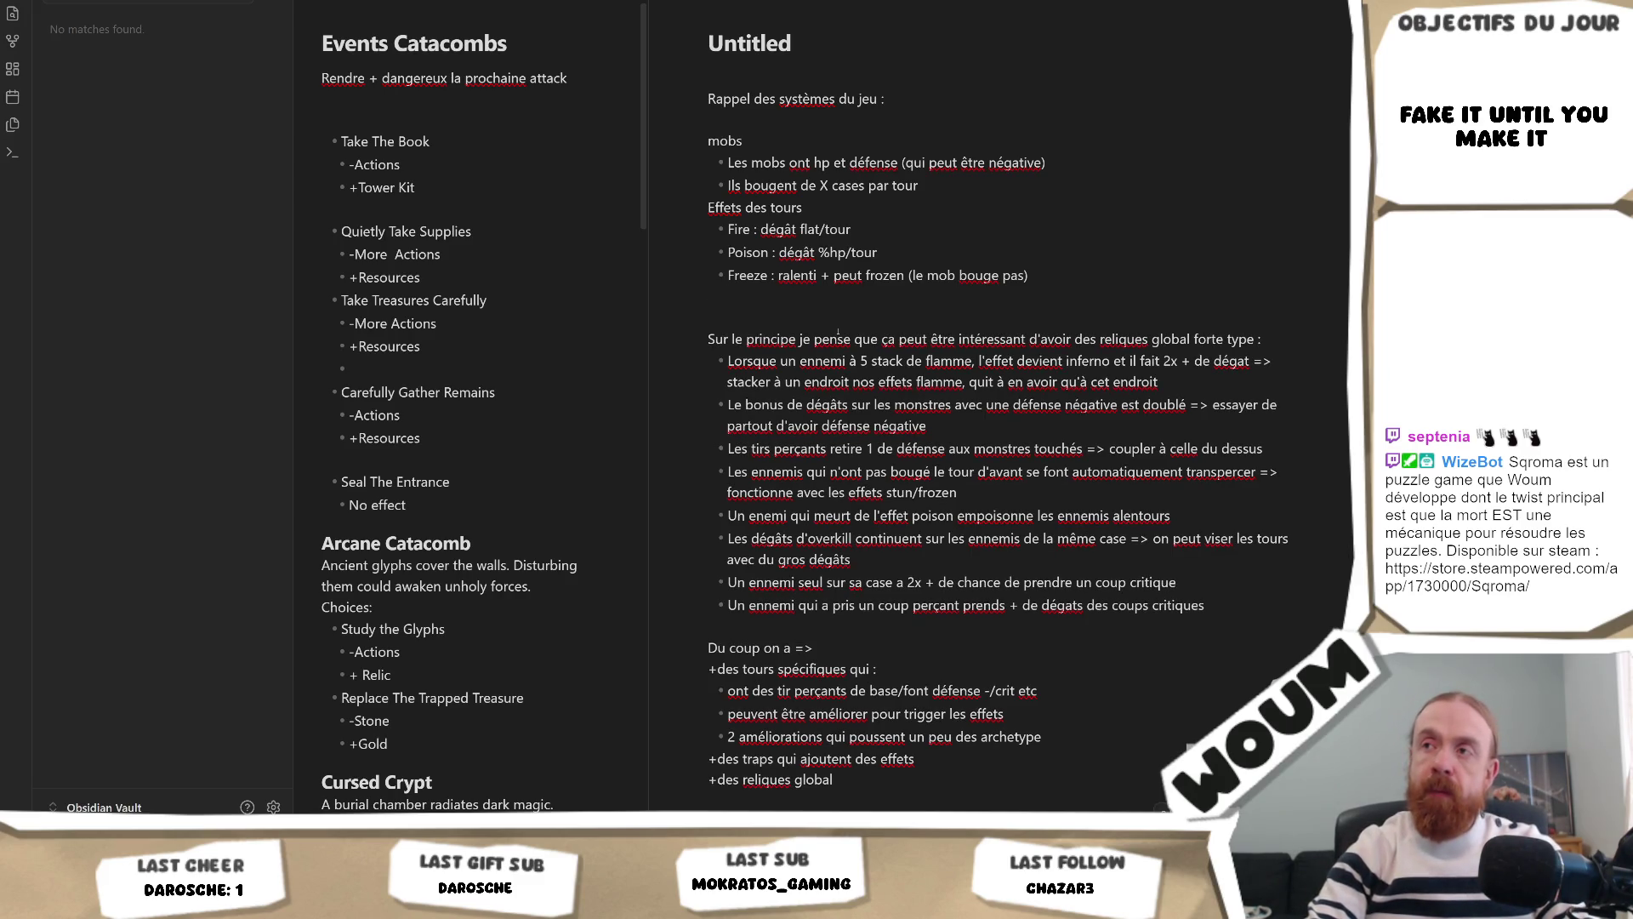
pyautogui.press('BackSpace')
pyautogui.hotkey('ctrl', 'z')
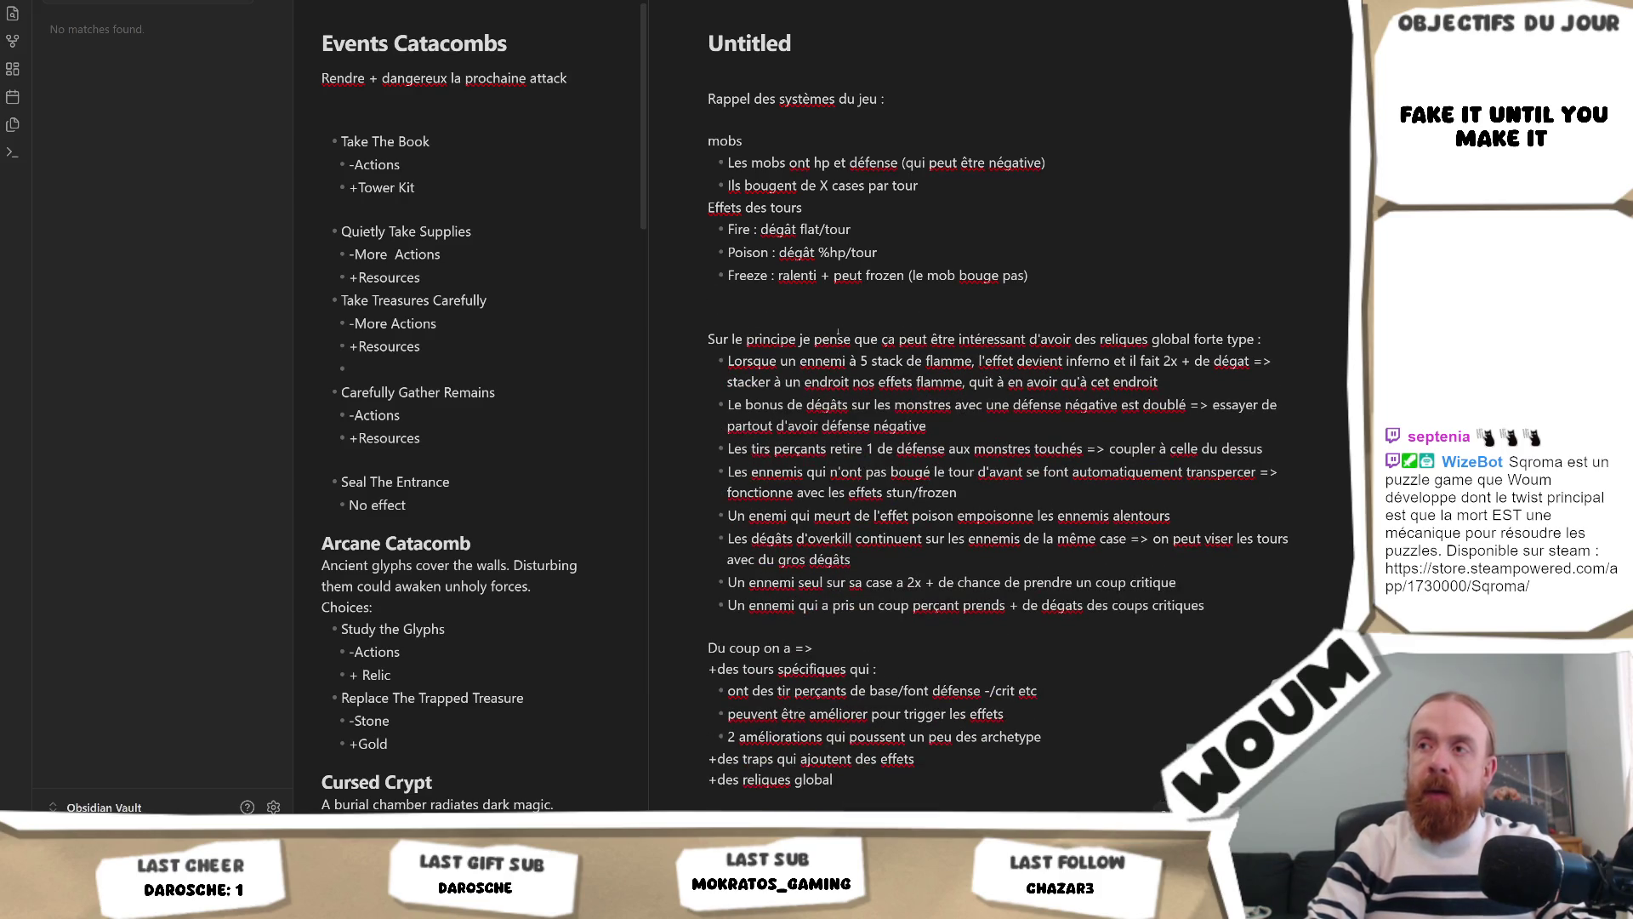
pyautogui.write('Stats des to')
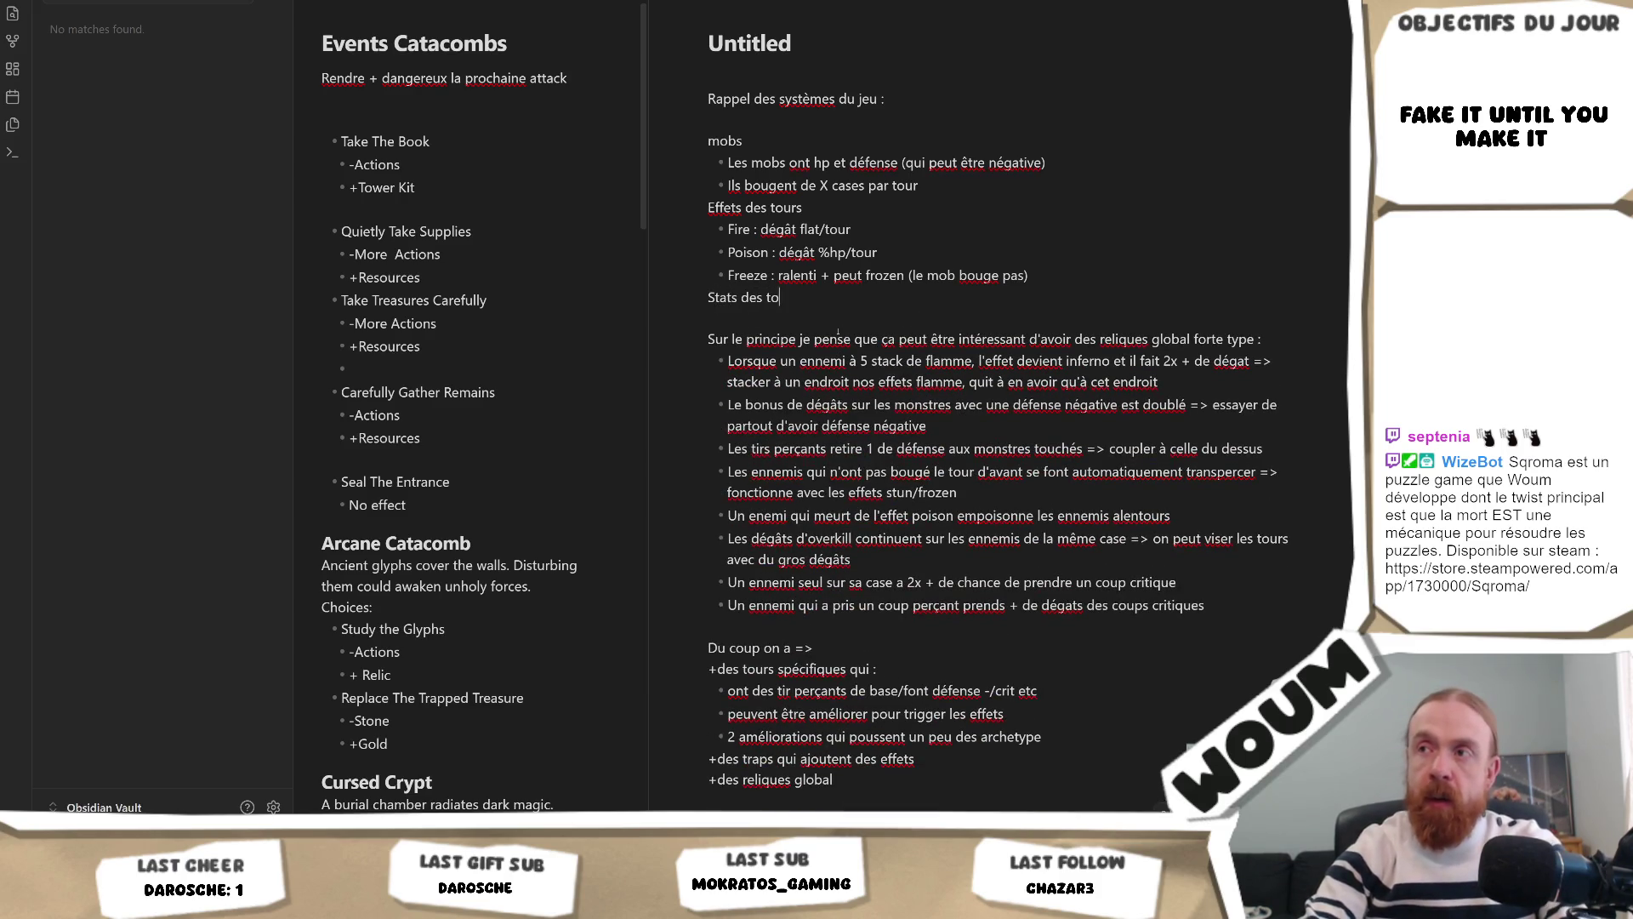
pyautogui.write('urs')
pyautogui.press('Return')
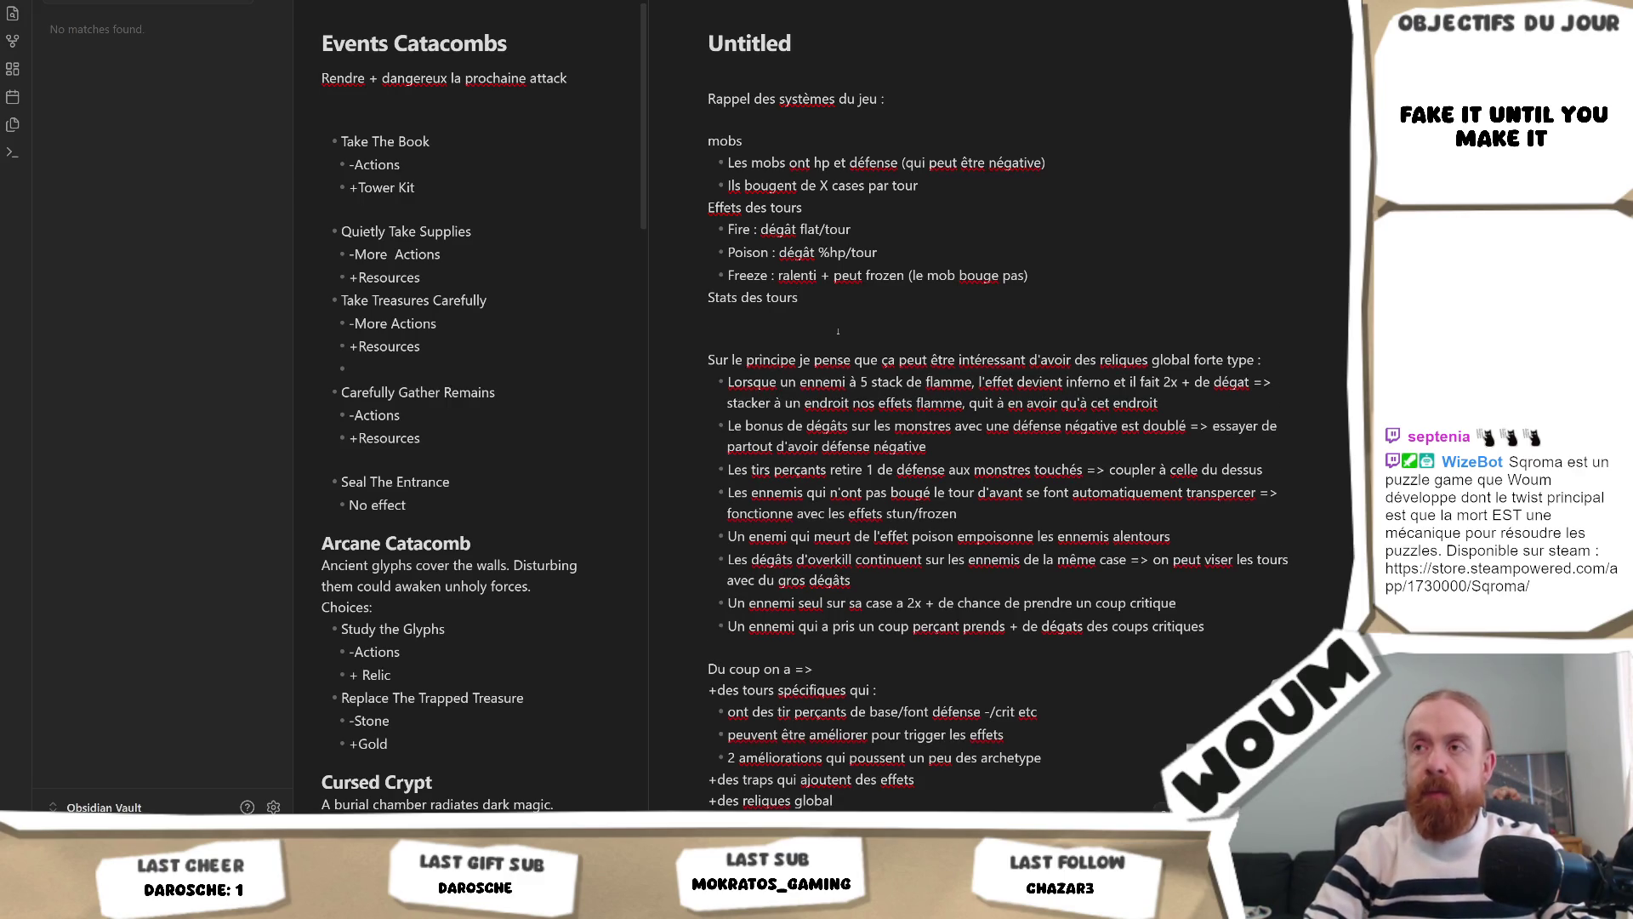
pyautogui.write('- ')
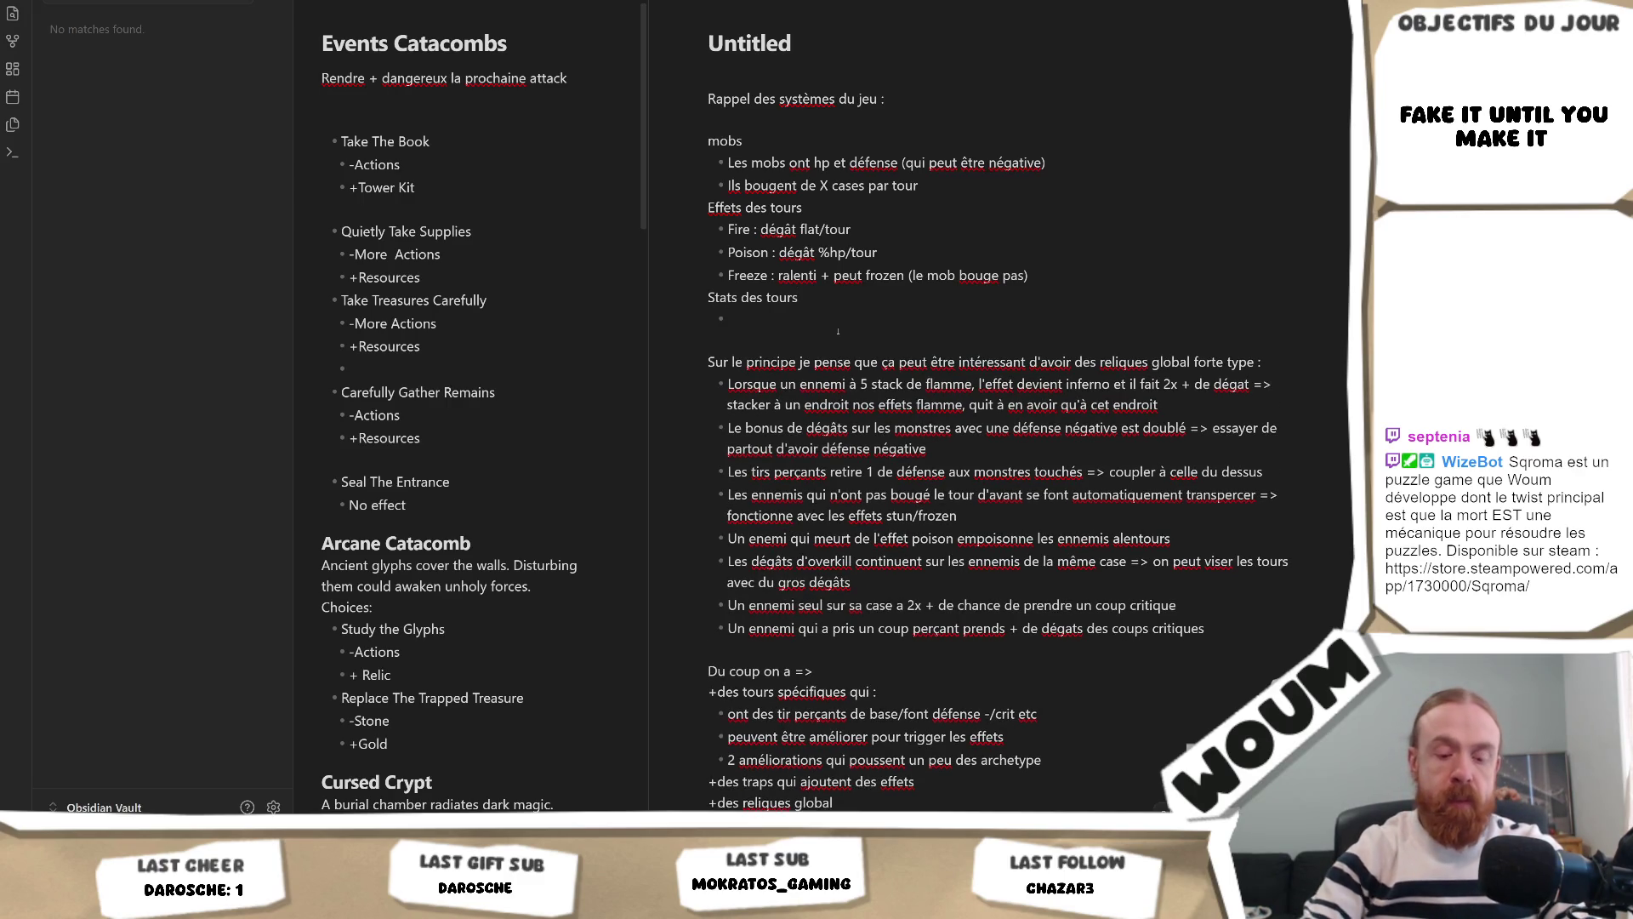
pyautogui.write('Dél')
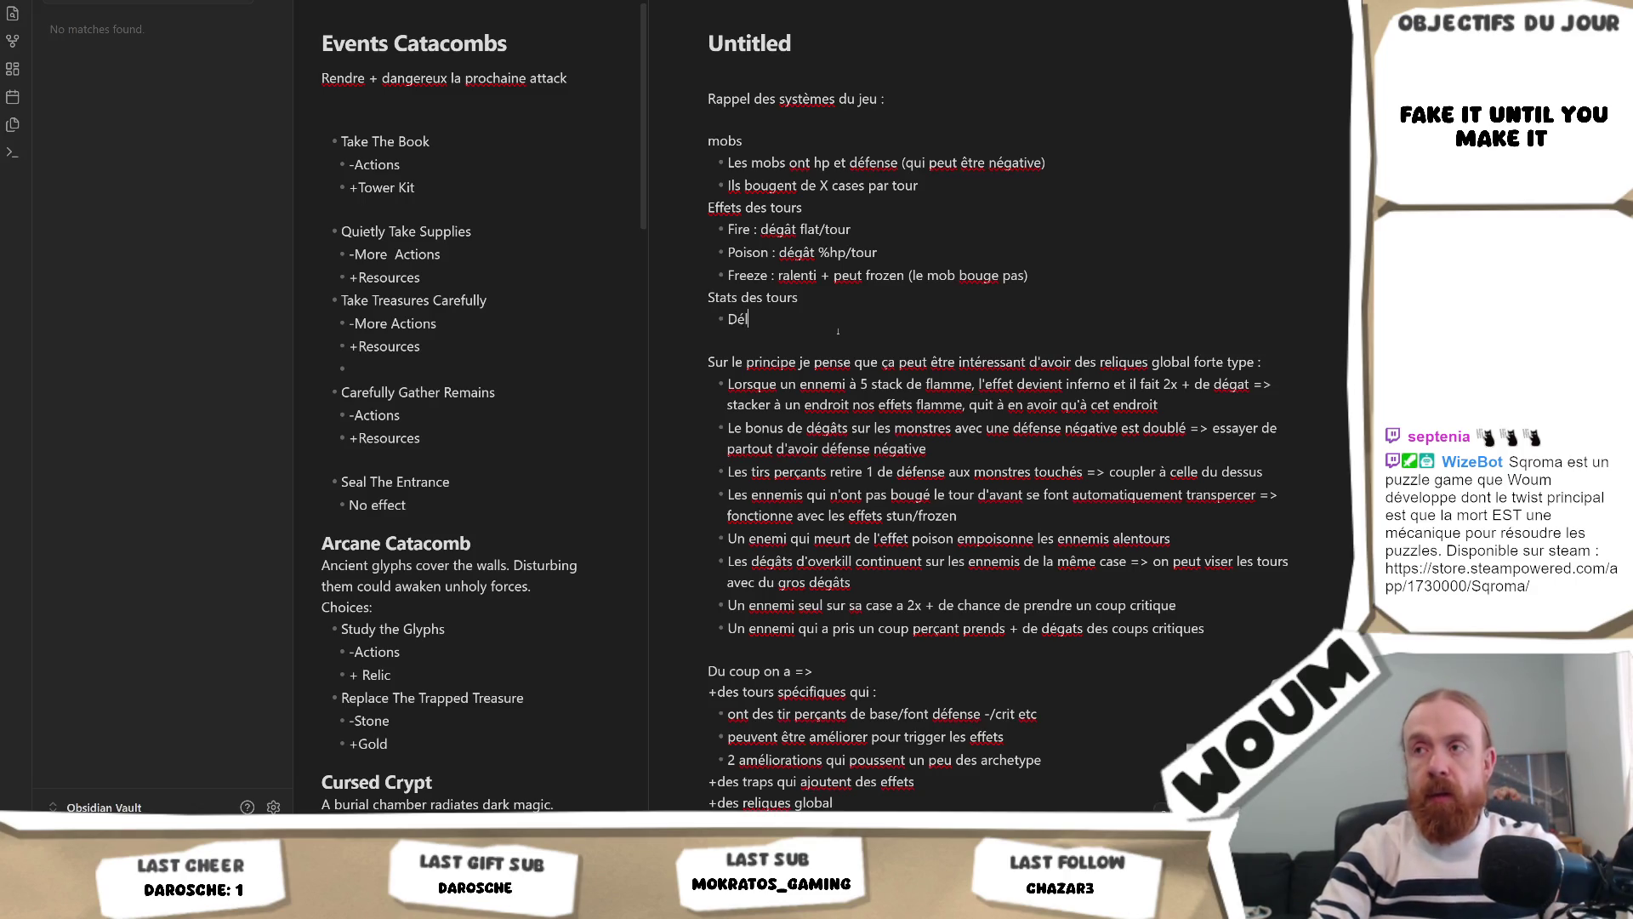
pyautogui.write('ai ent')
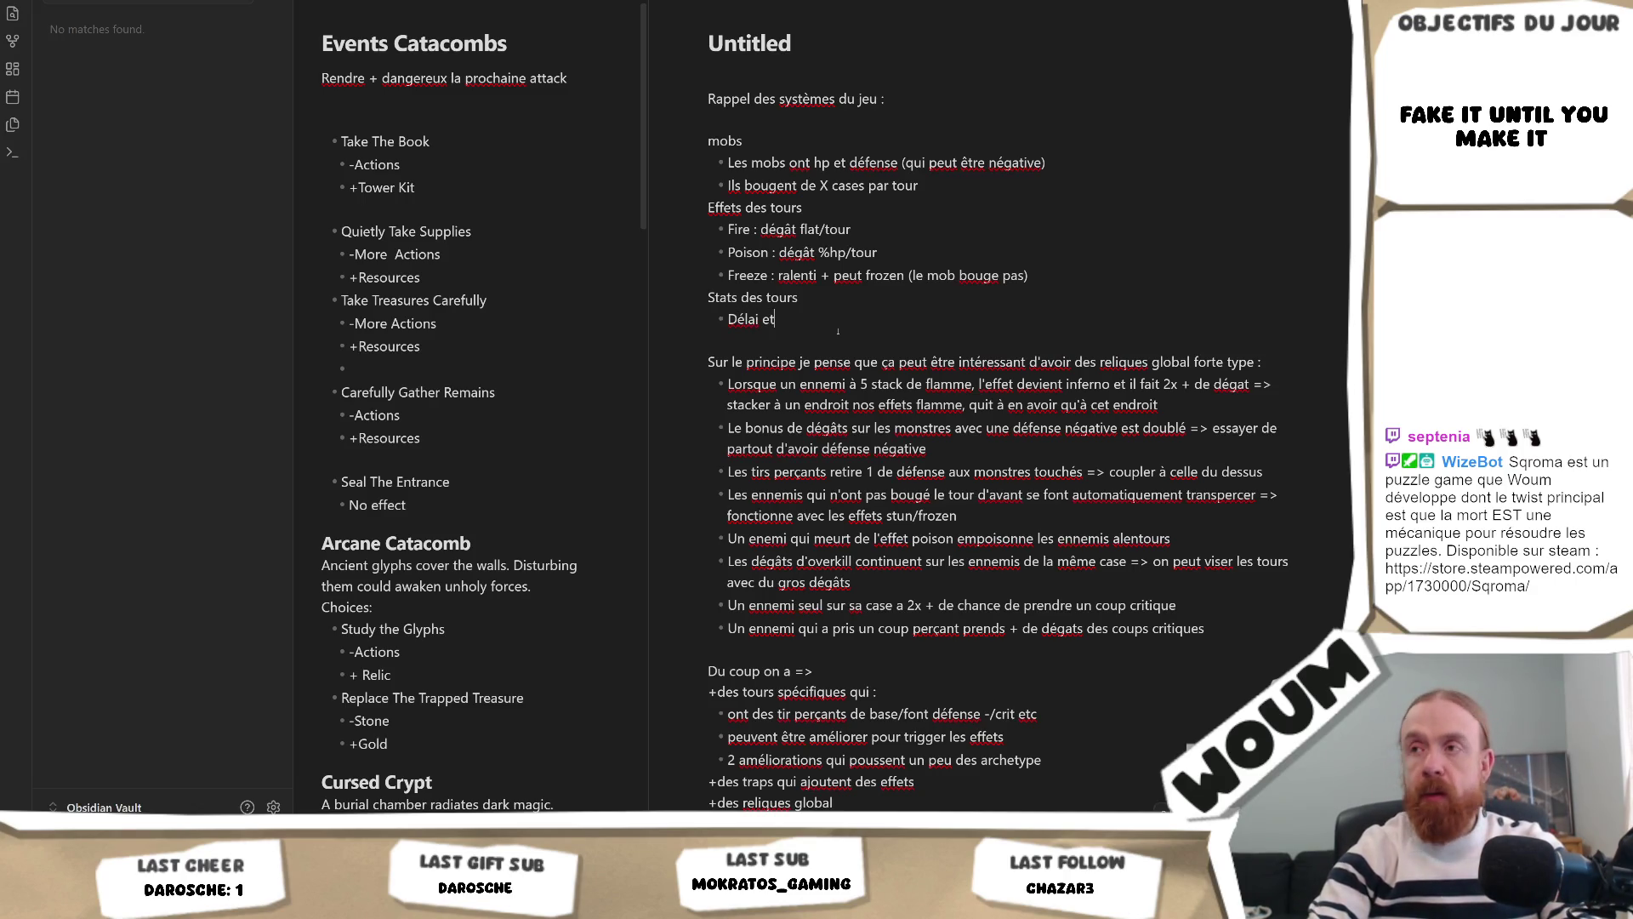
pyautogui.write('re 2 attaques')
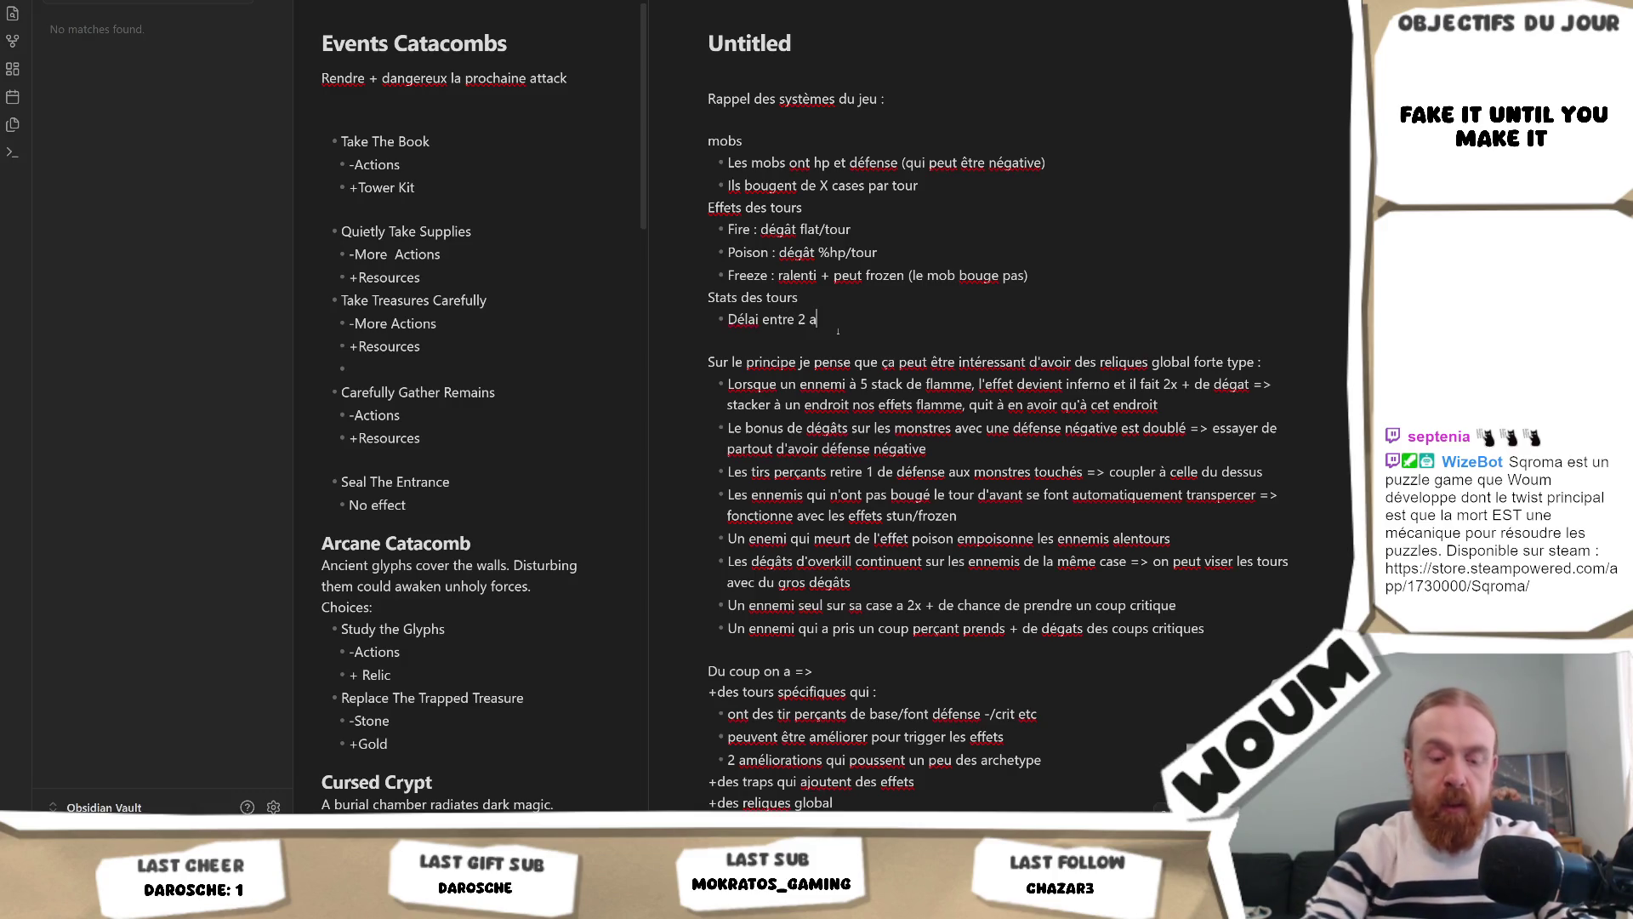
# Step: Add the tower stat 'Nombre de projectile'
pyautogui.press('Return')
pyautogui.write('Nb')
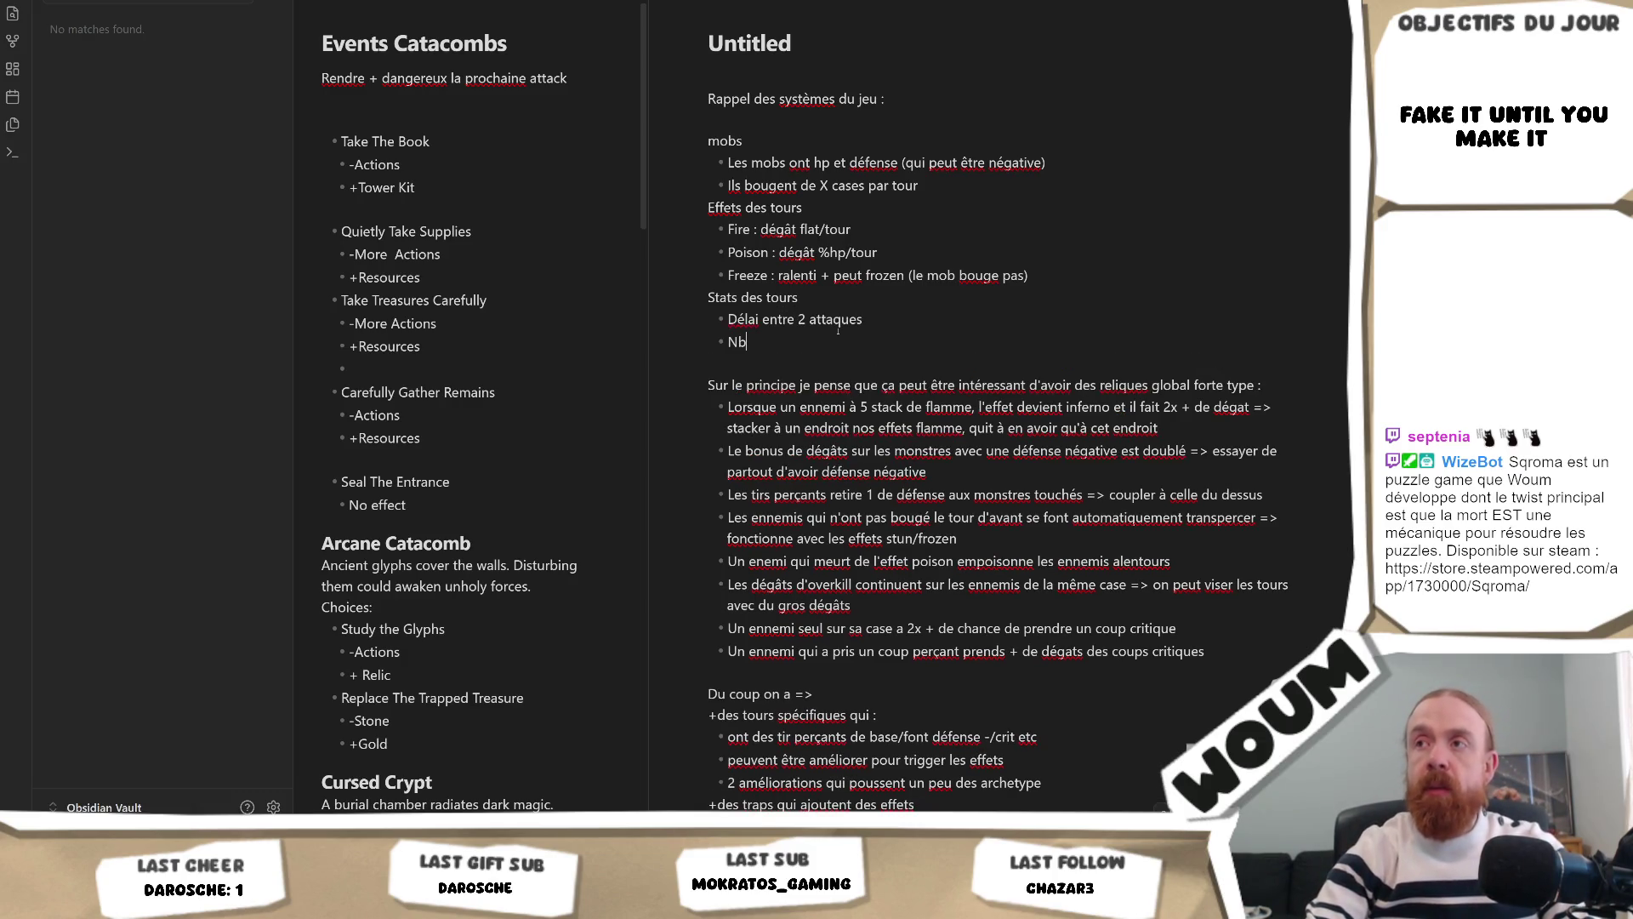
pyautogui.write(' atta')
pyautogui.press('BackSpace')
pyautogui.press('BackSpace')
pyautogui.press('BackSpace')
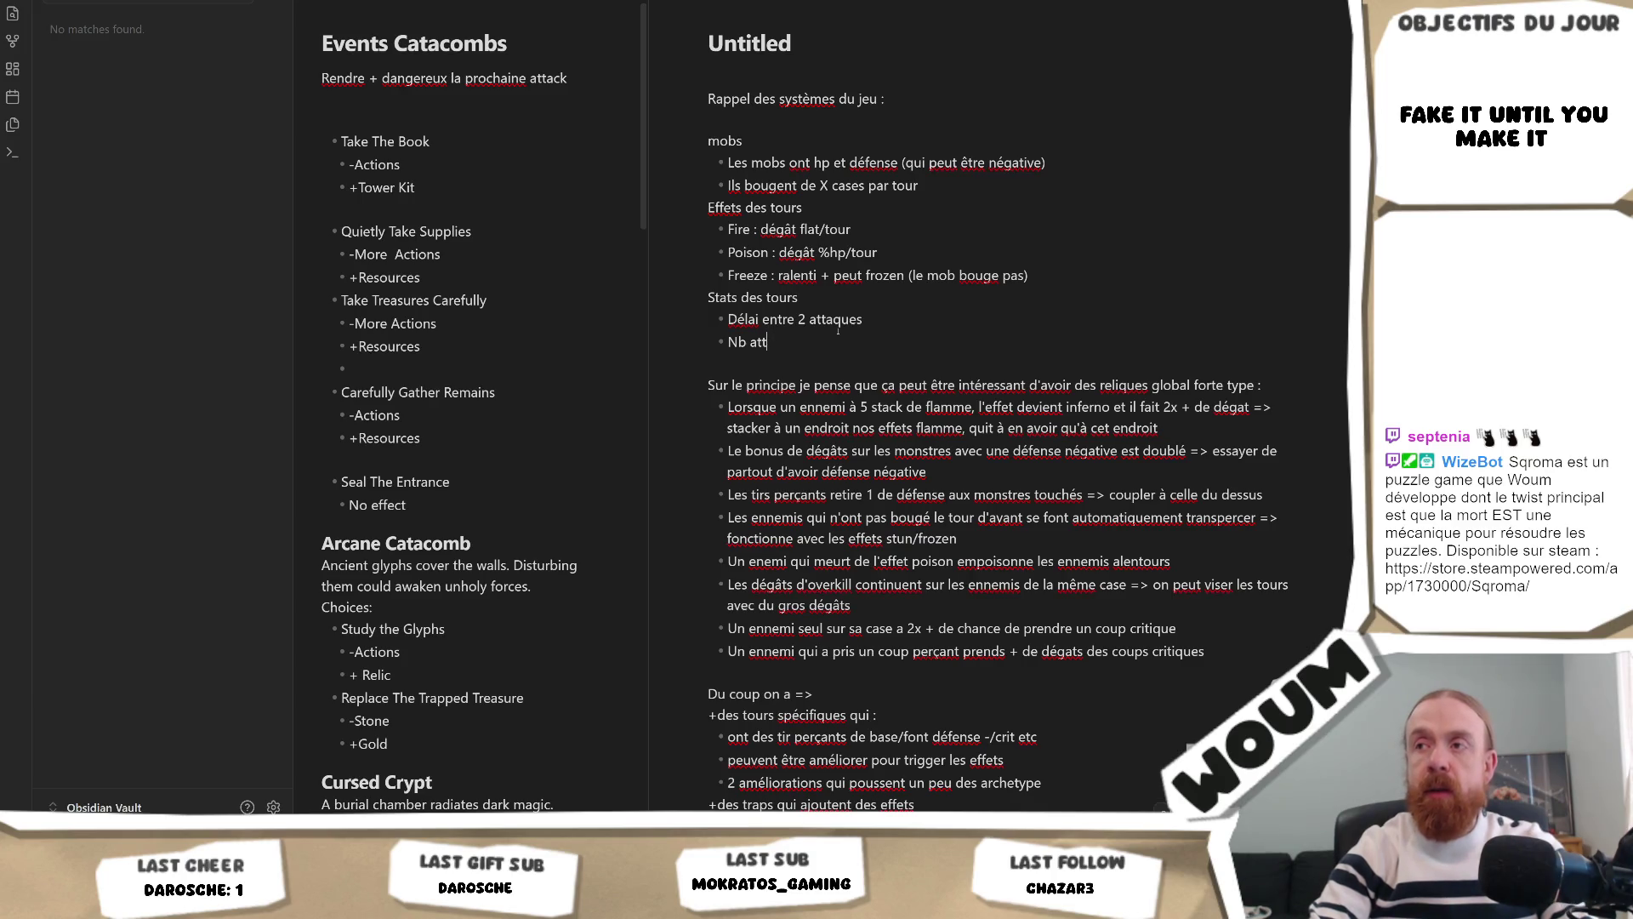
pyautogui.press('BackSpace')
pyautogui.press('BackSpace')
pyautogui.press('BackSpace')
pyautogui.write('N')
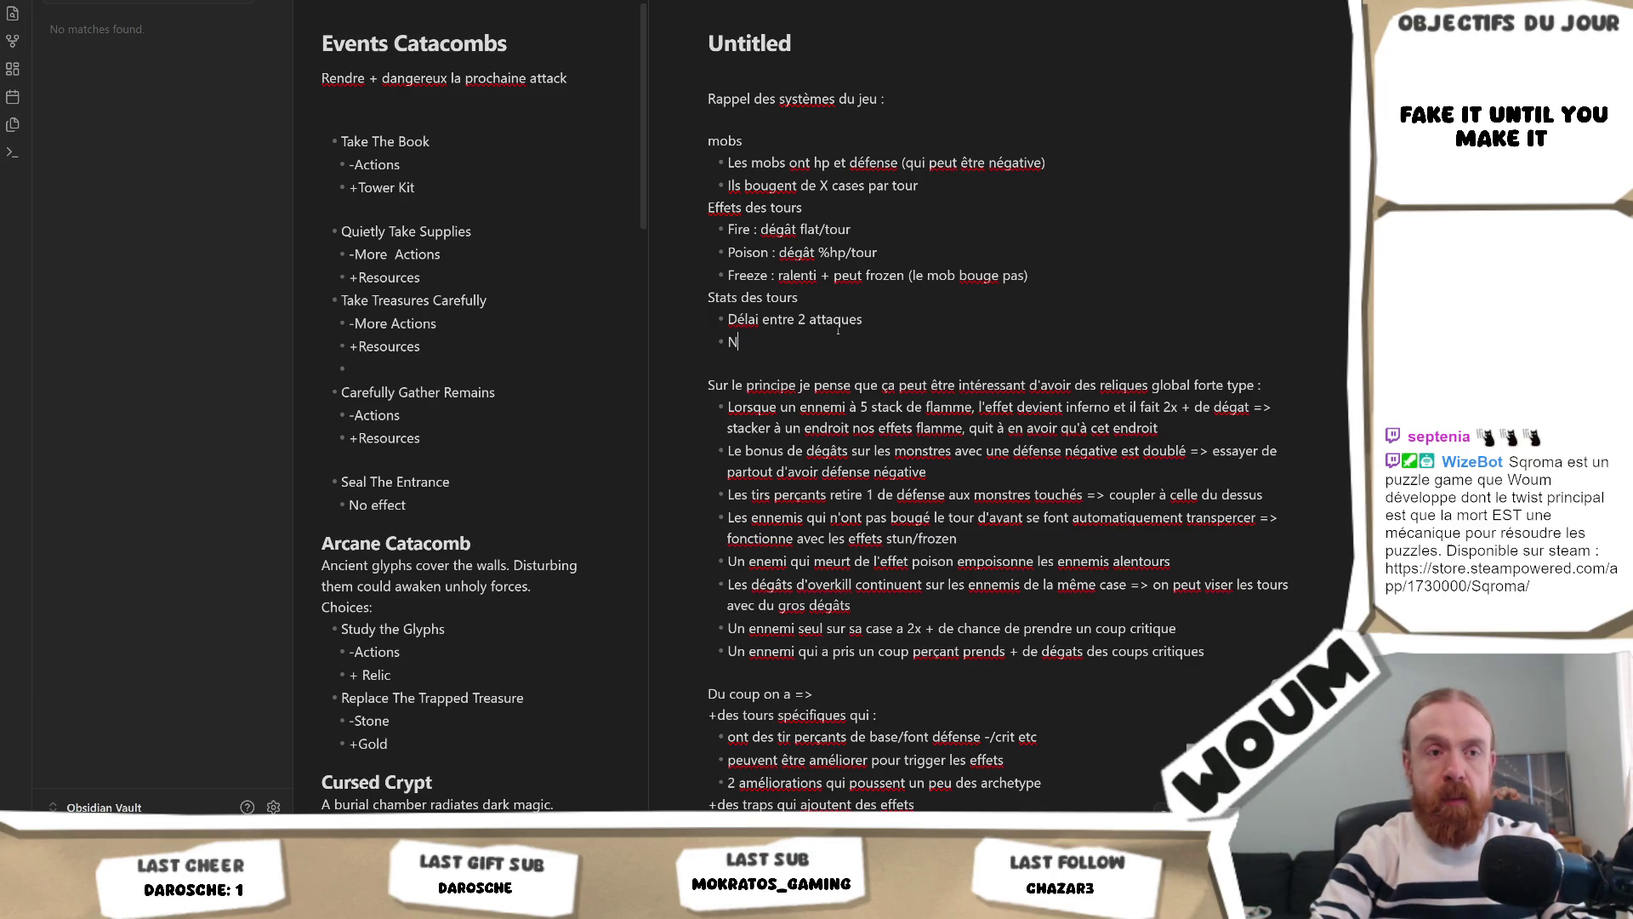
pyautogui.write('b de tir')
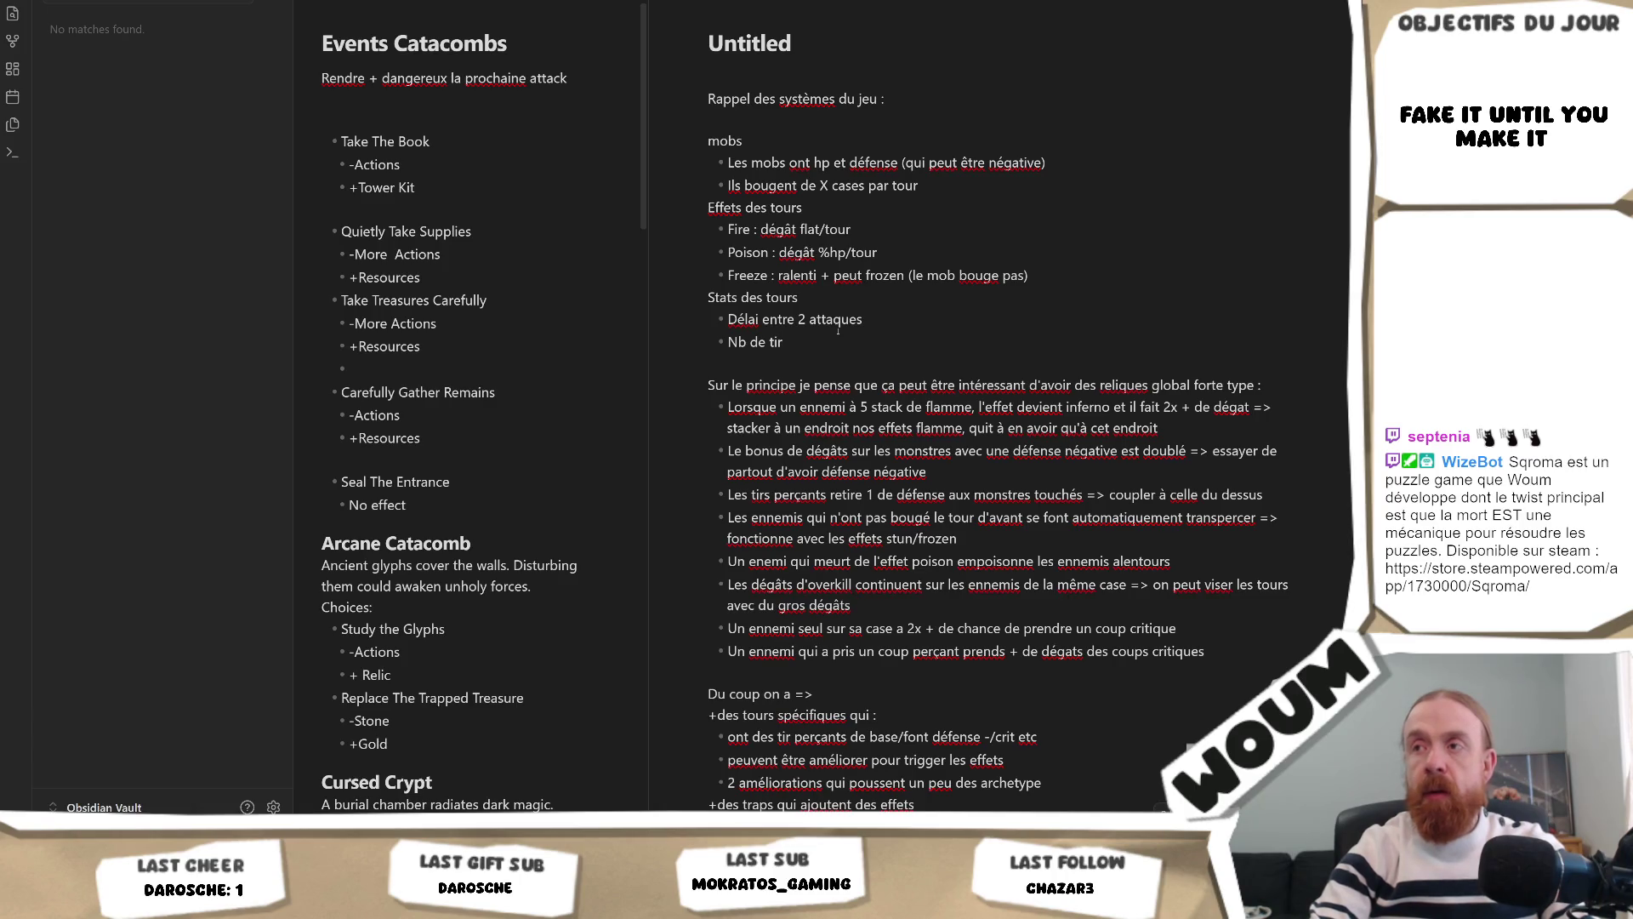
pyautogui.press('BackSpace')
pyautogui.press('BackSpace')
pyautogui.press('BackSpace')
pyautogui.press('BackSpace')
pyautogui.press('BackSpace')
pyautogui.press('BackSpace')
pyautogui.write('p')
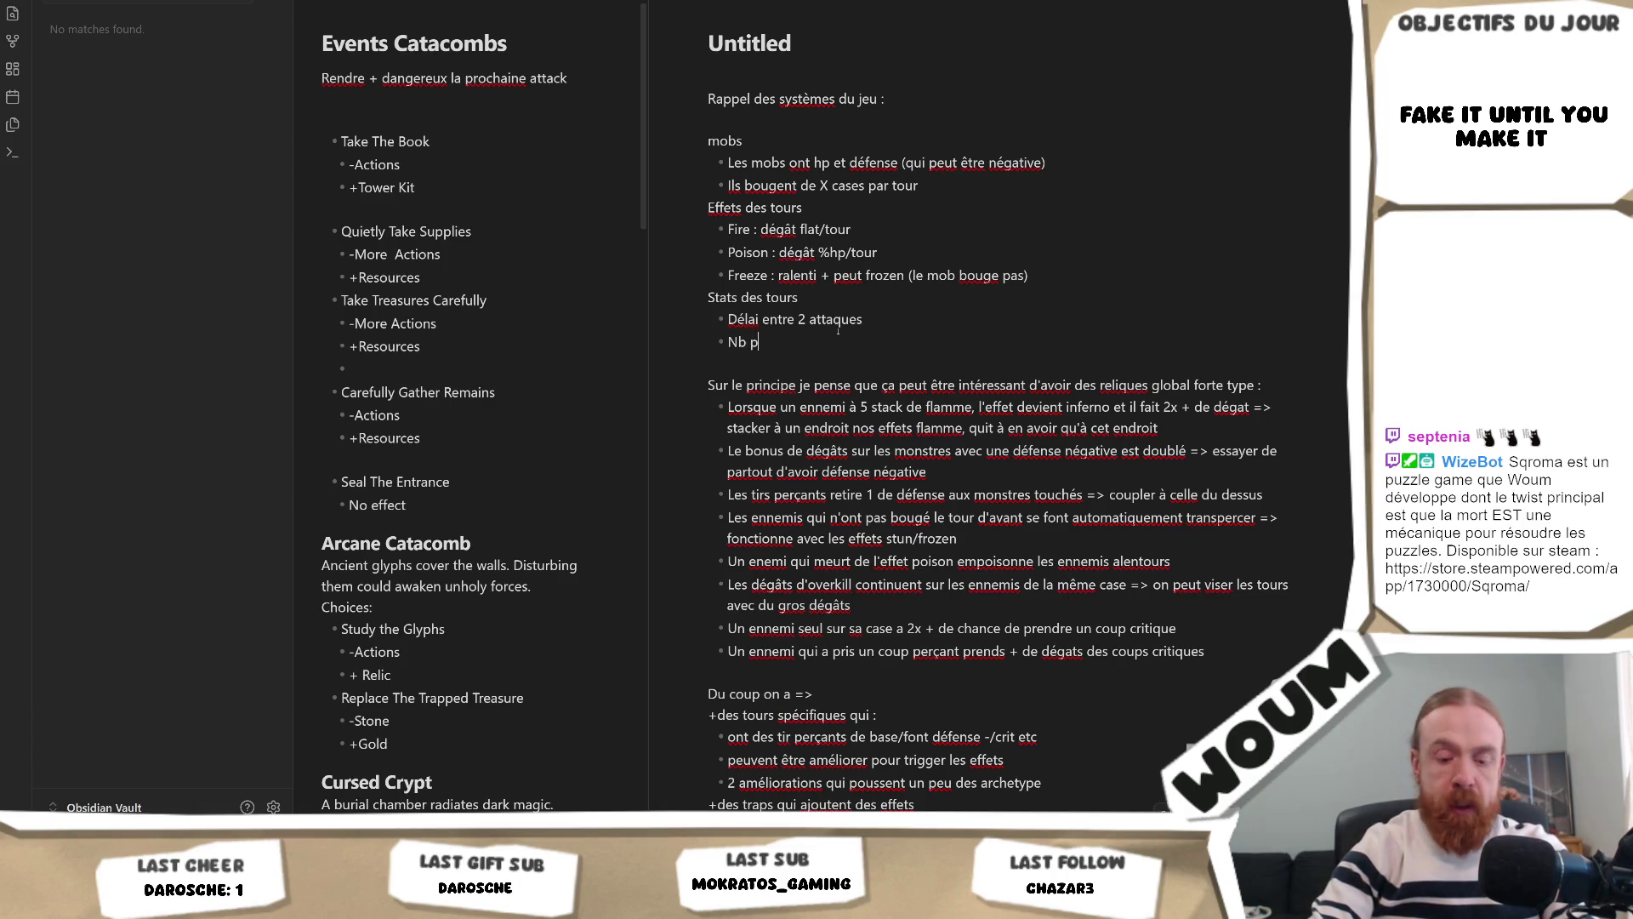
pyautogui.write('rojectile')
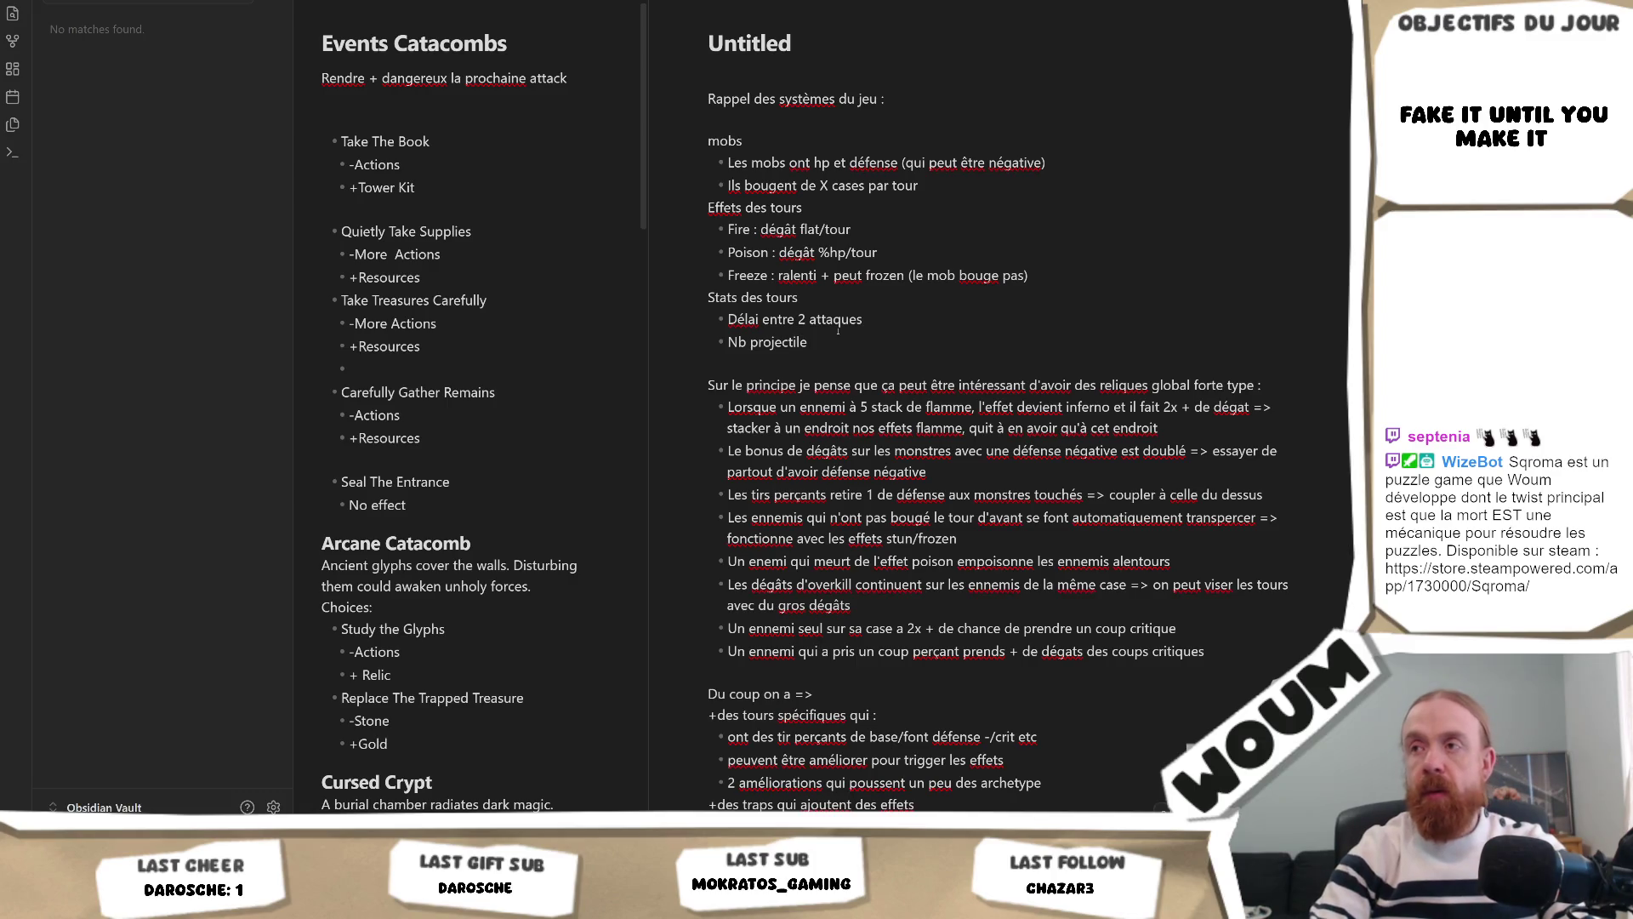
pyautogui.press('BackSpace')
pyautogui.press('BackSpace')
pyautogui.press('BackSpace')
pyautogui.write('omb')
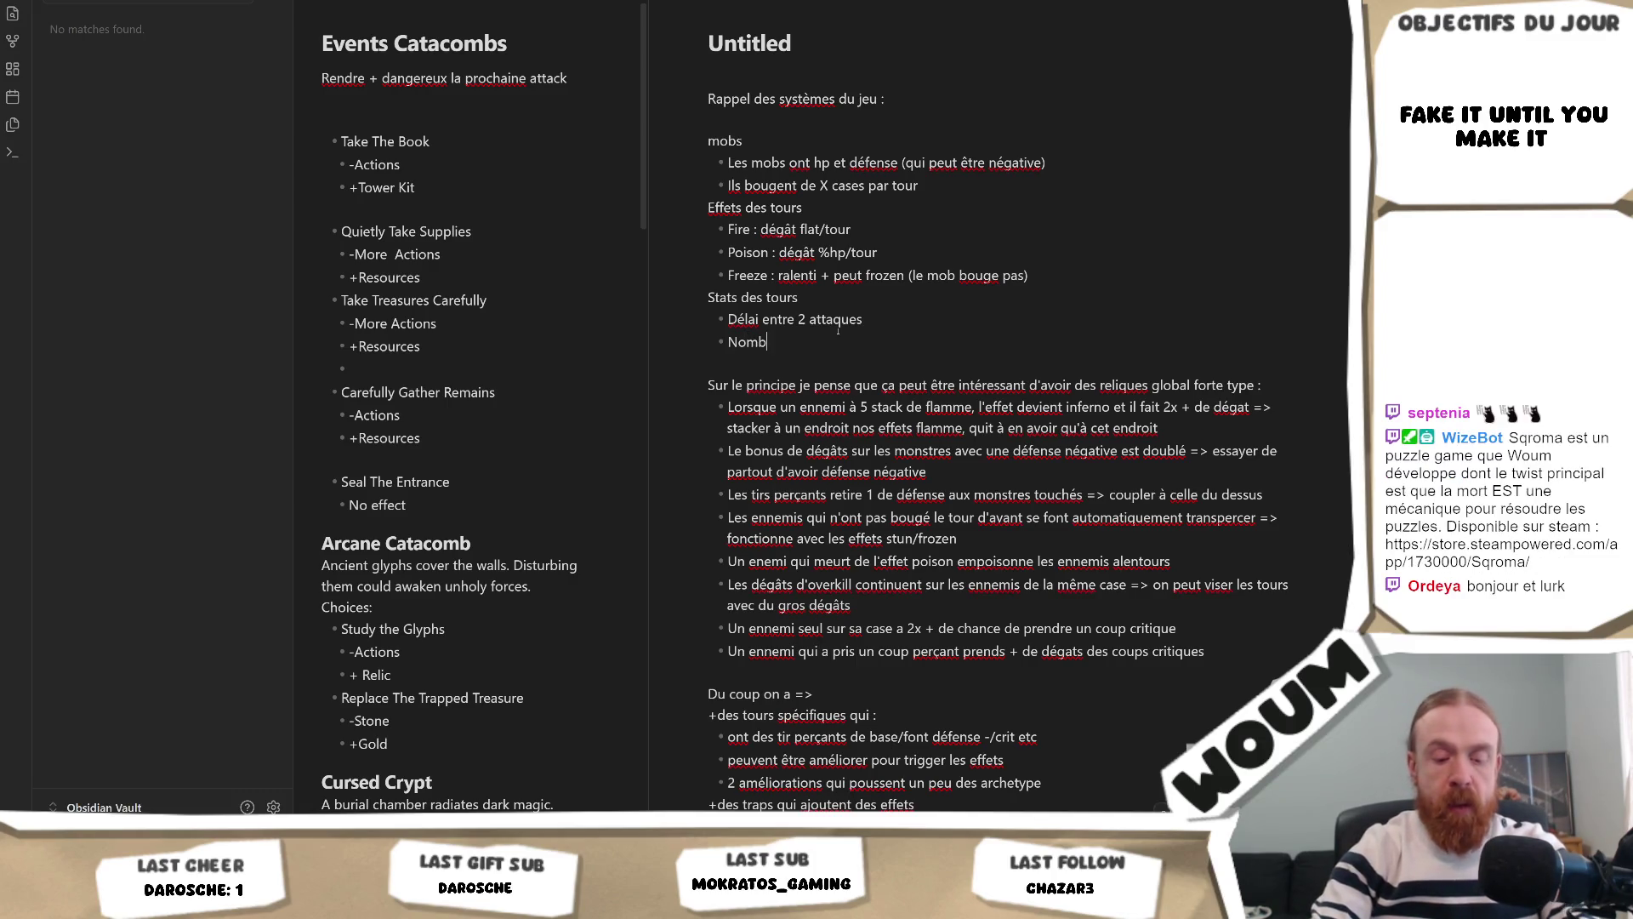
pyautogui.write('re de projectil')
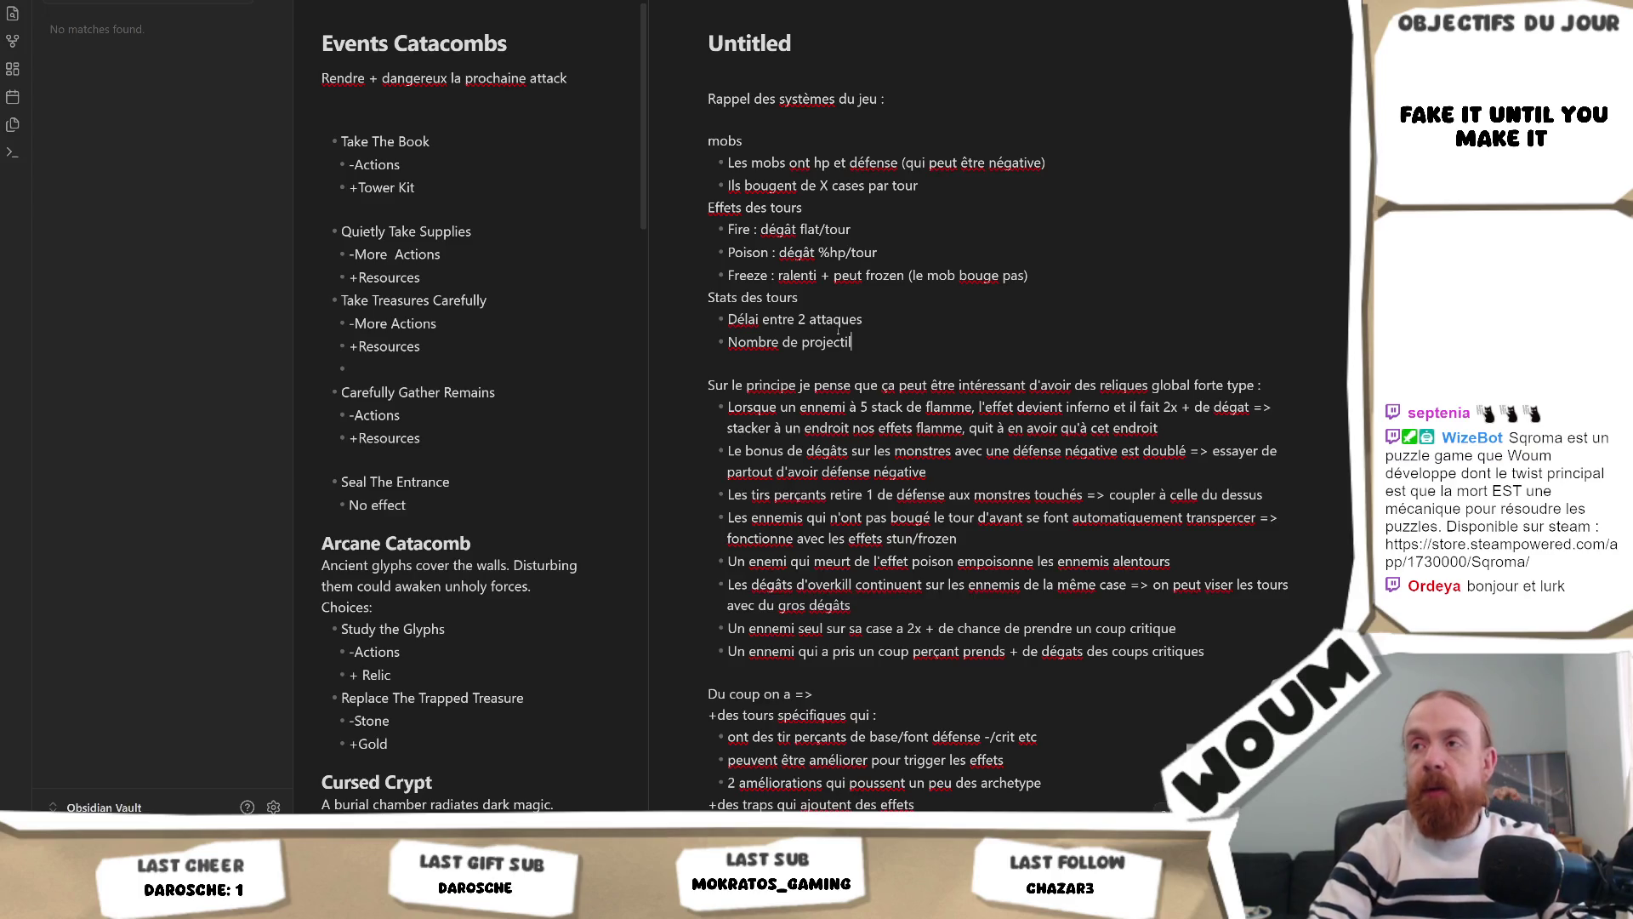
pyautogui.write('e')
pyautogui.press('Return')
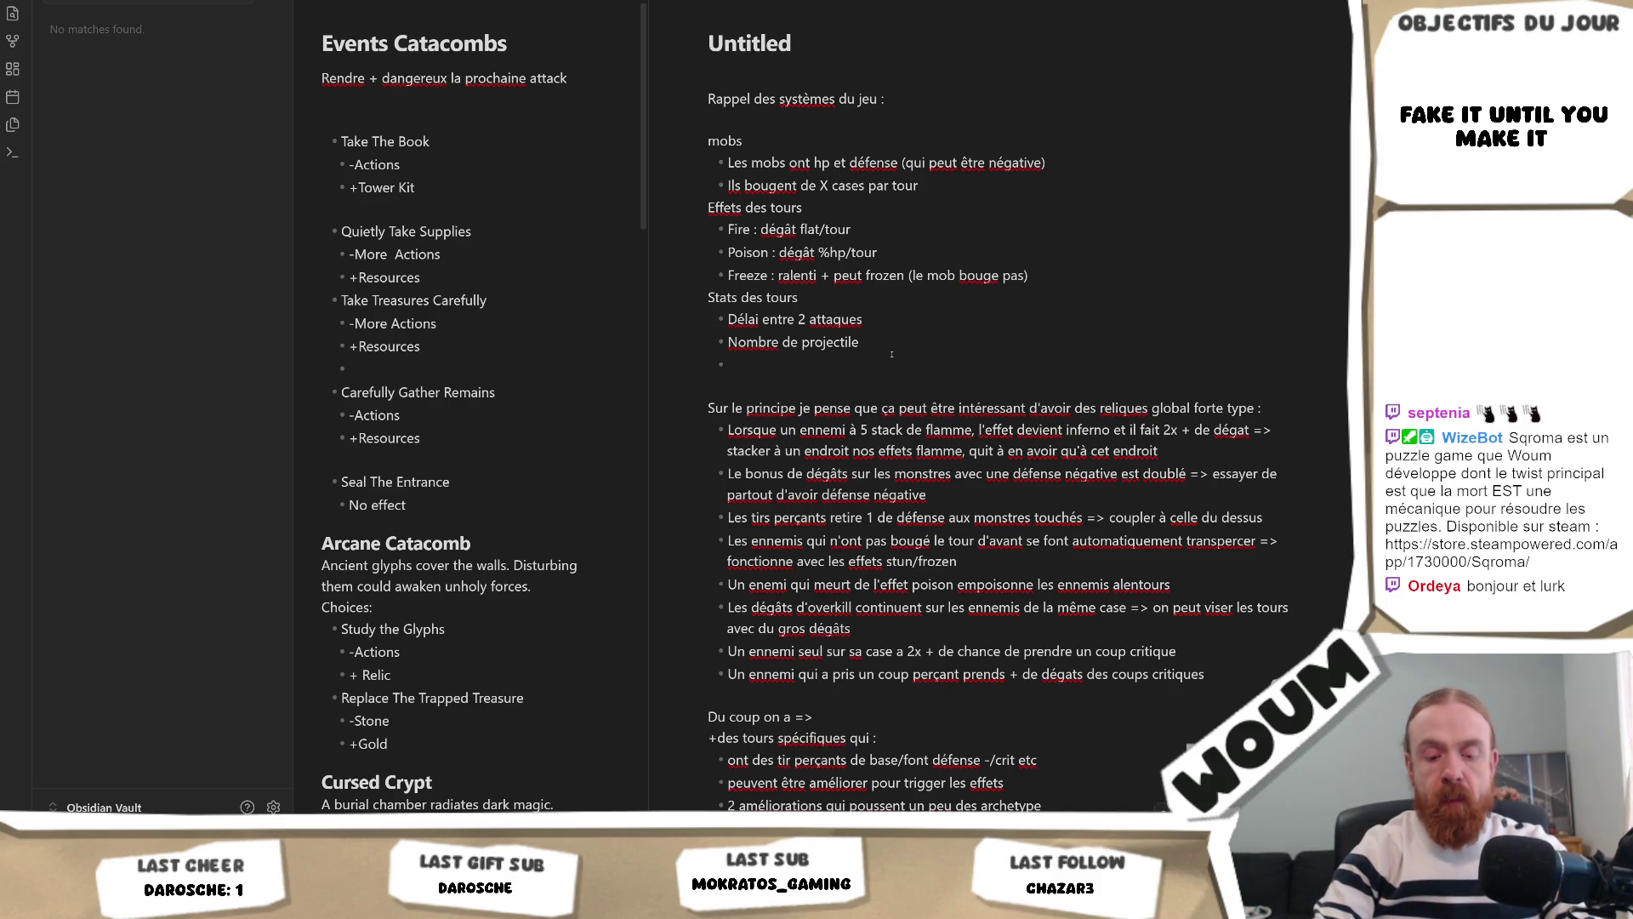
# Step: Add stats 'Tir perçant ou non (traverse plusieurs cases)' and 'Tir perçant sur la case'
pyautogui.write('Tir per_ant')
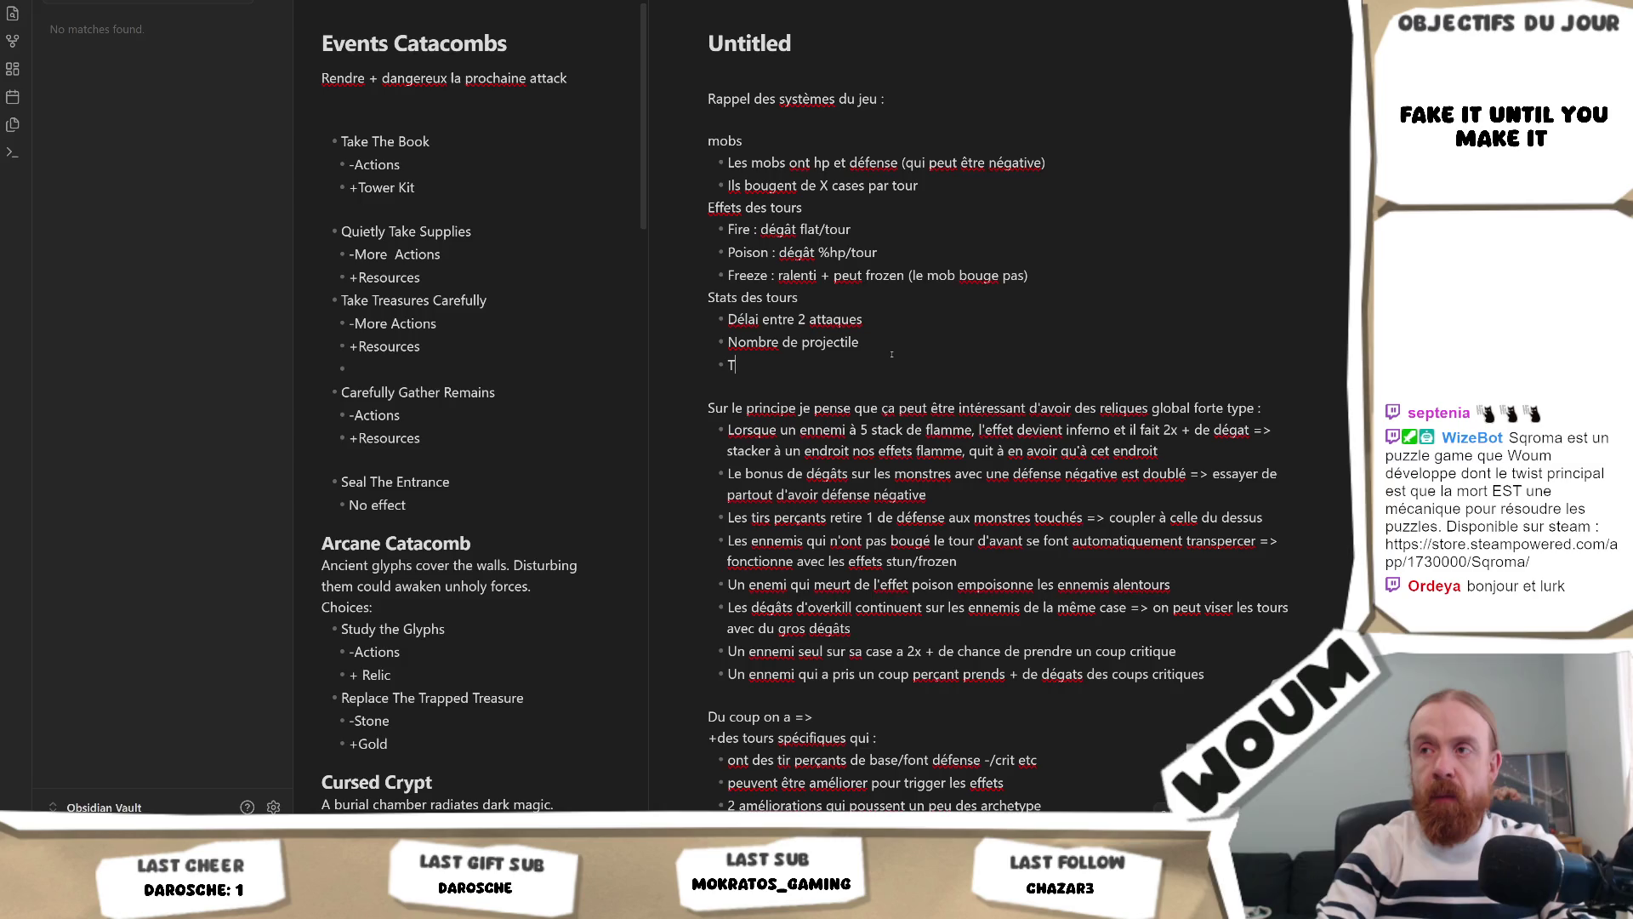
pyautogui.press('BackSpace')
pyautogui.press('BackSpace')
pyautogui.press('BackSpace')
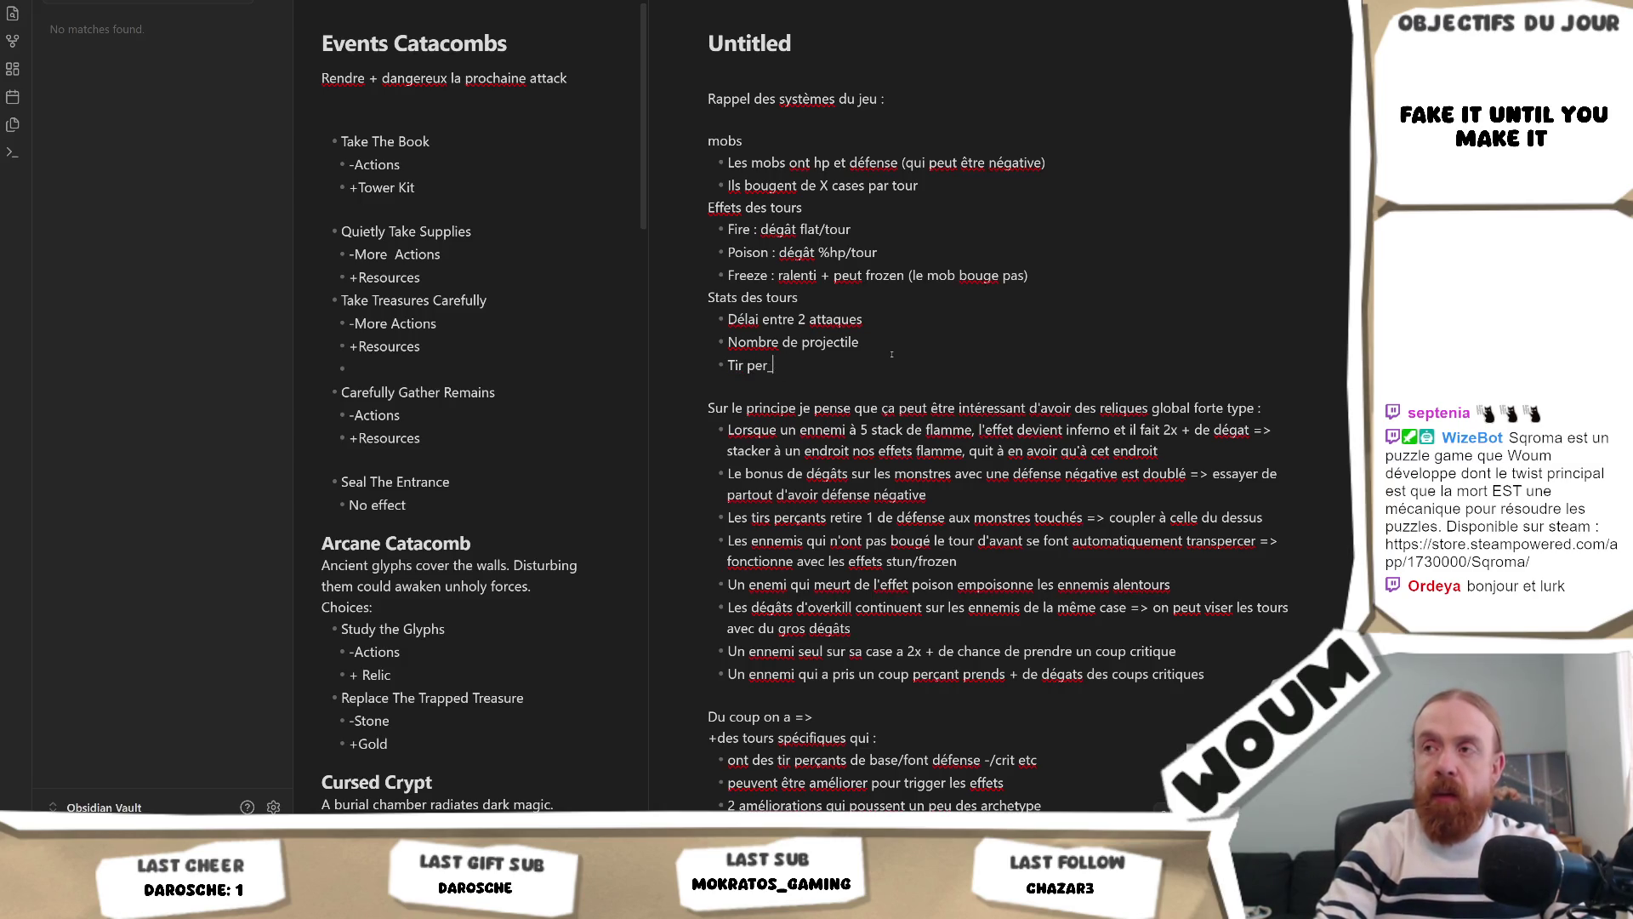
pyautogui.write('çant ou non')
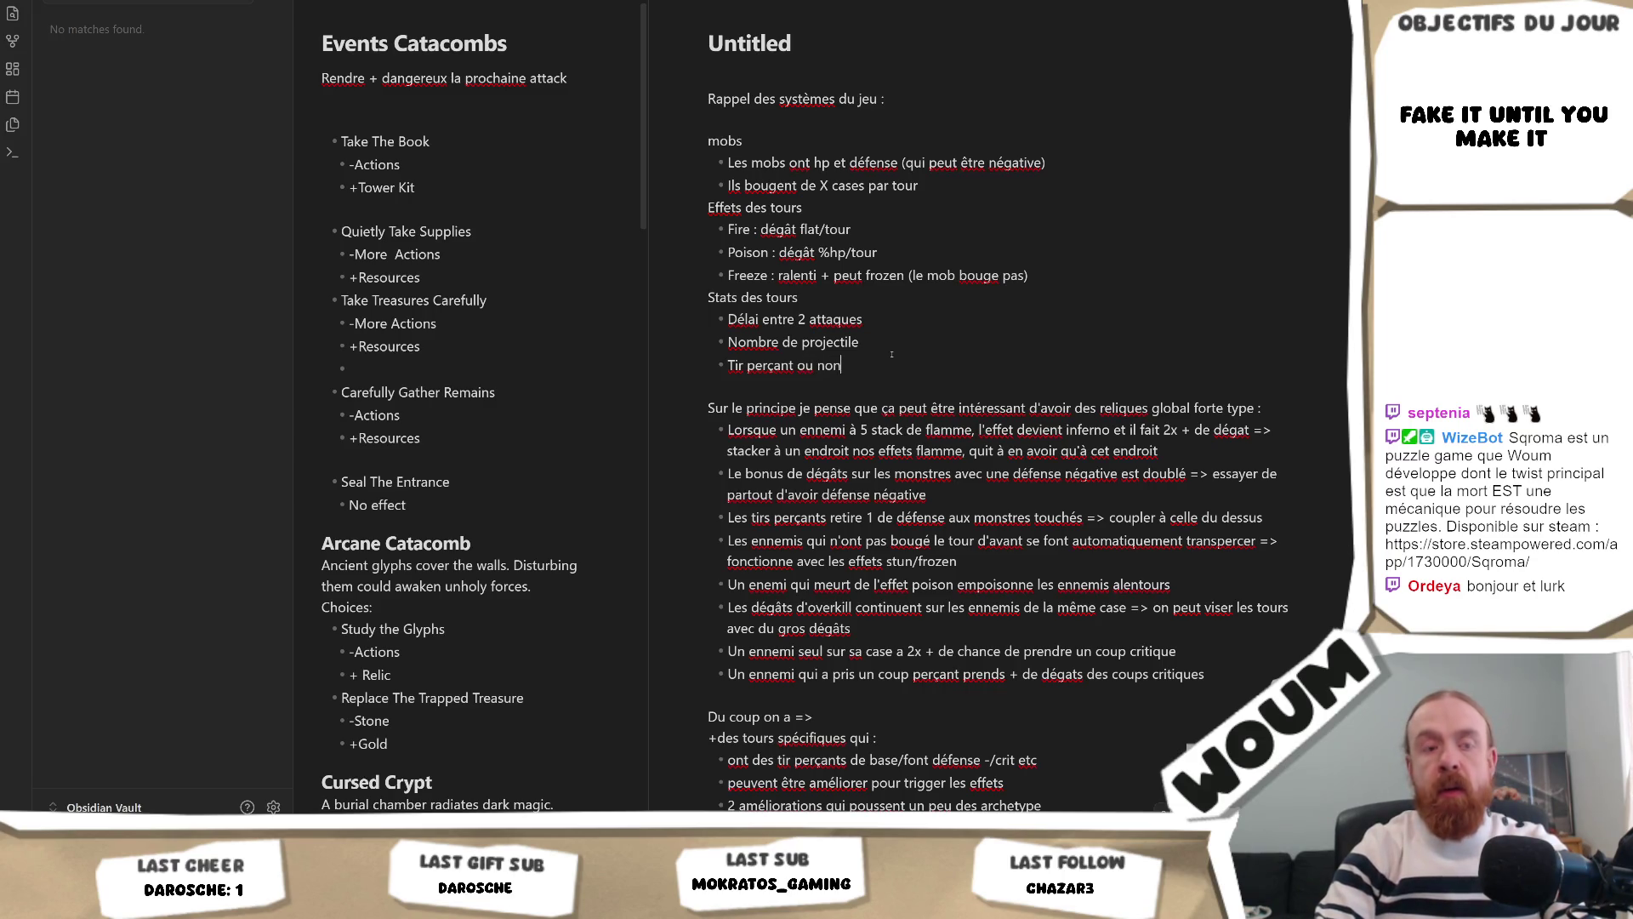
pyautogui.write(' (travers')
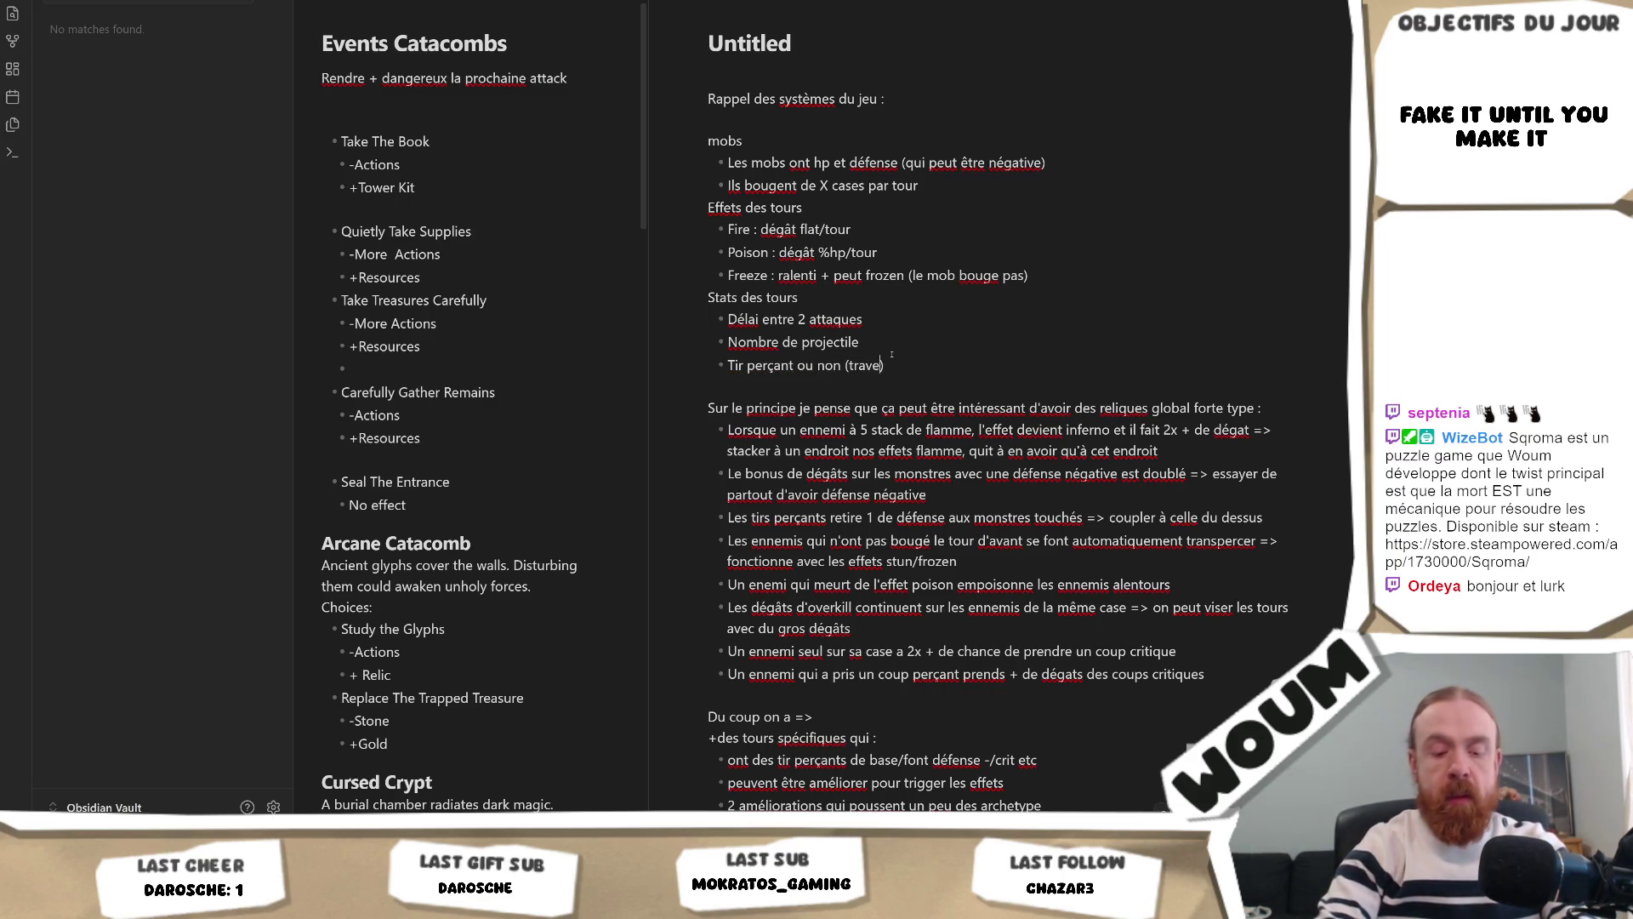
pyautogui.write('e plusieurs cases')
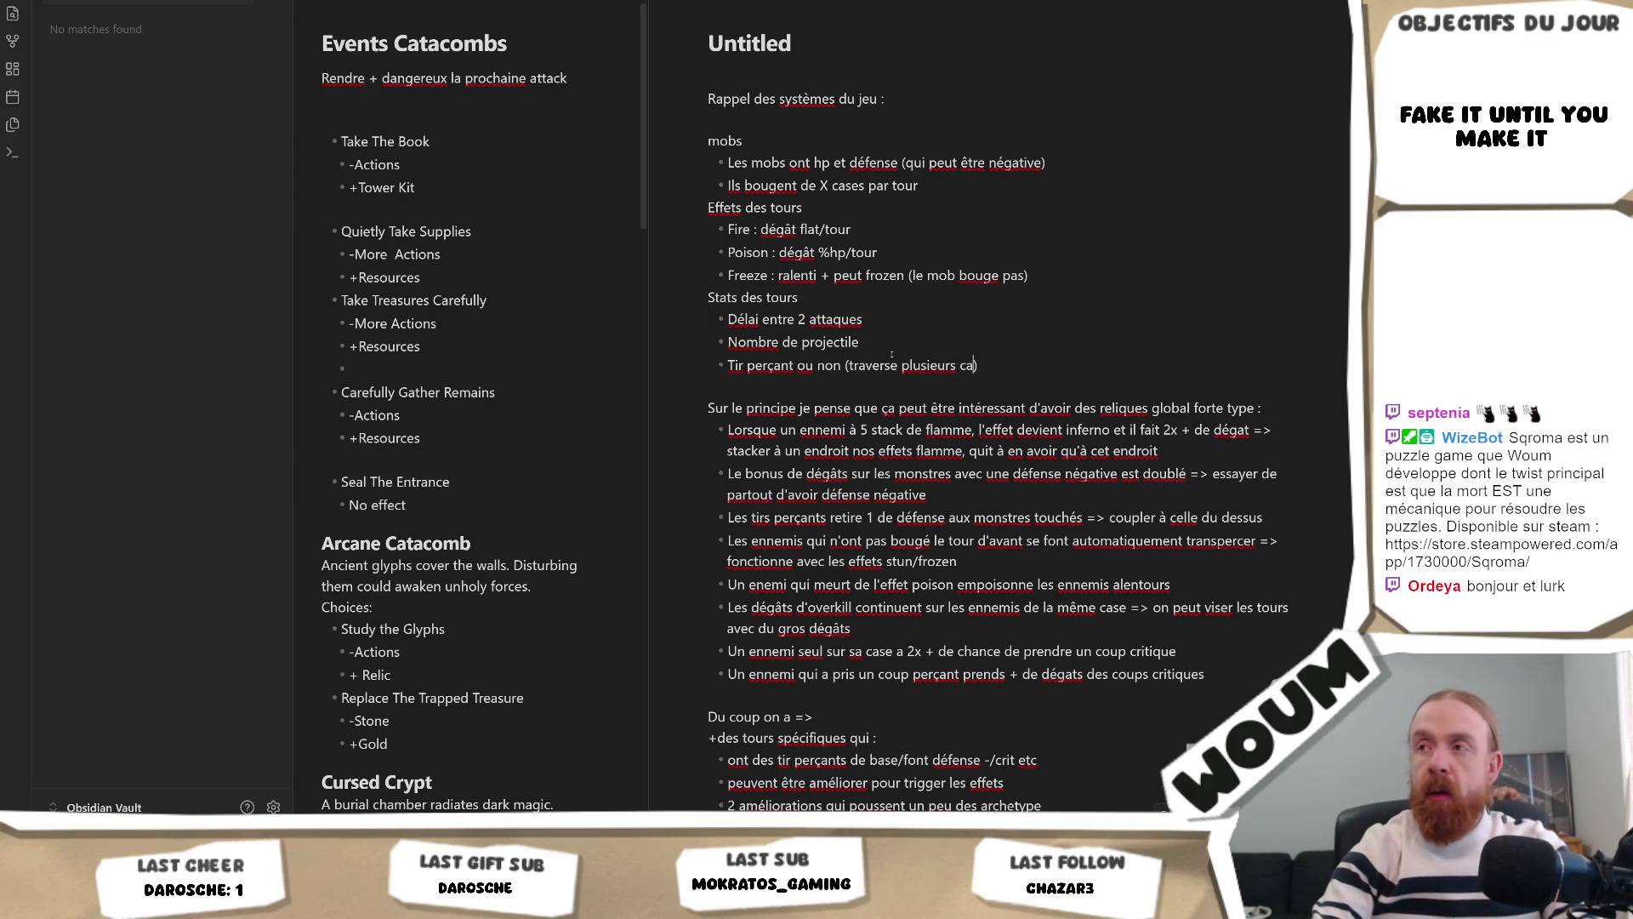
pyautogui.write(')')
pyautogui.press('Return')
pyautogui.write('Ti')
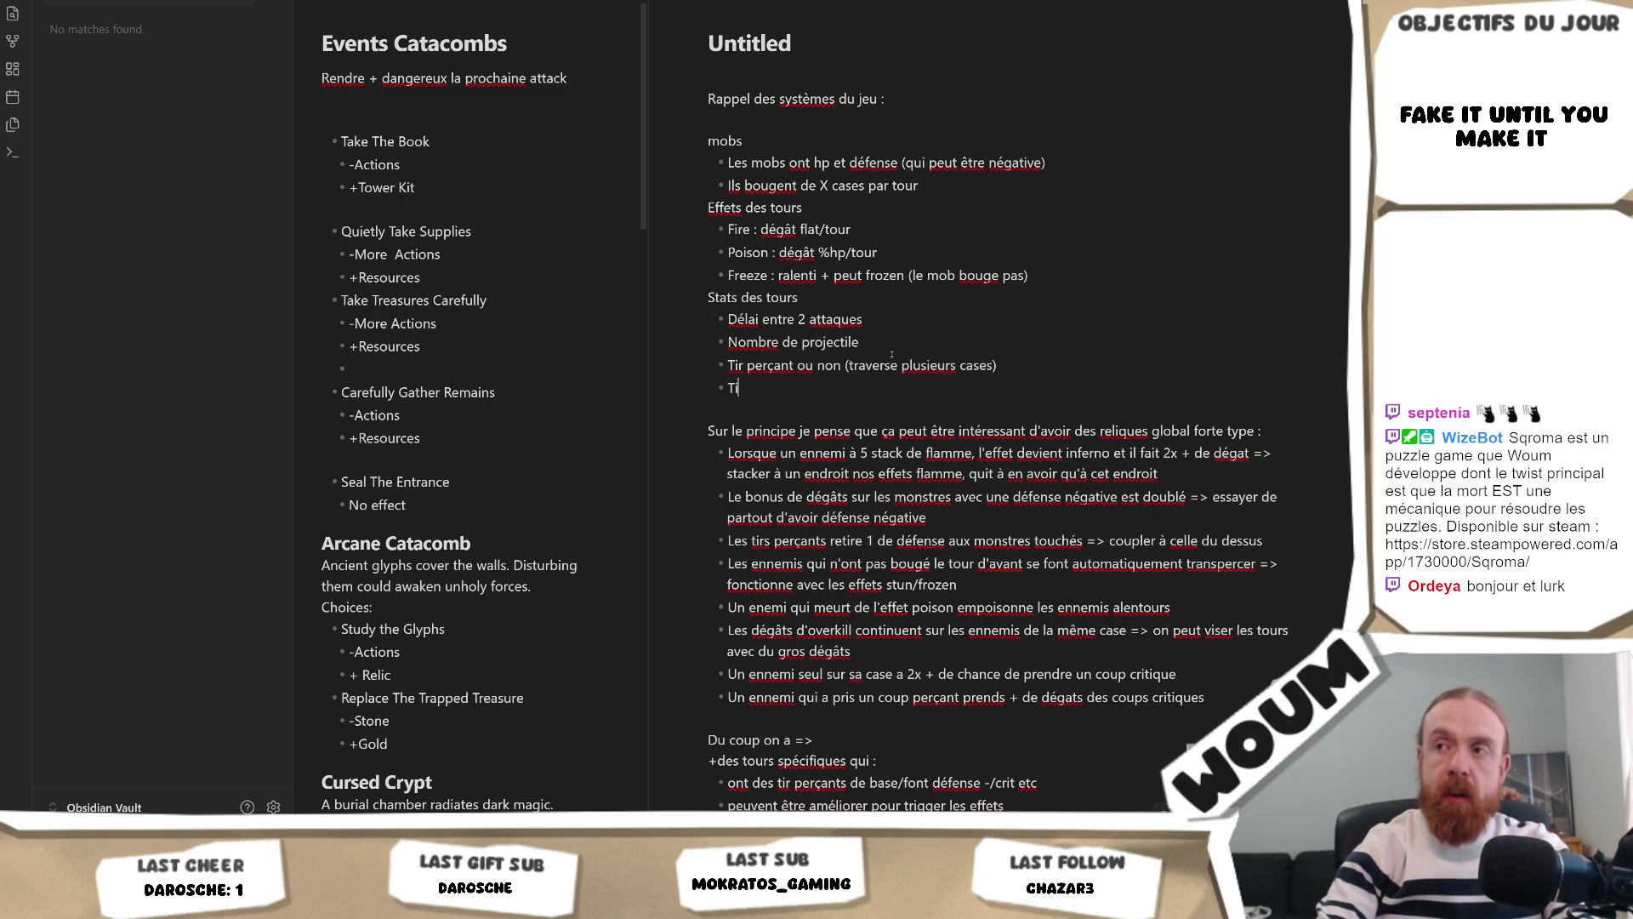
pyautogui.write('r per')
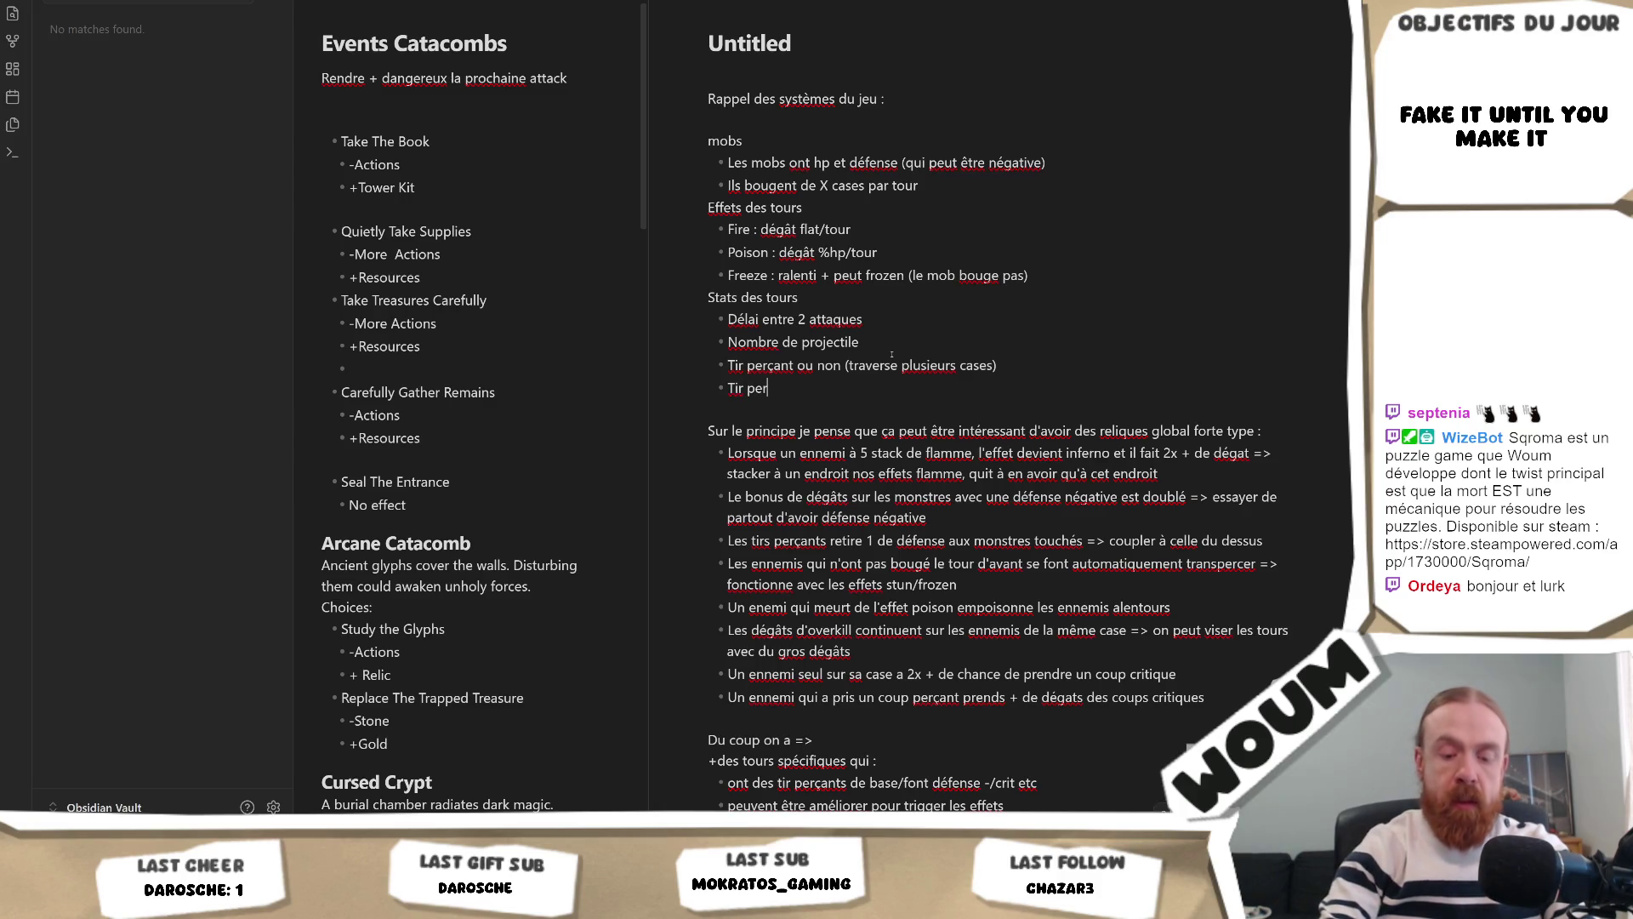
pyautogui.write('çant sur')
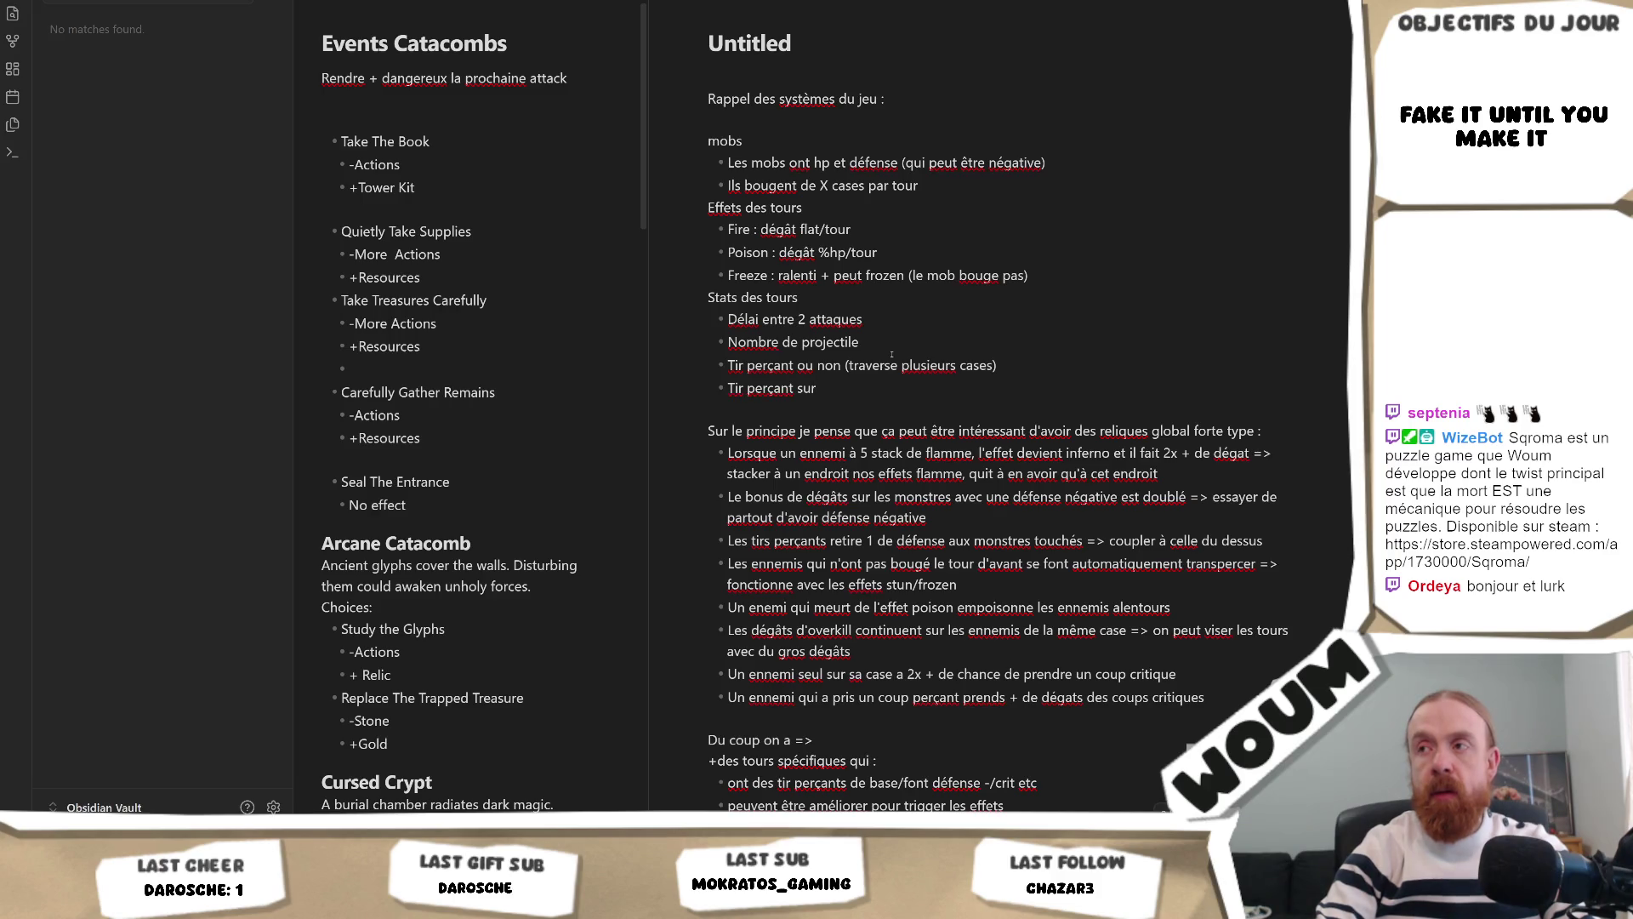
pyautogui.press('BackSpace')
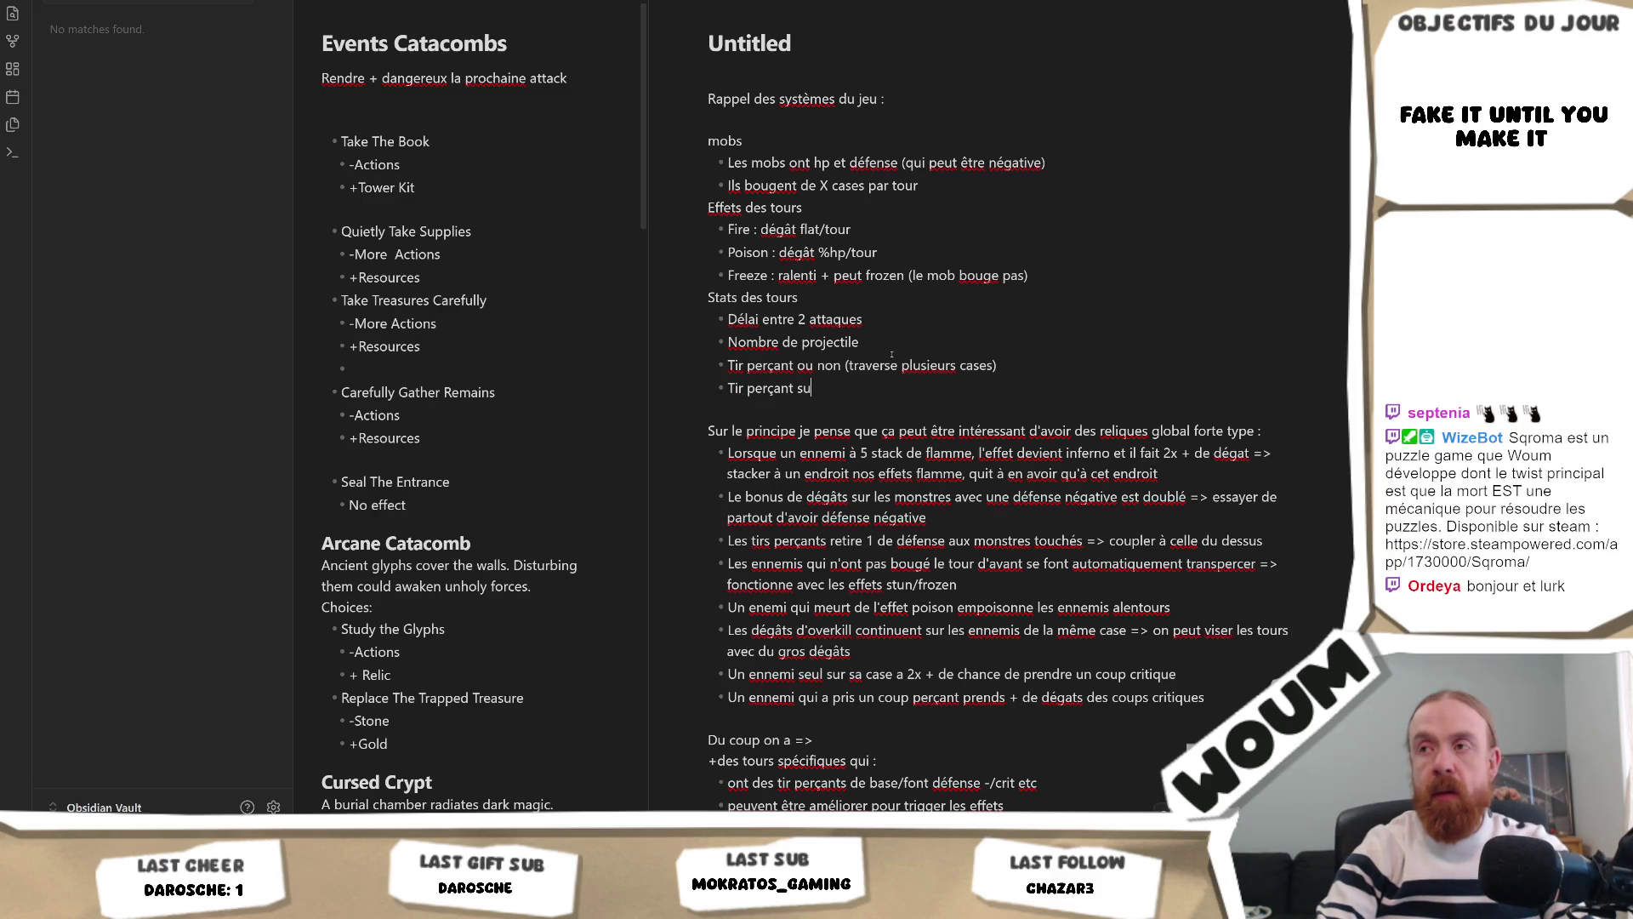
pyautogui.press('BackSpace')
pyautogui.press('BackSpace')
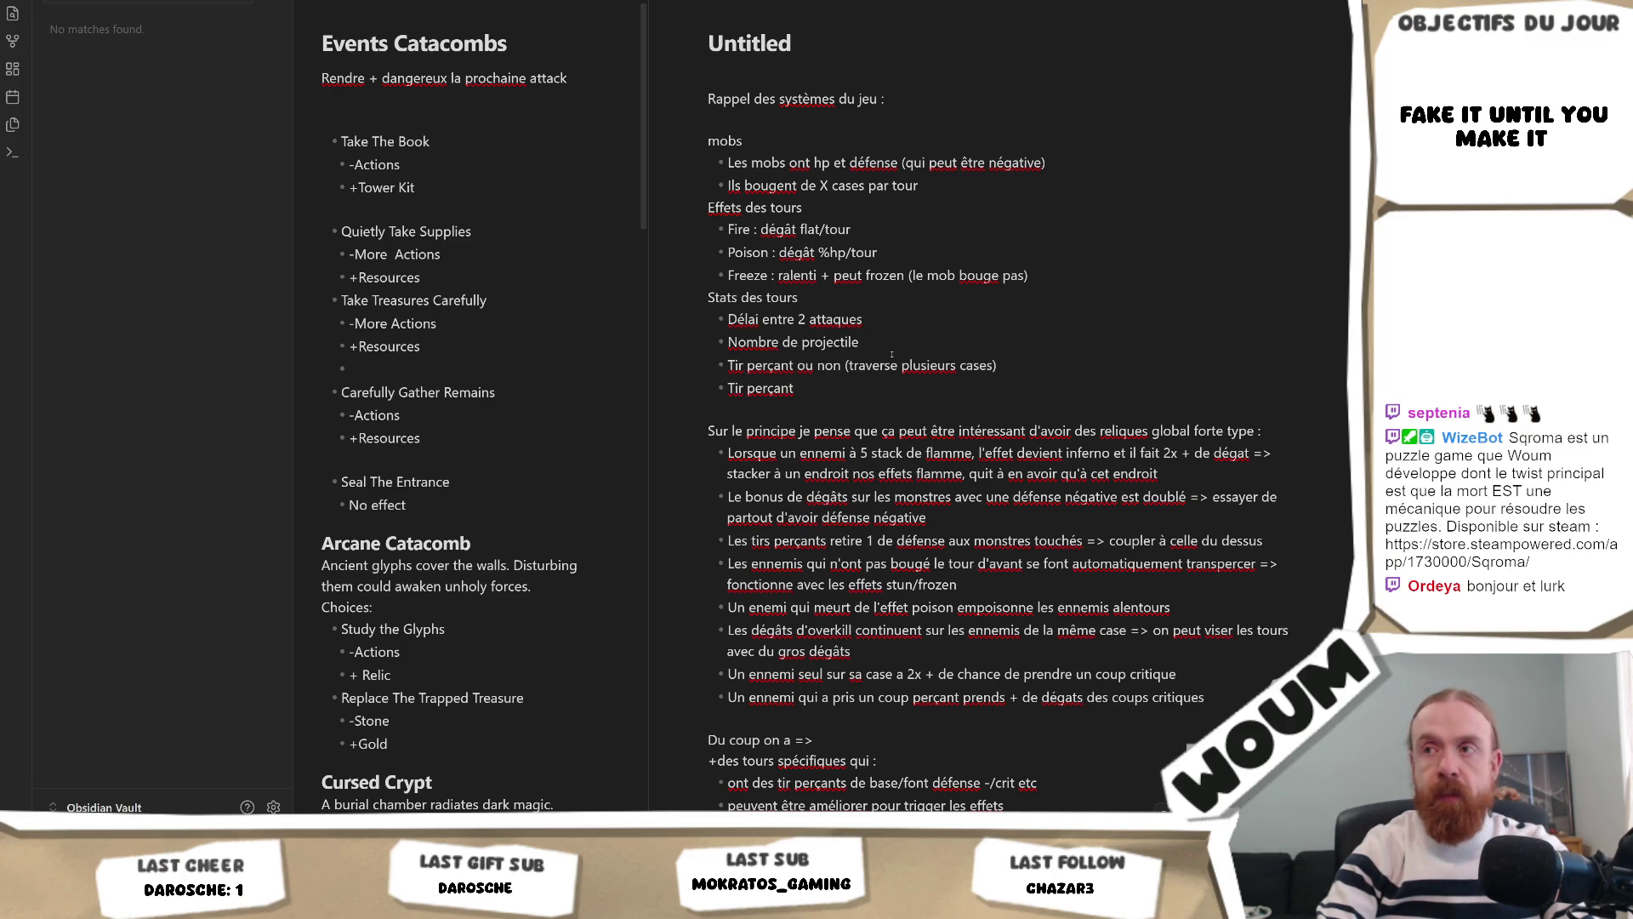
pyautogui.write(' sur la cas')
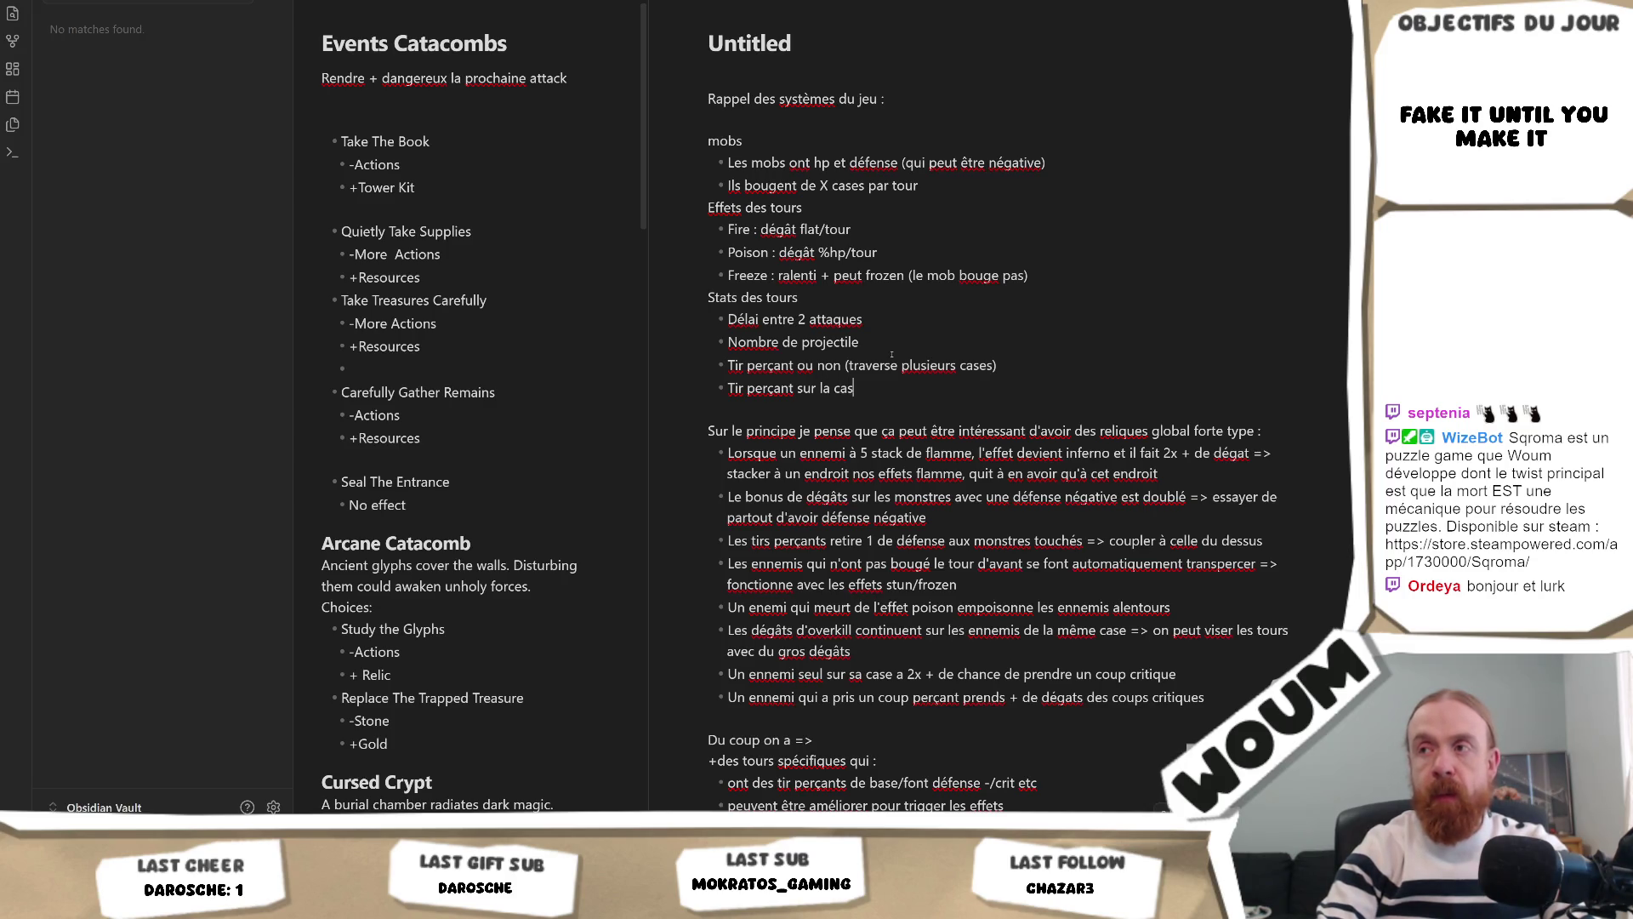
pyautogui.write('e')
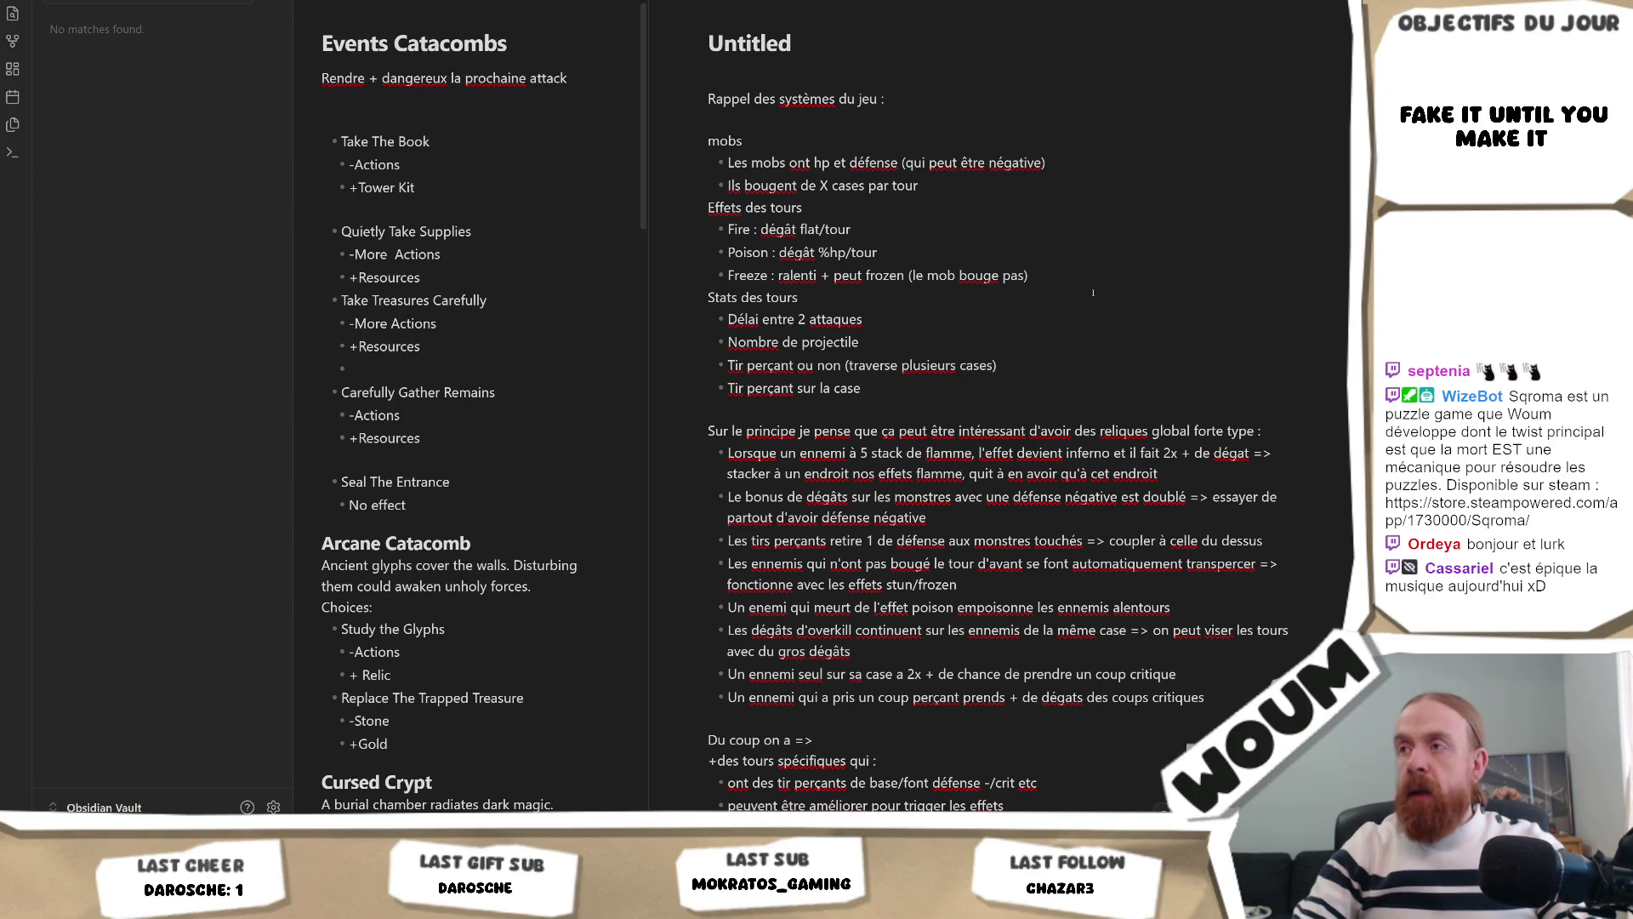
# Step: Insert an 'Effet des traps' label below the Freeze bullet with an empty bullet under it
pyautogui.press('Return')
pyautogui.press('Return')
pyautogui.write('E')
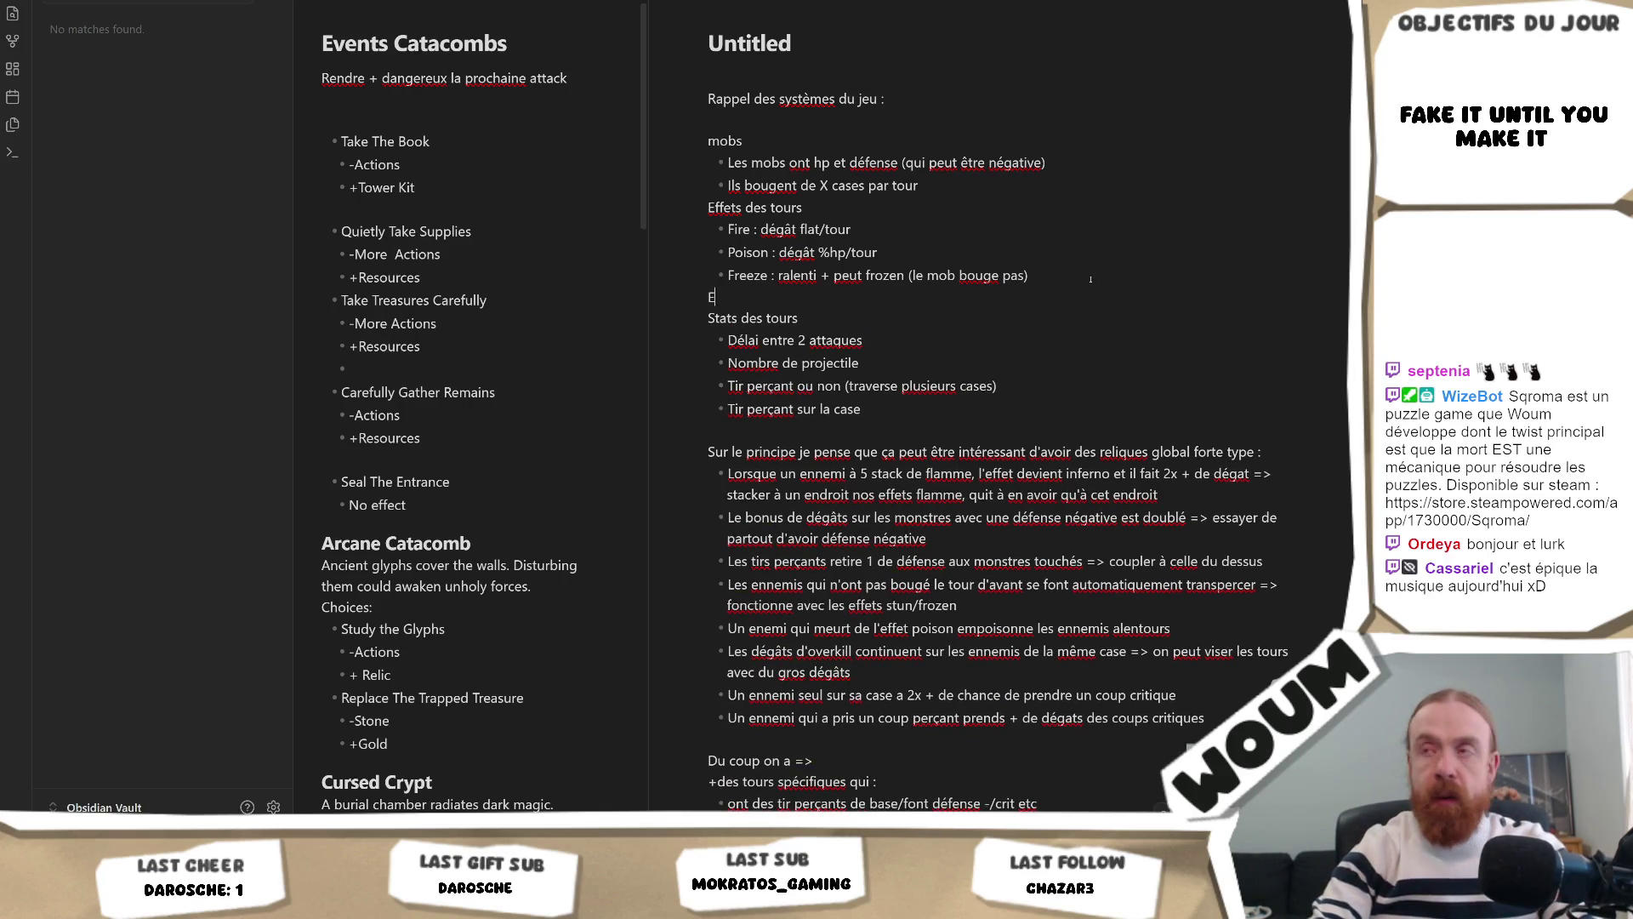
pyautogui.write('ffet des traps')
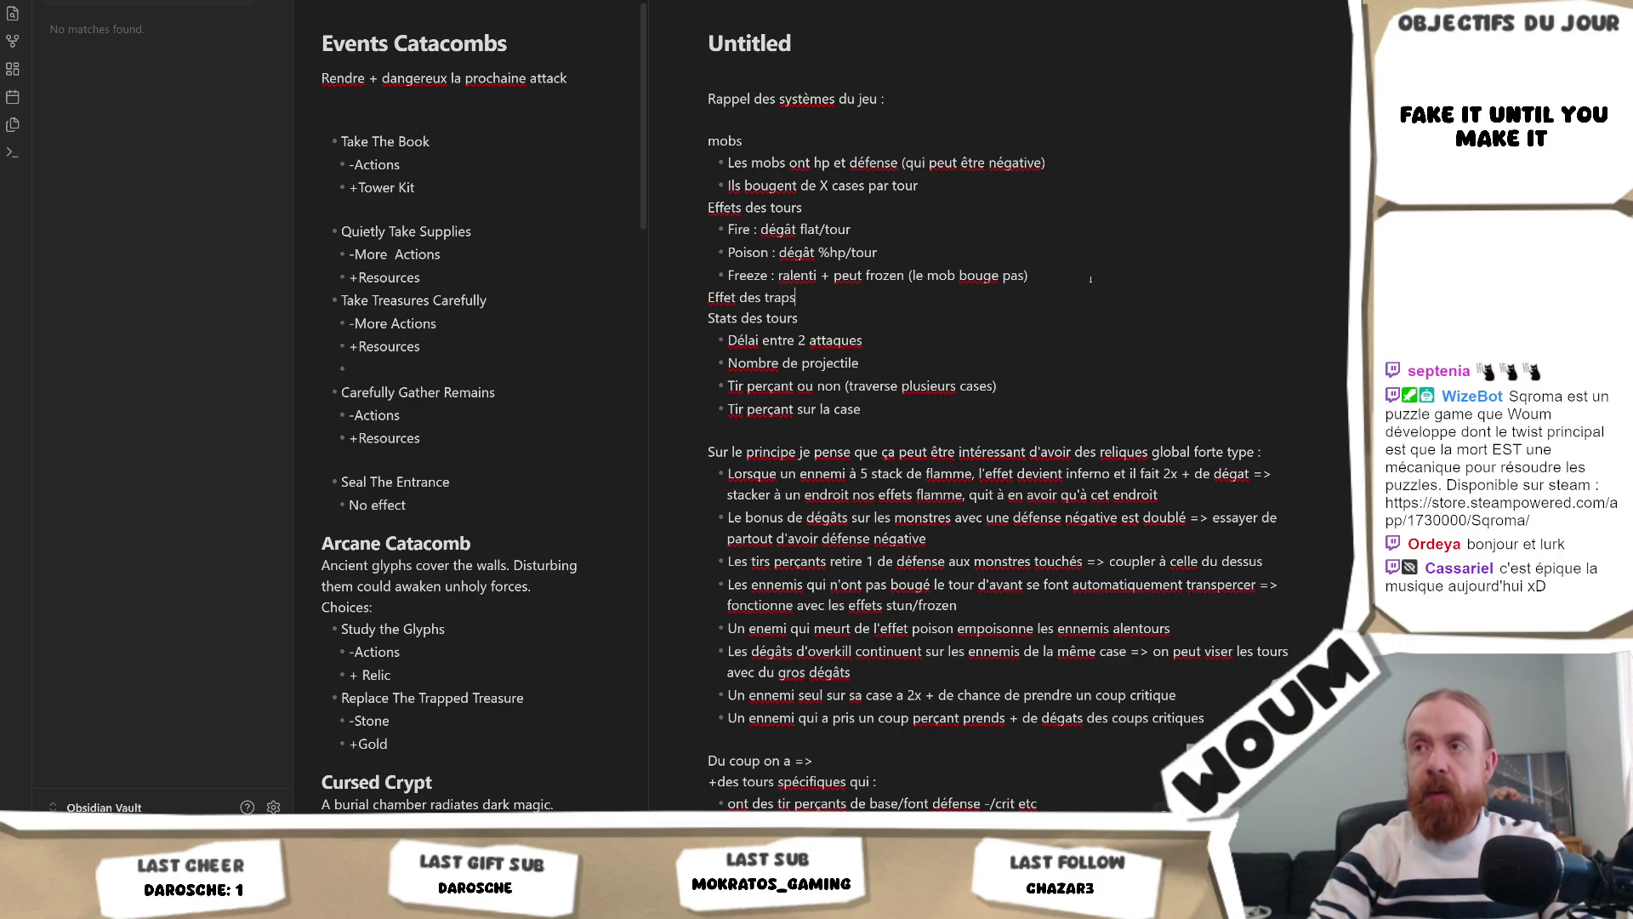
pyautogui.press('Return')
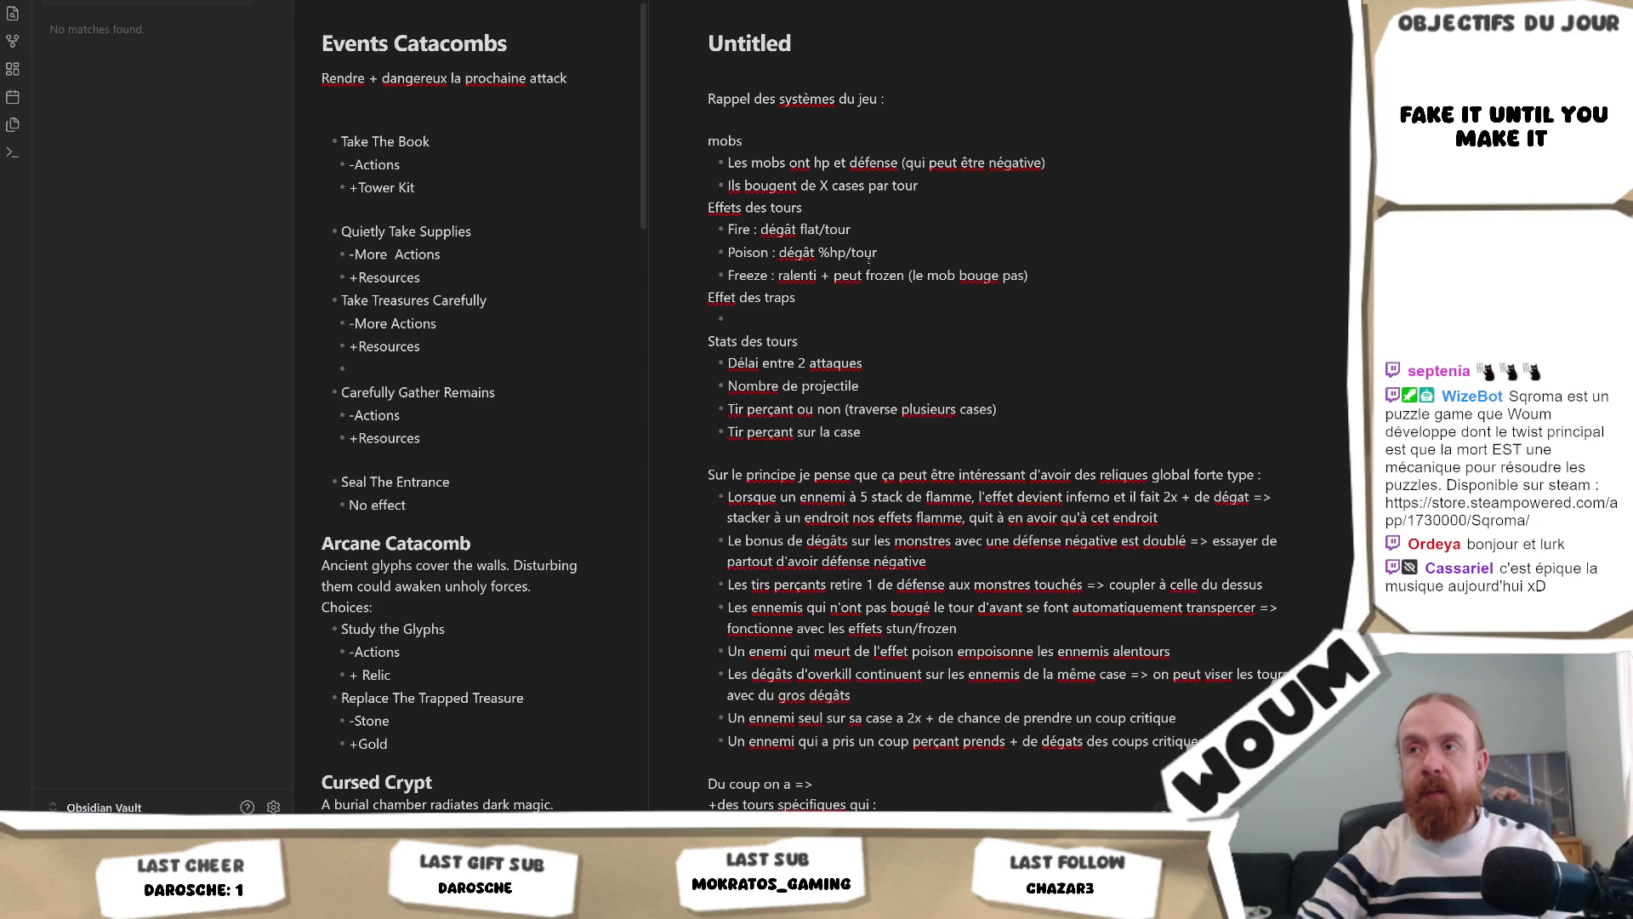
# Step: List trap effects 'Mark : ajouté de la crit chance' and 'Oiled : réduit la défense'
pyautogui.rightClick(763, 317)
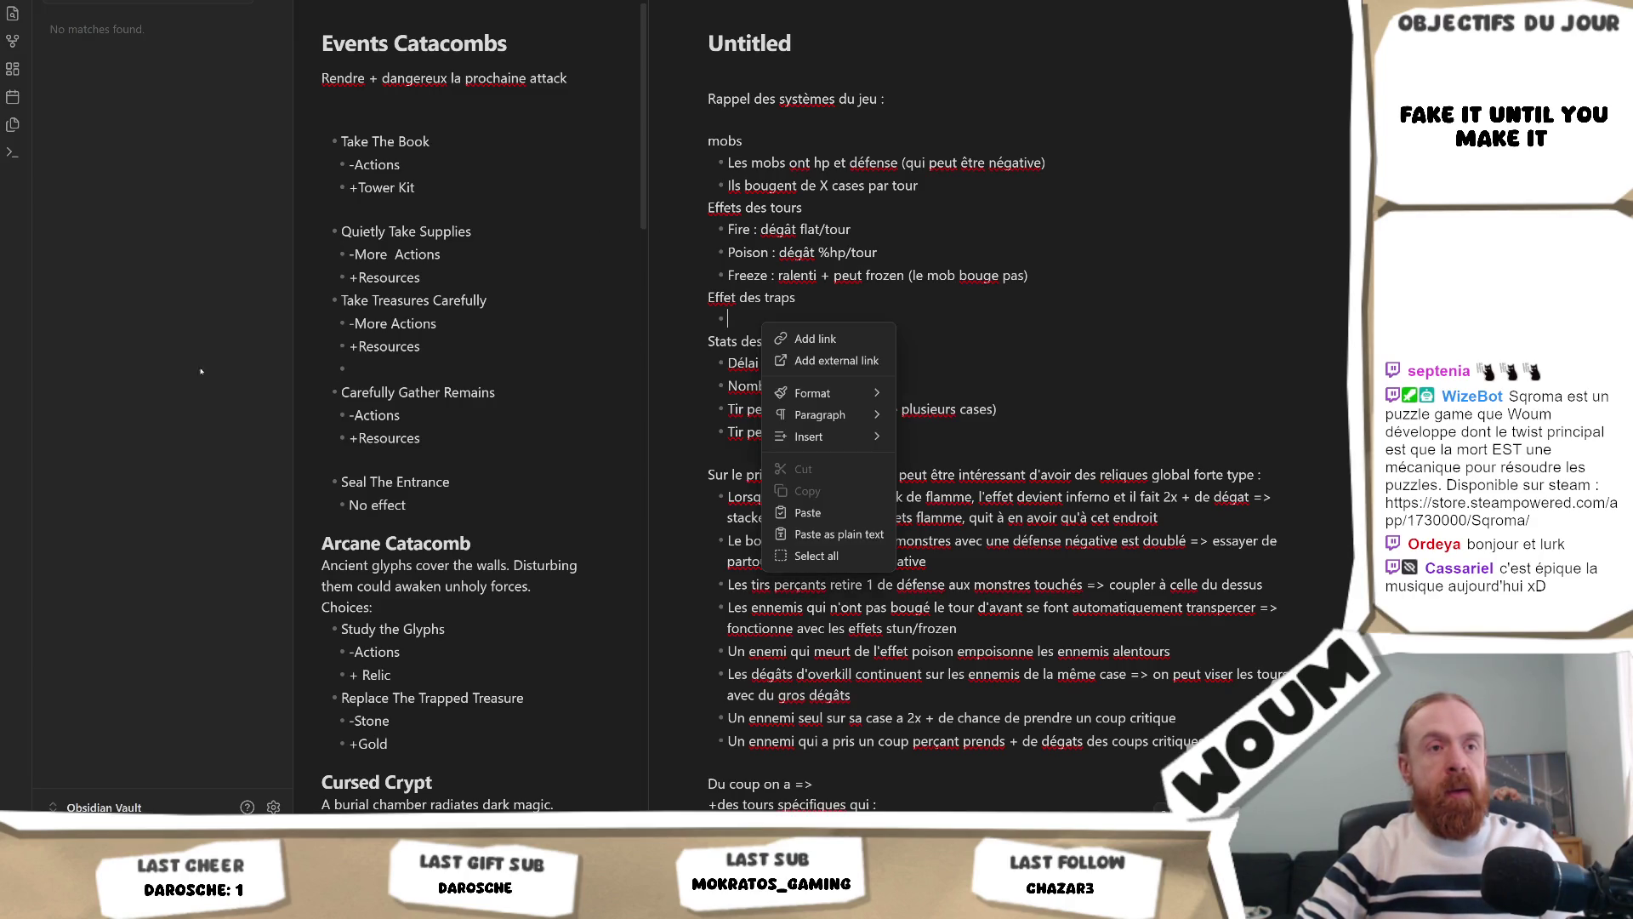
pyautogui.click(783, 320)
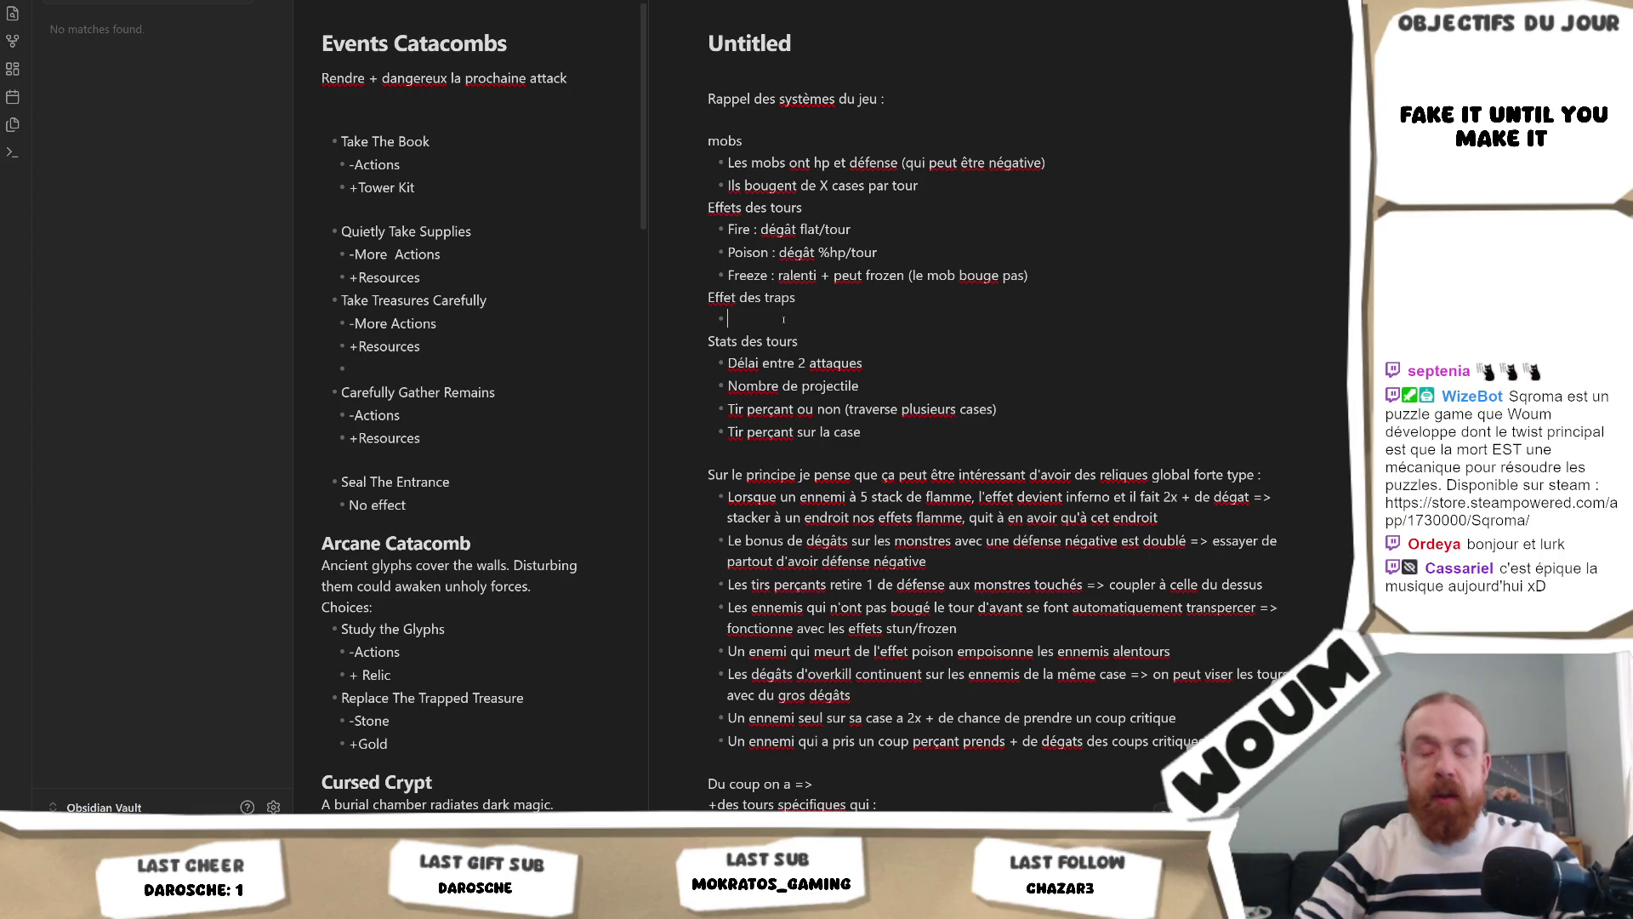
pyautogui.write('Mark : aj')
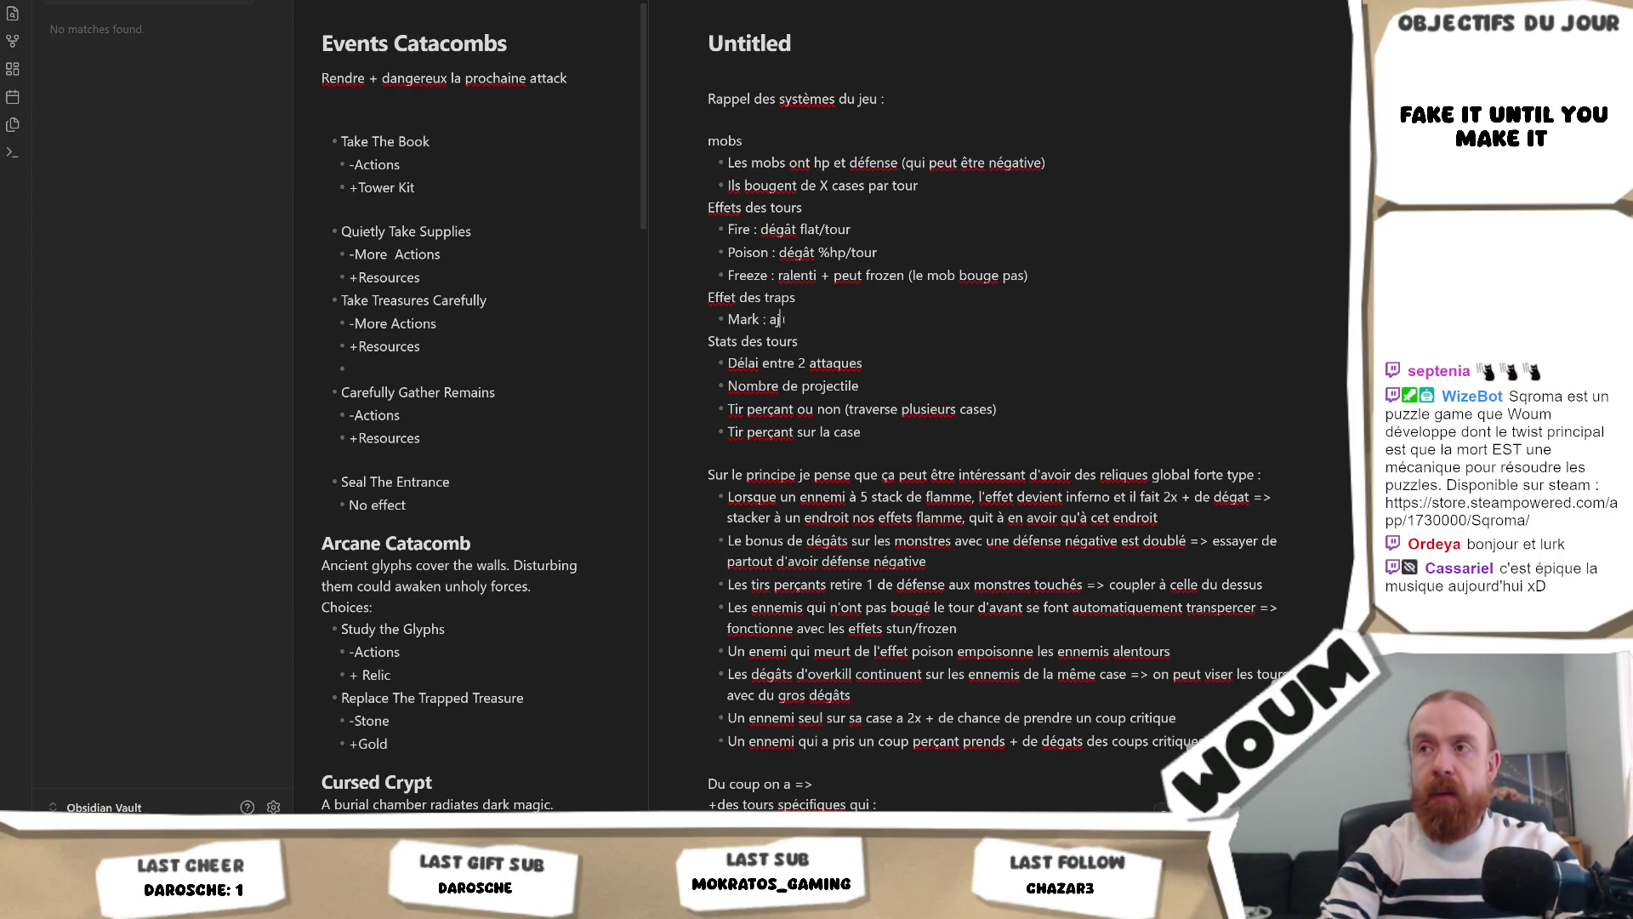
pyautogui.write('outé ')
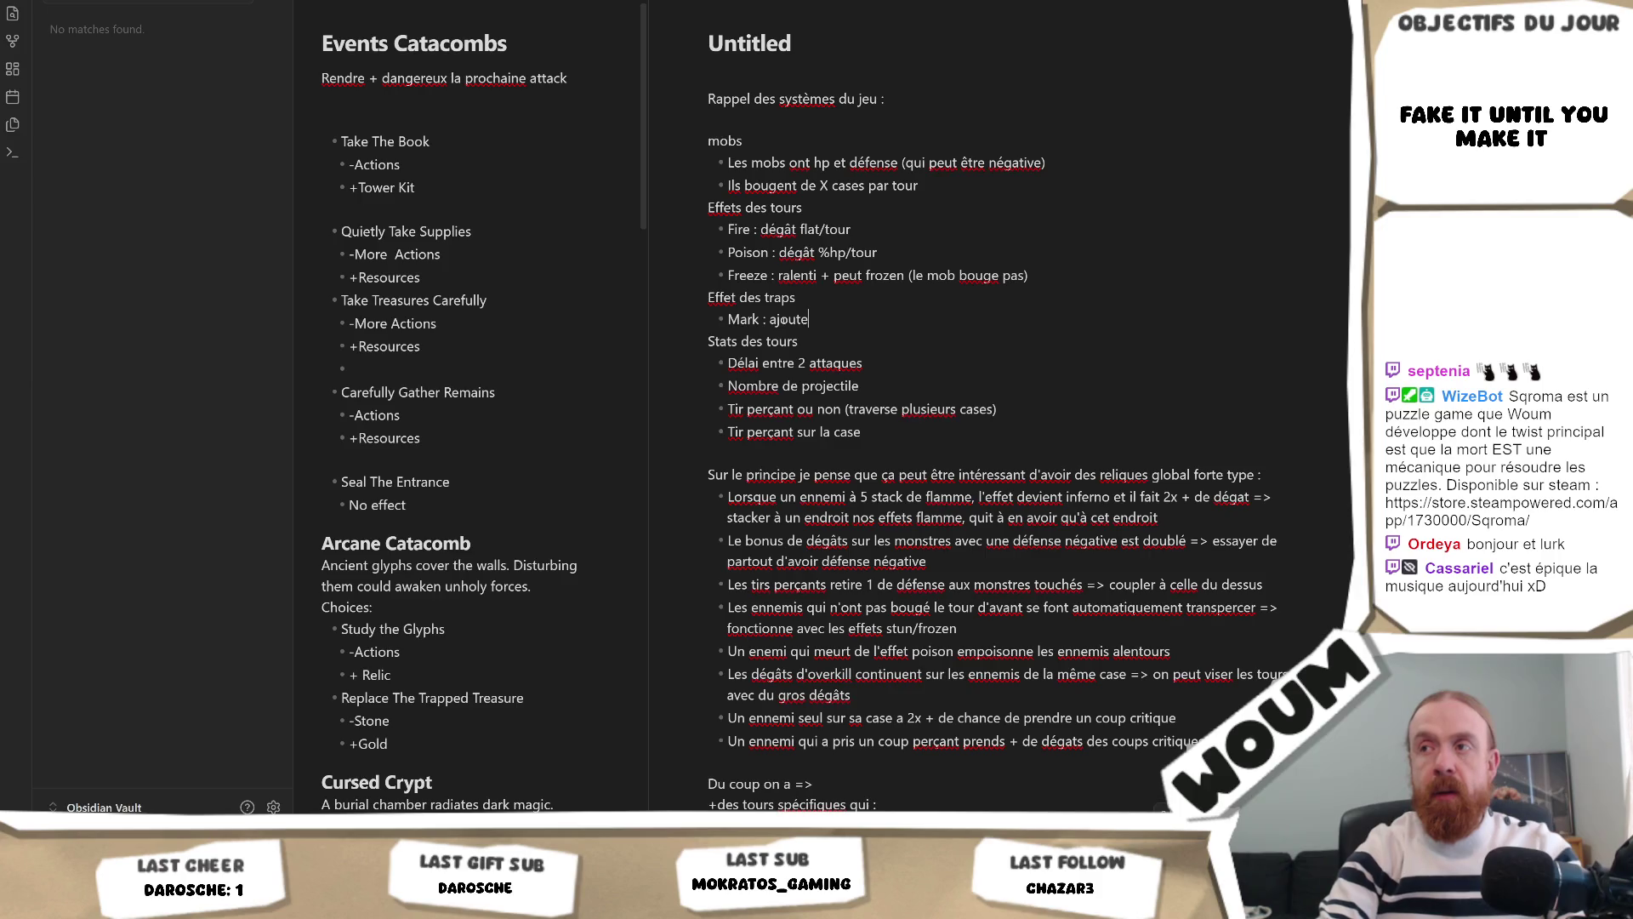
pyautogui.write(' de la crit chance')
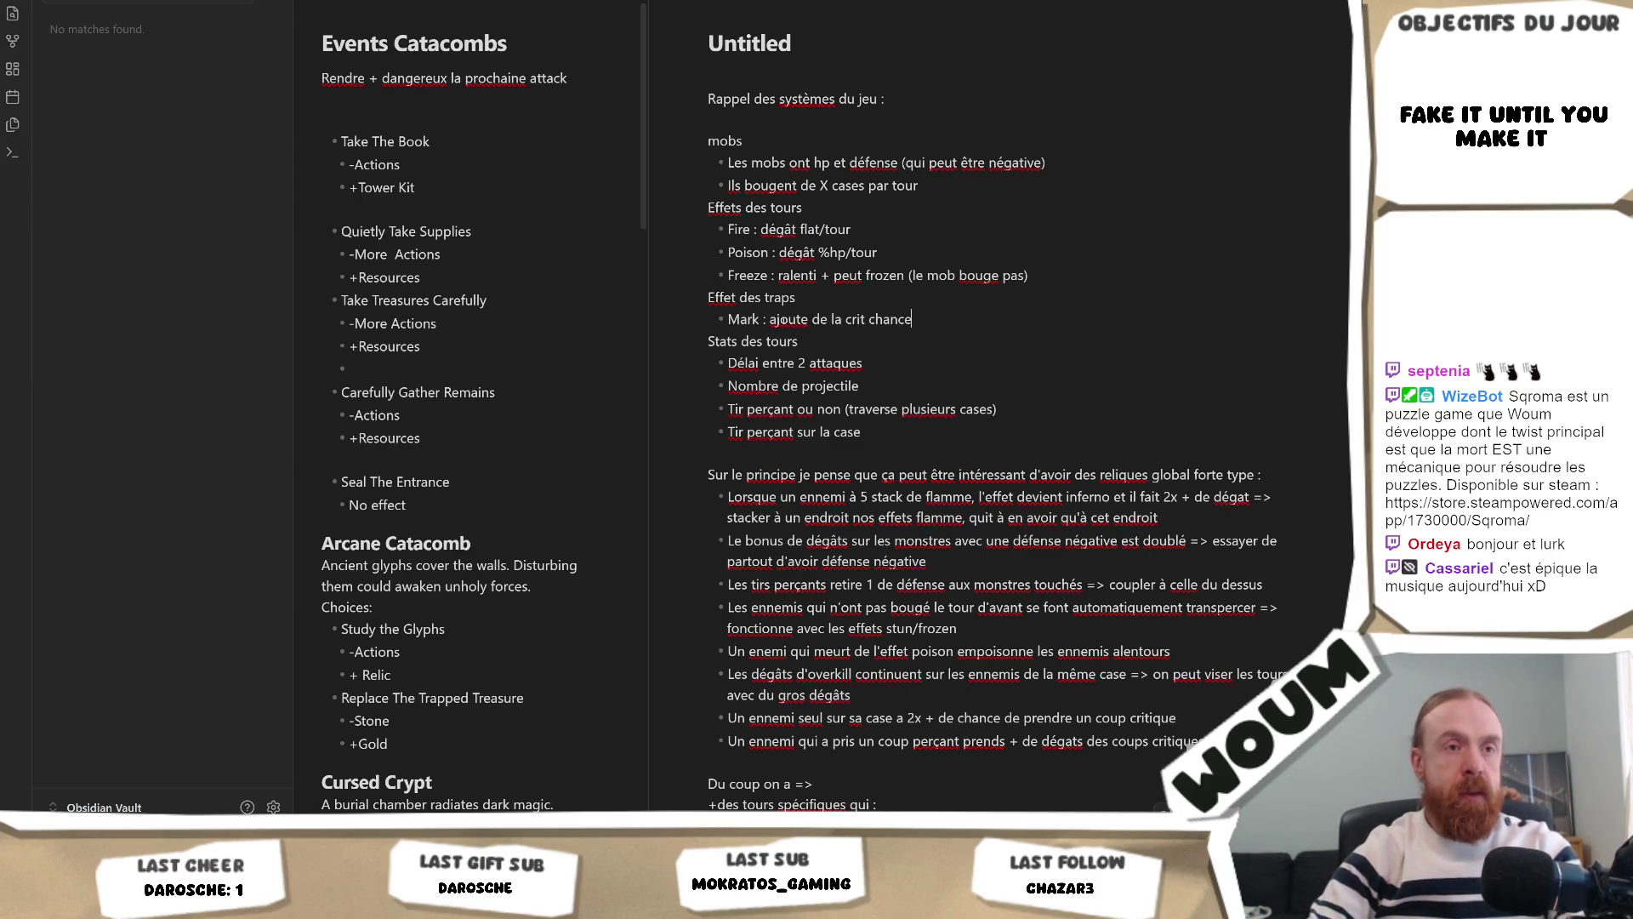
pyautogui.press('Return')
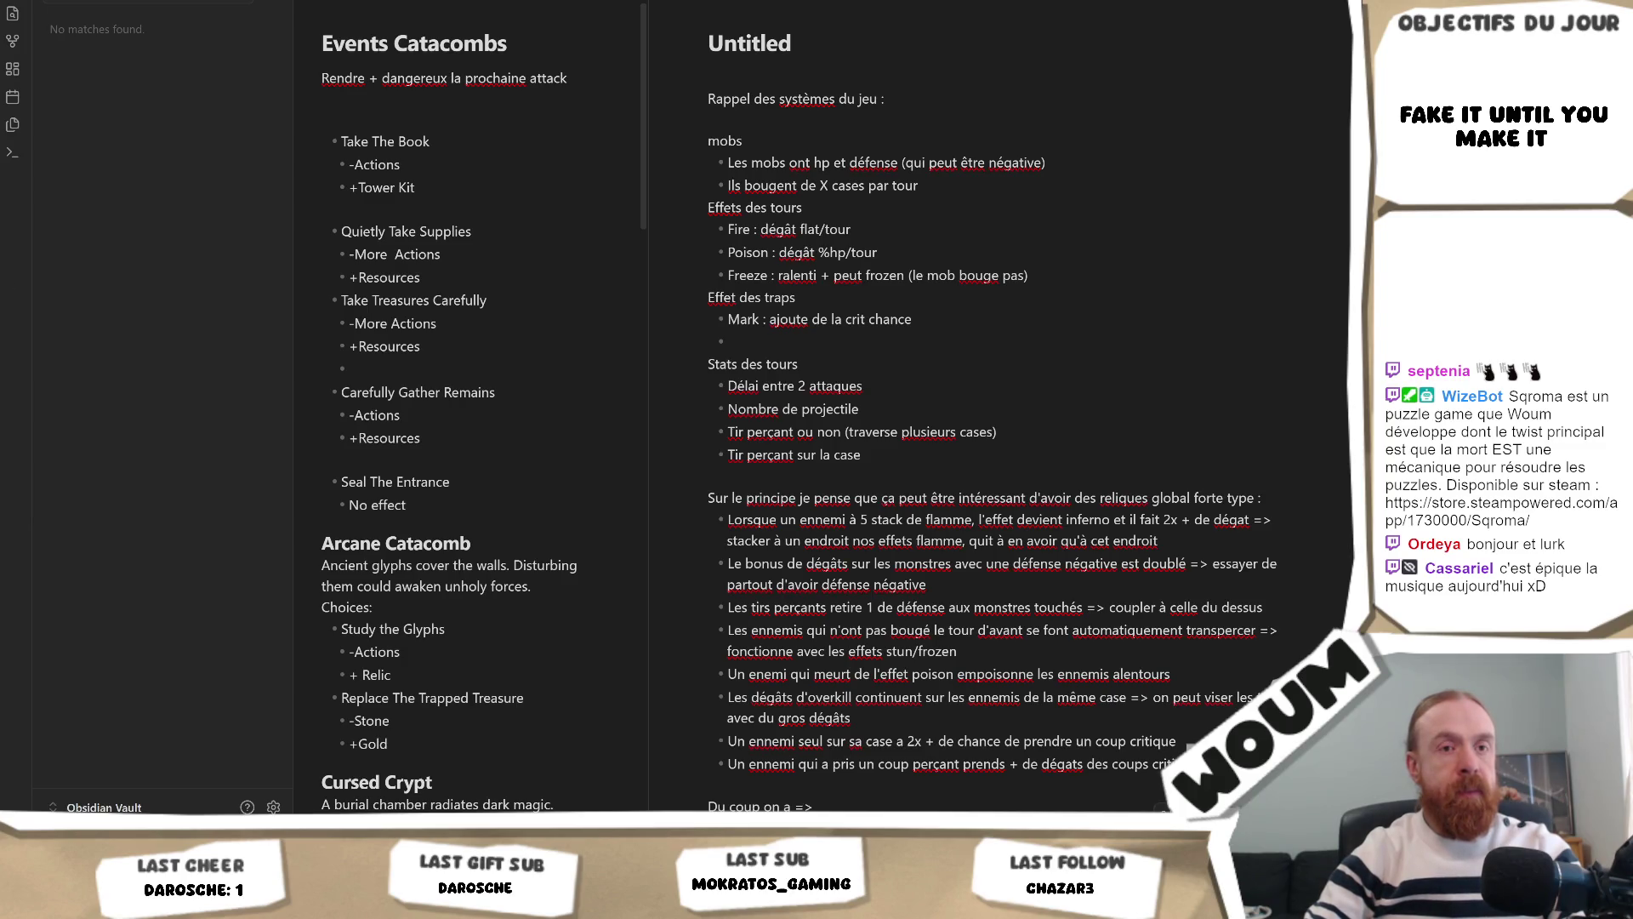
pyautogui.write('Oi')
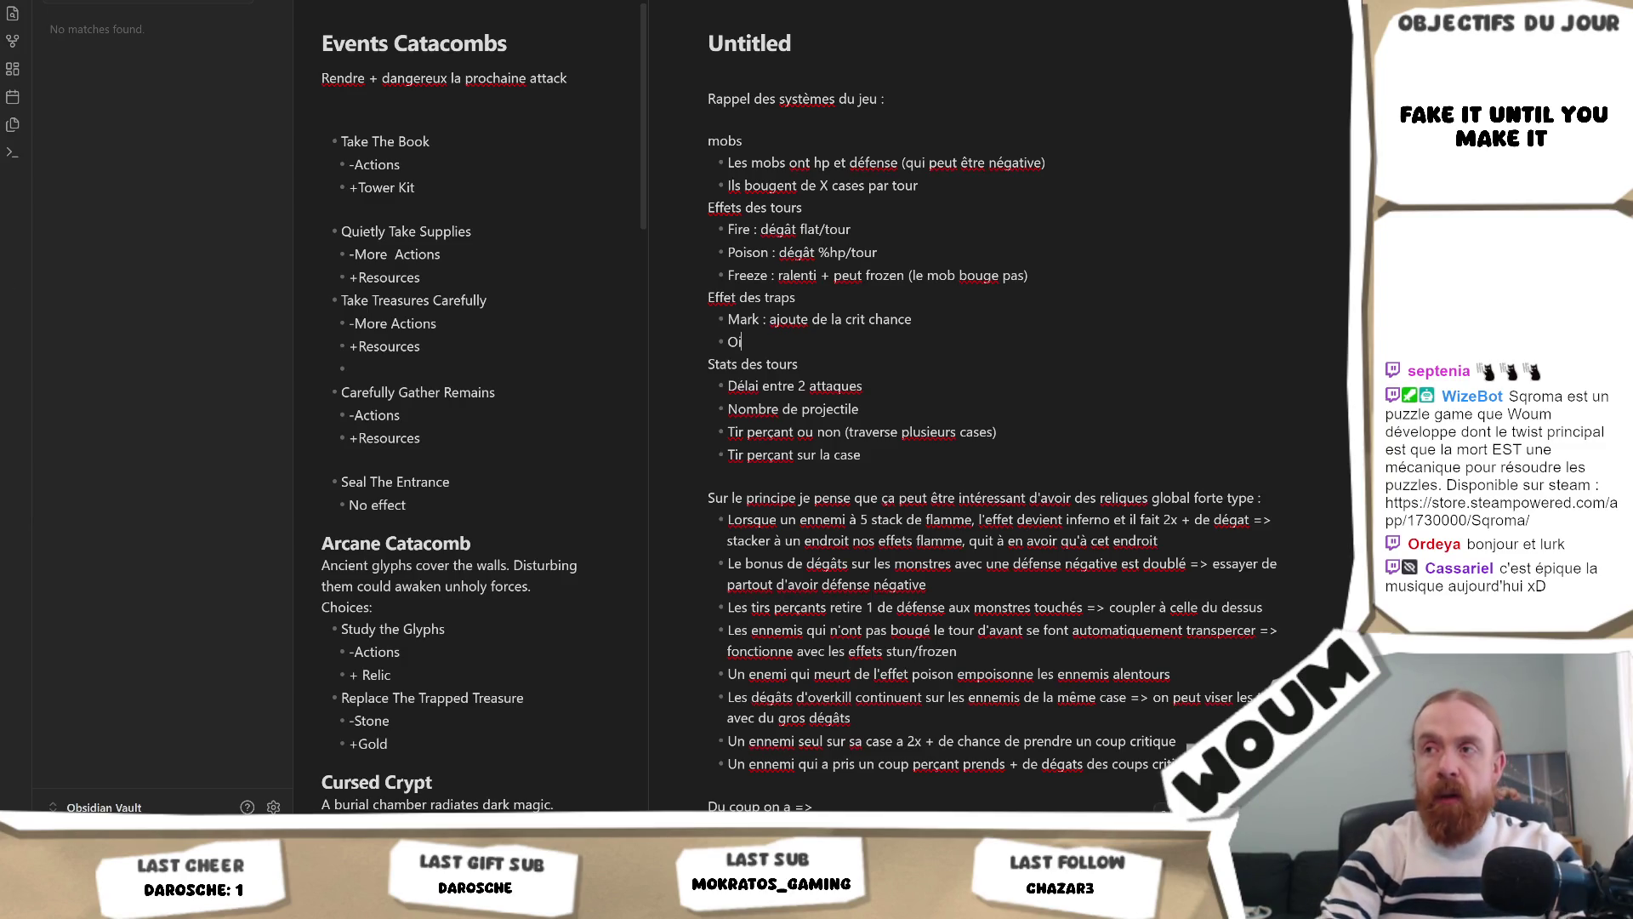
pyautogui.write('led : rédu')
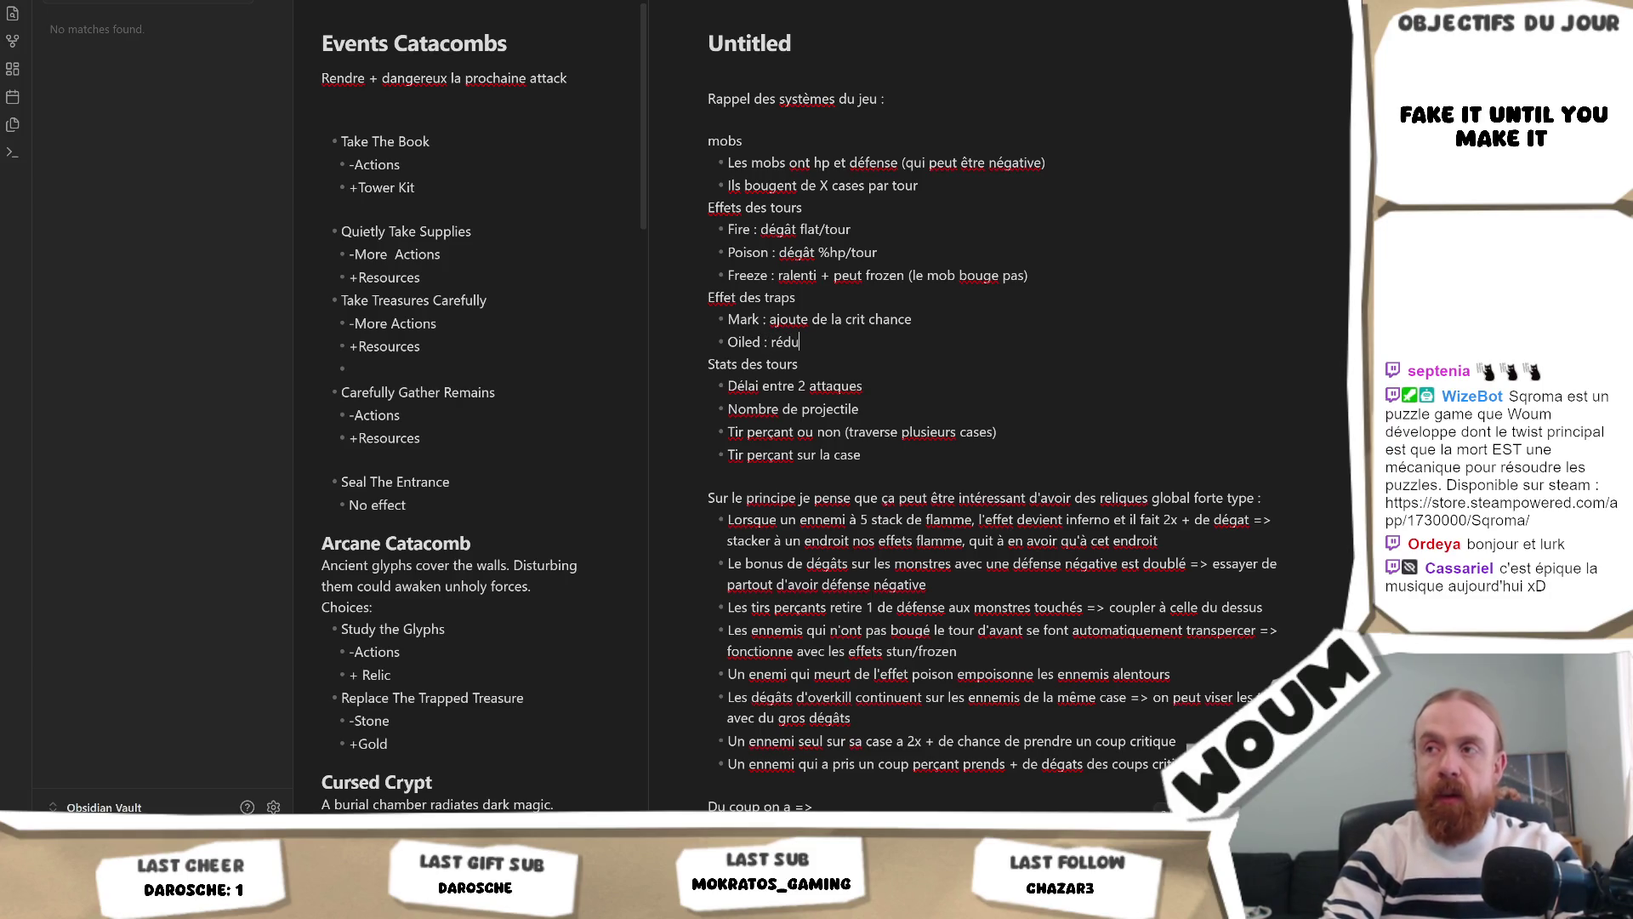
pyautogui.write('it la défense')
pyautogui.press('Return')
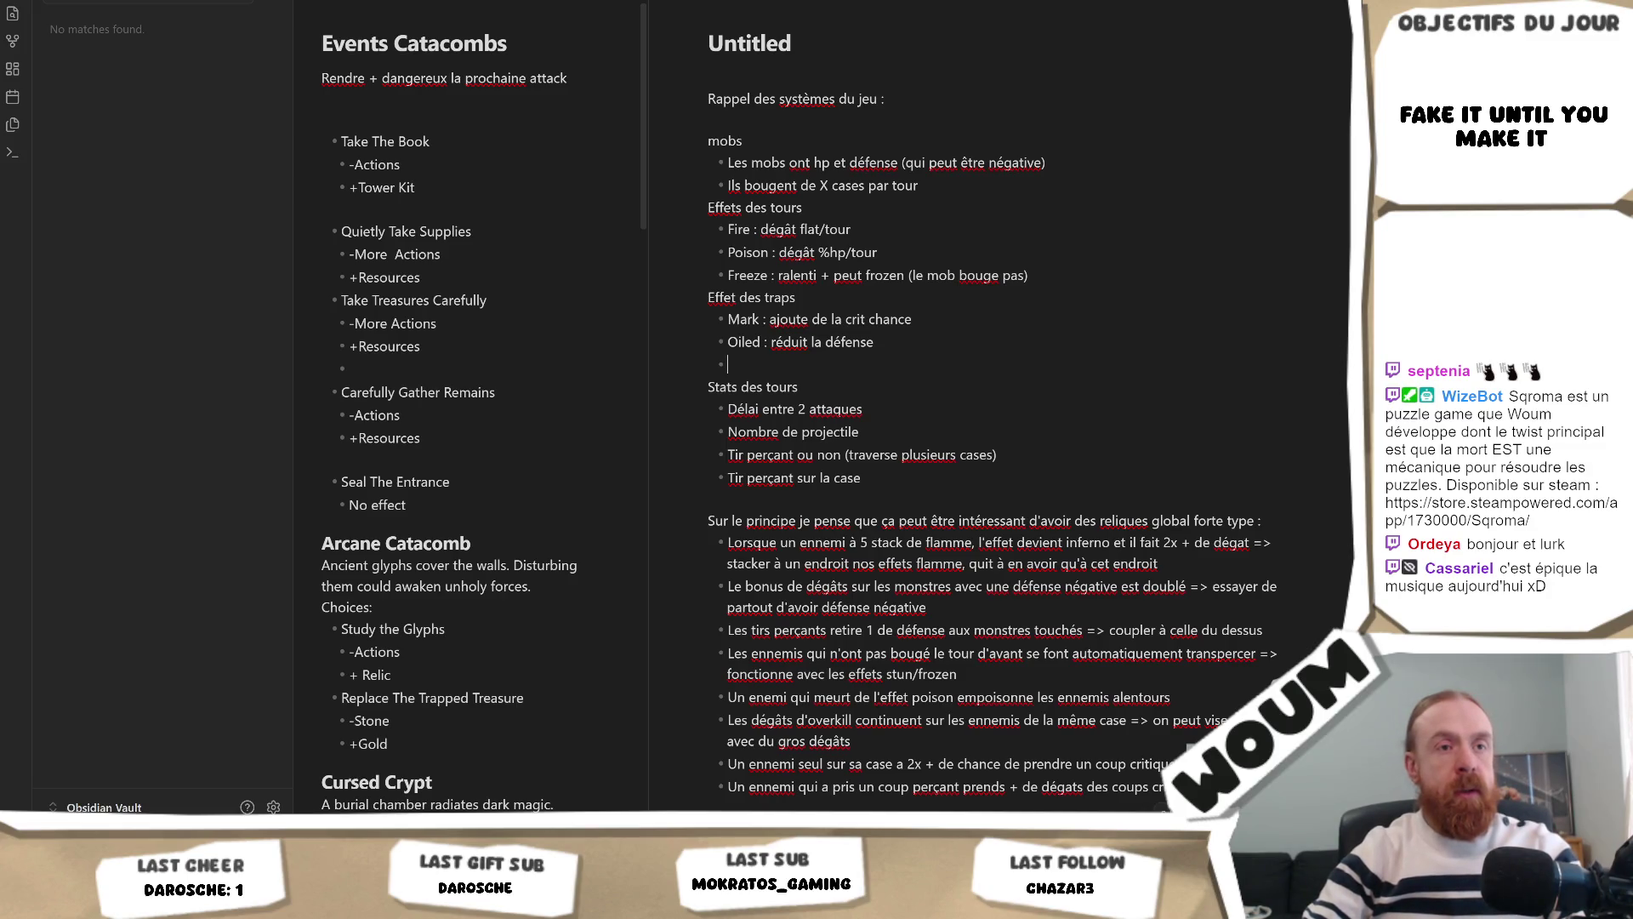
# Step: Add 'Charged : peut être Stun quand attaqué' and 'Fragilized : augmente les dégâts reçus'
pyautogui.write('Ch')
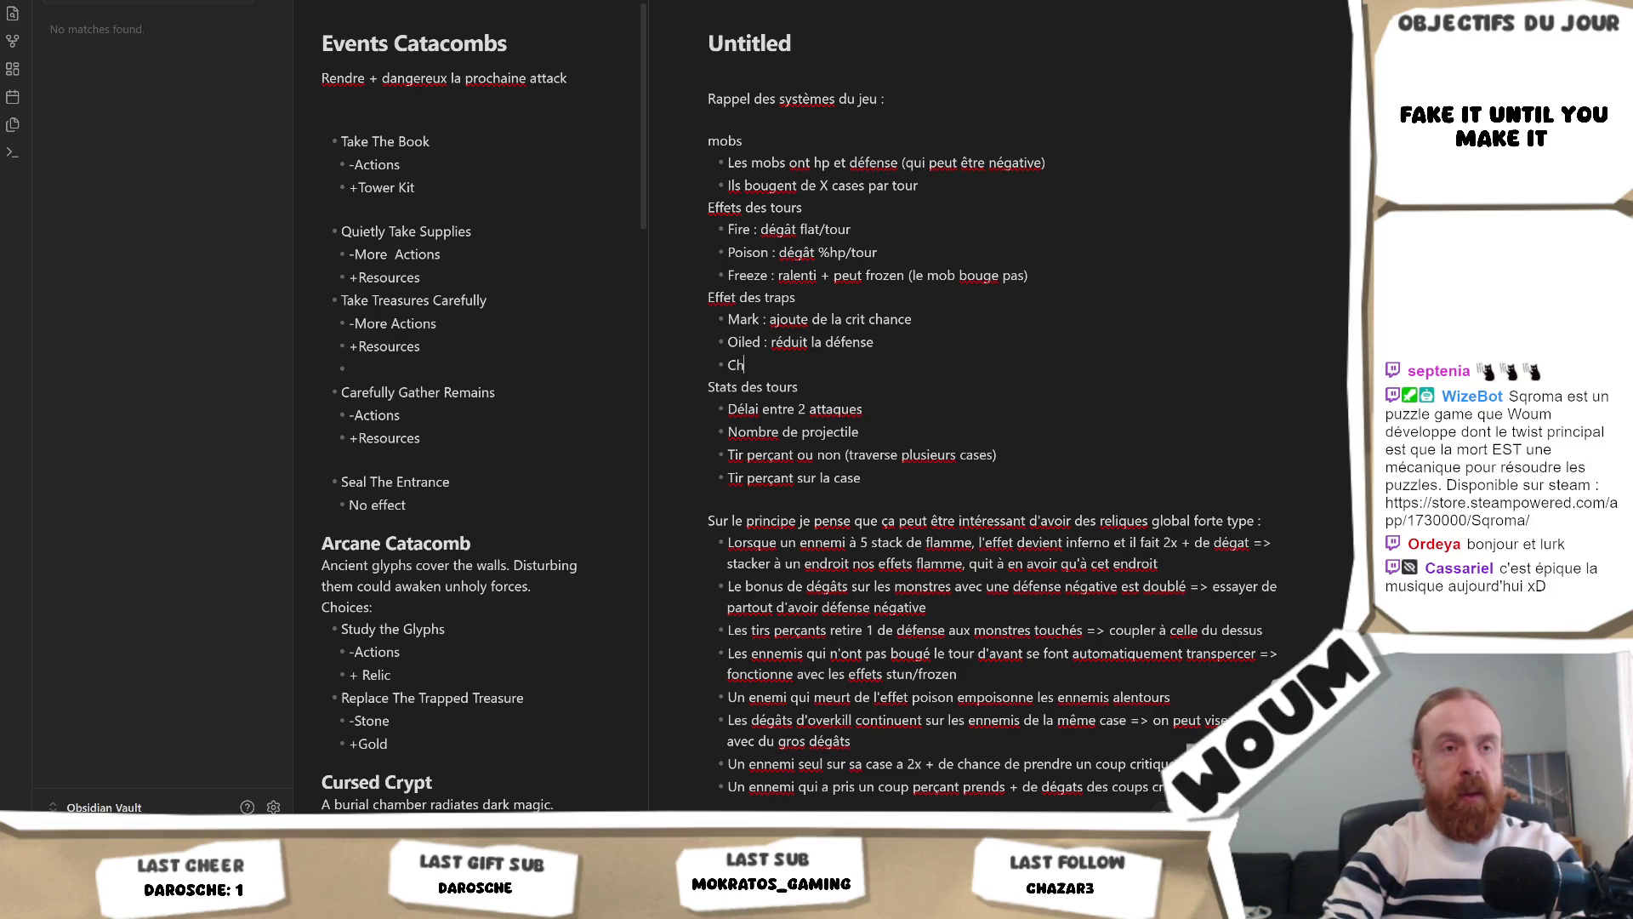
pyautogui.write('arged : p')
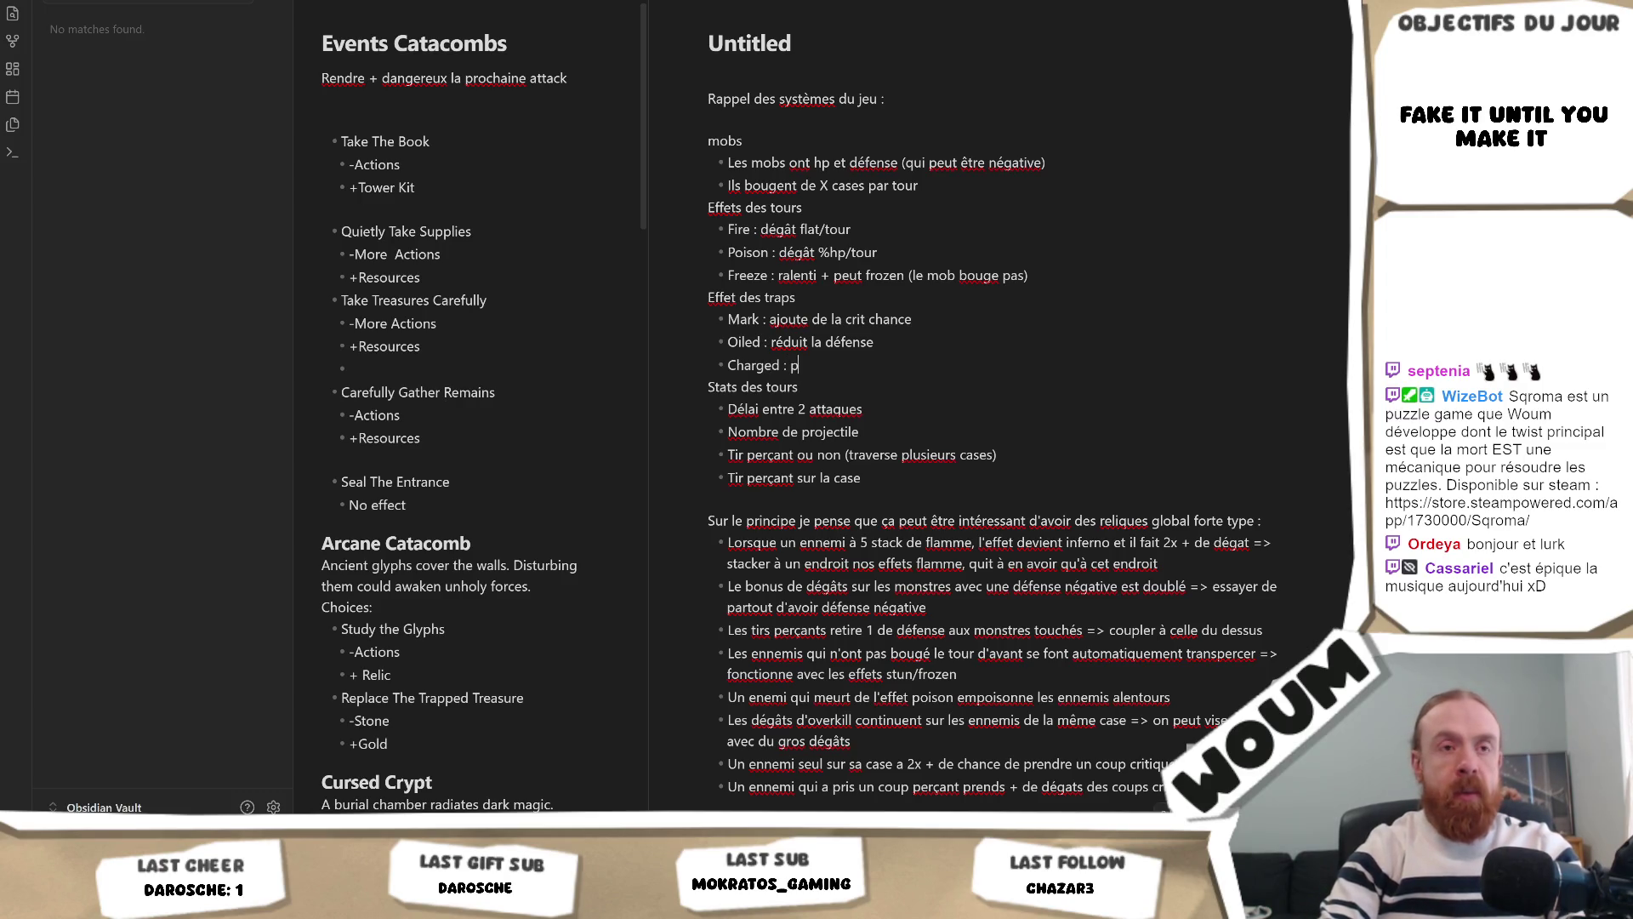
pyautogui.write('eut être Stun')
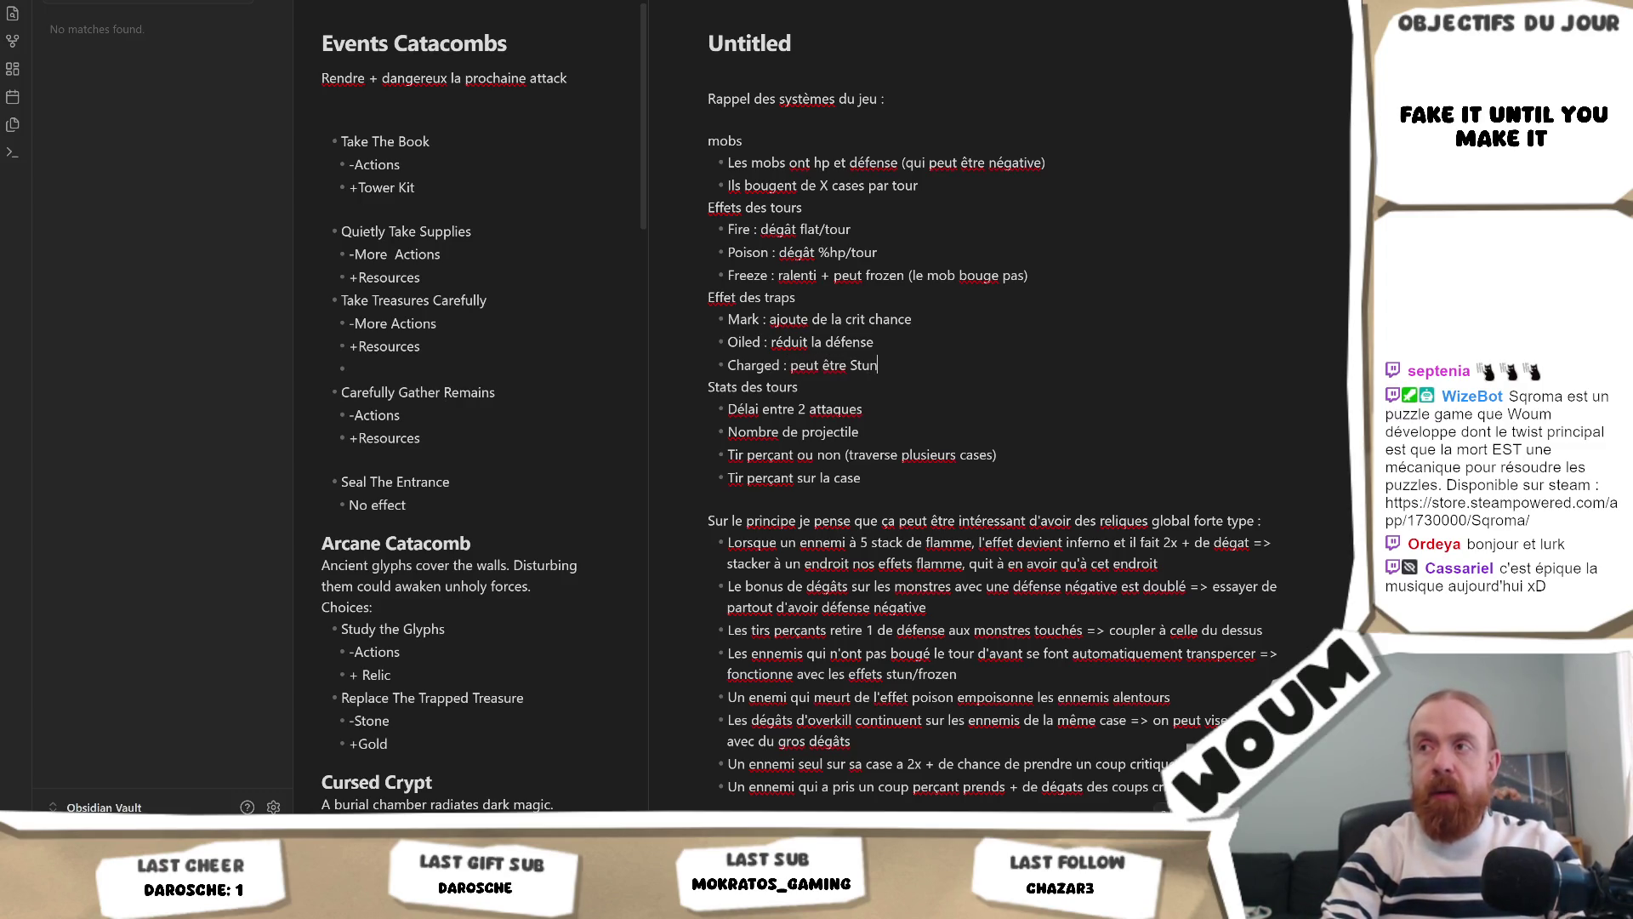
pyautogui.write(' quand attaqué')
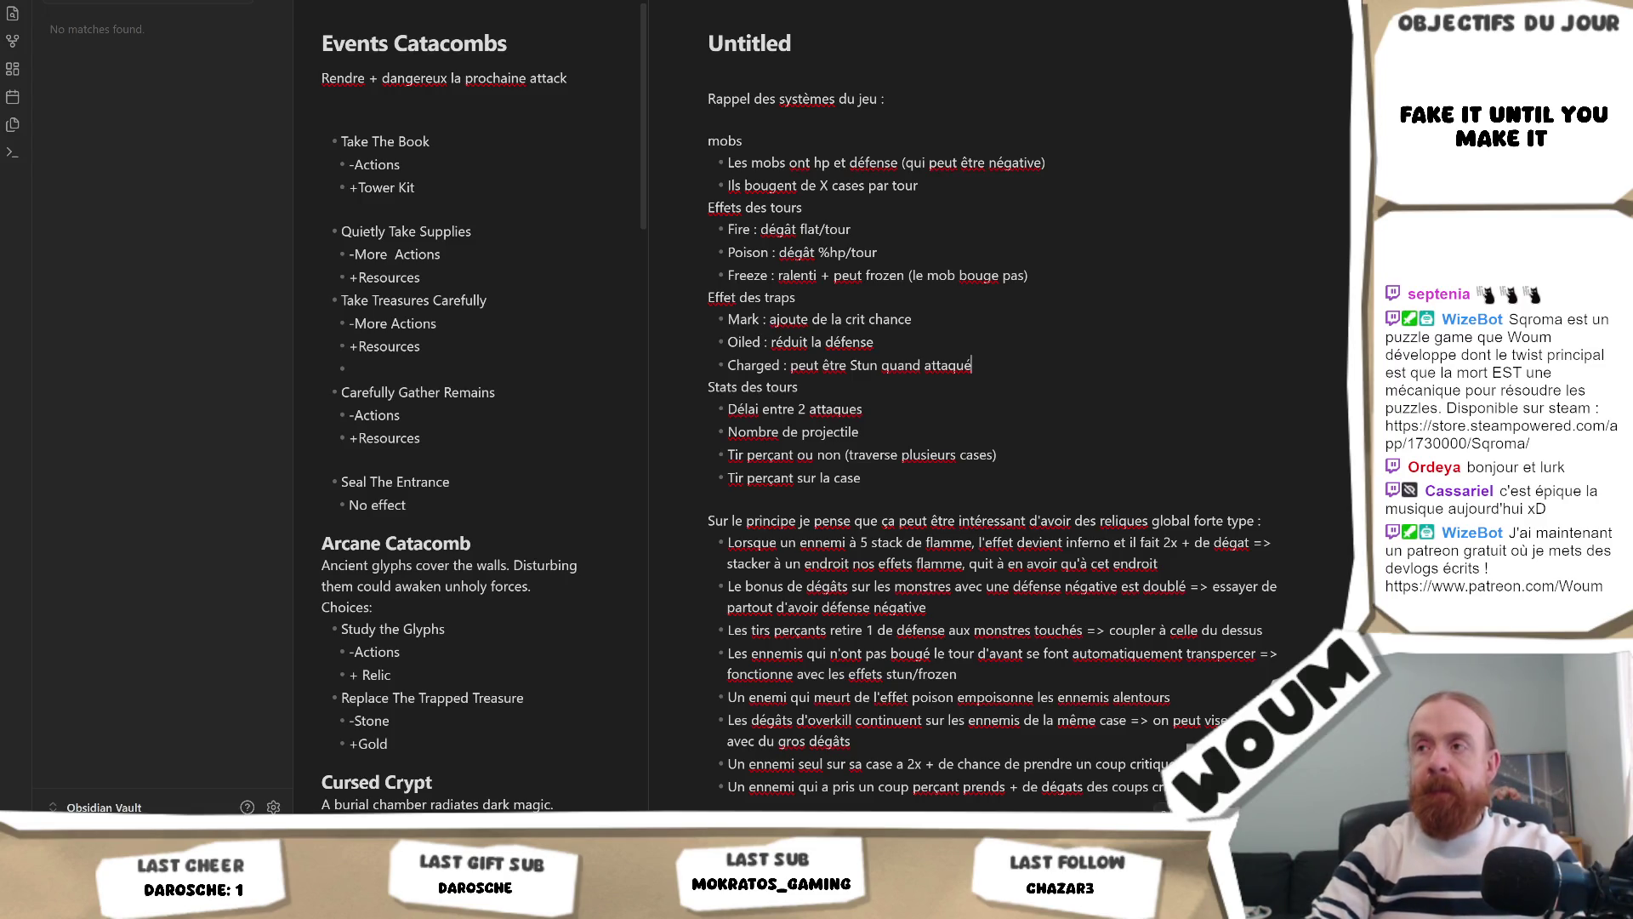
pyautogui.press('Return')
pyautogui.write('Fragil')
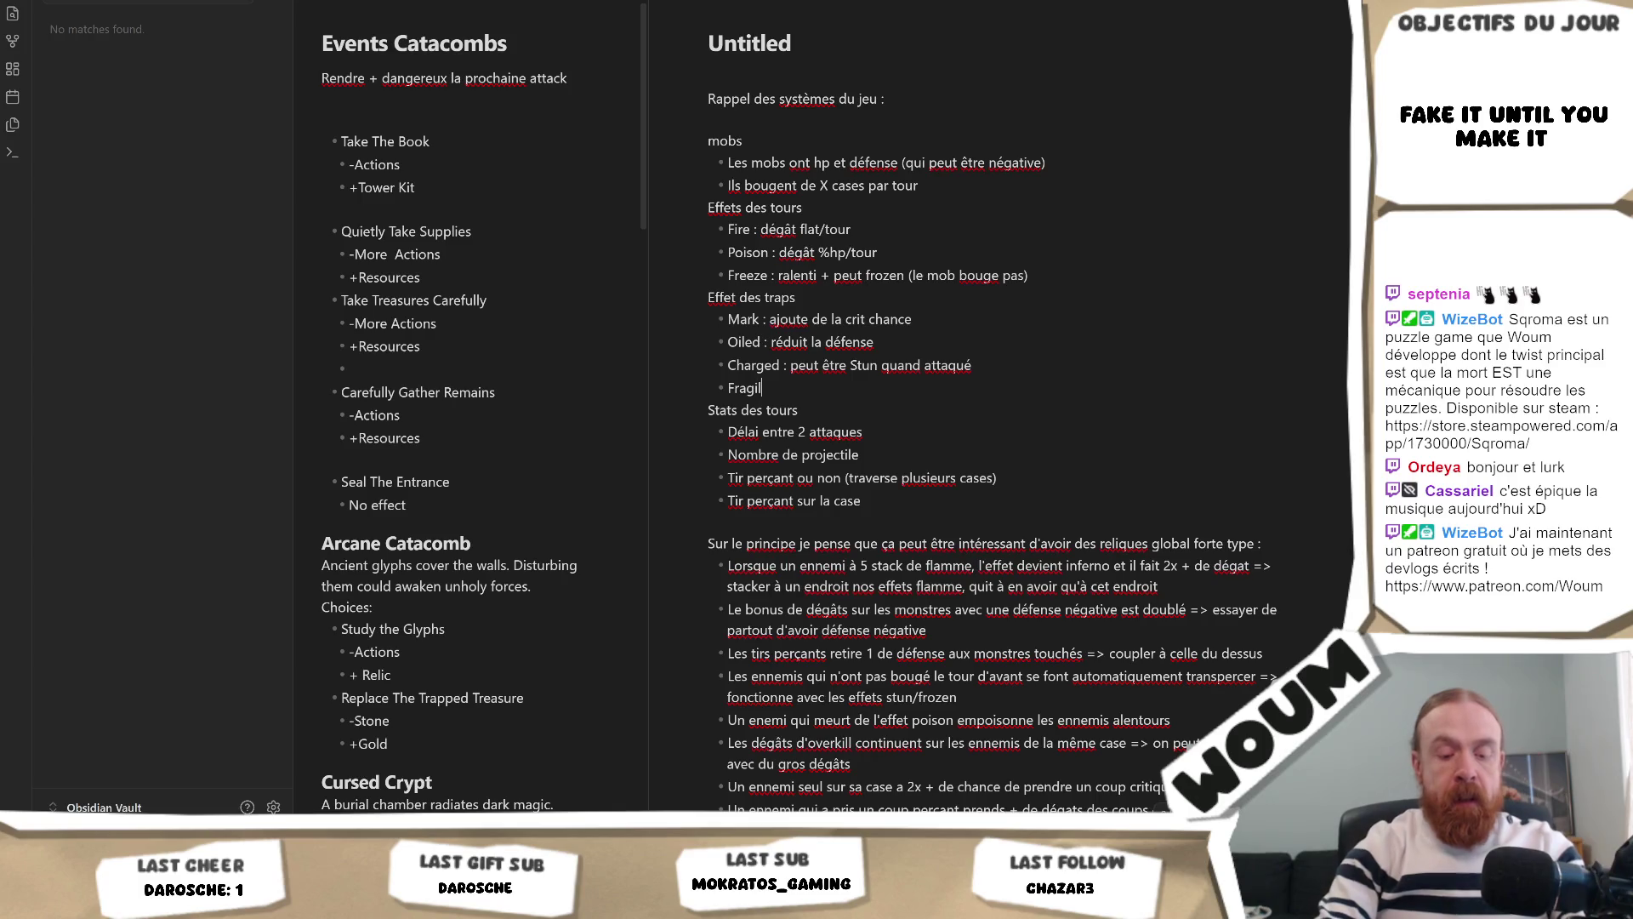
pyautogui.write('ized : augmente')
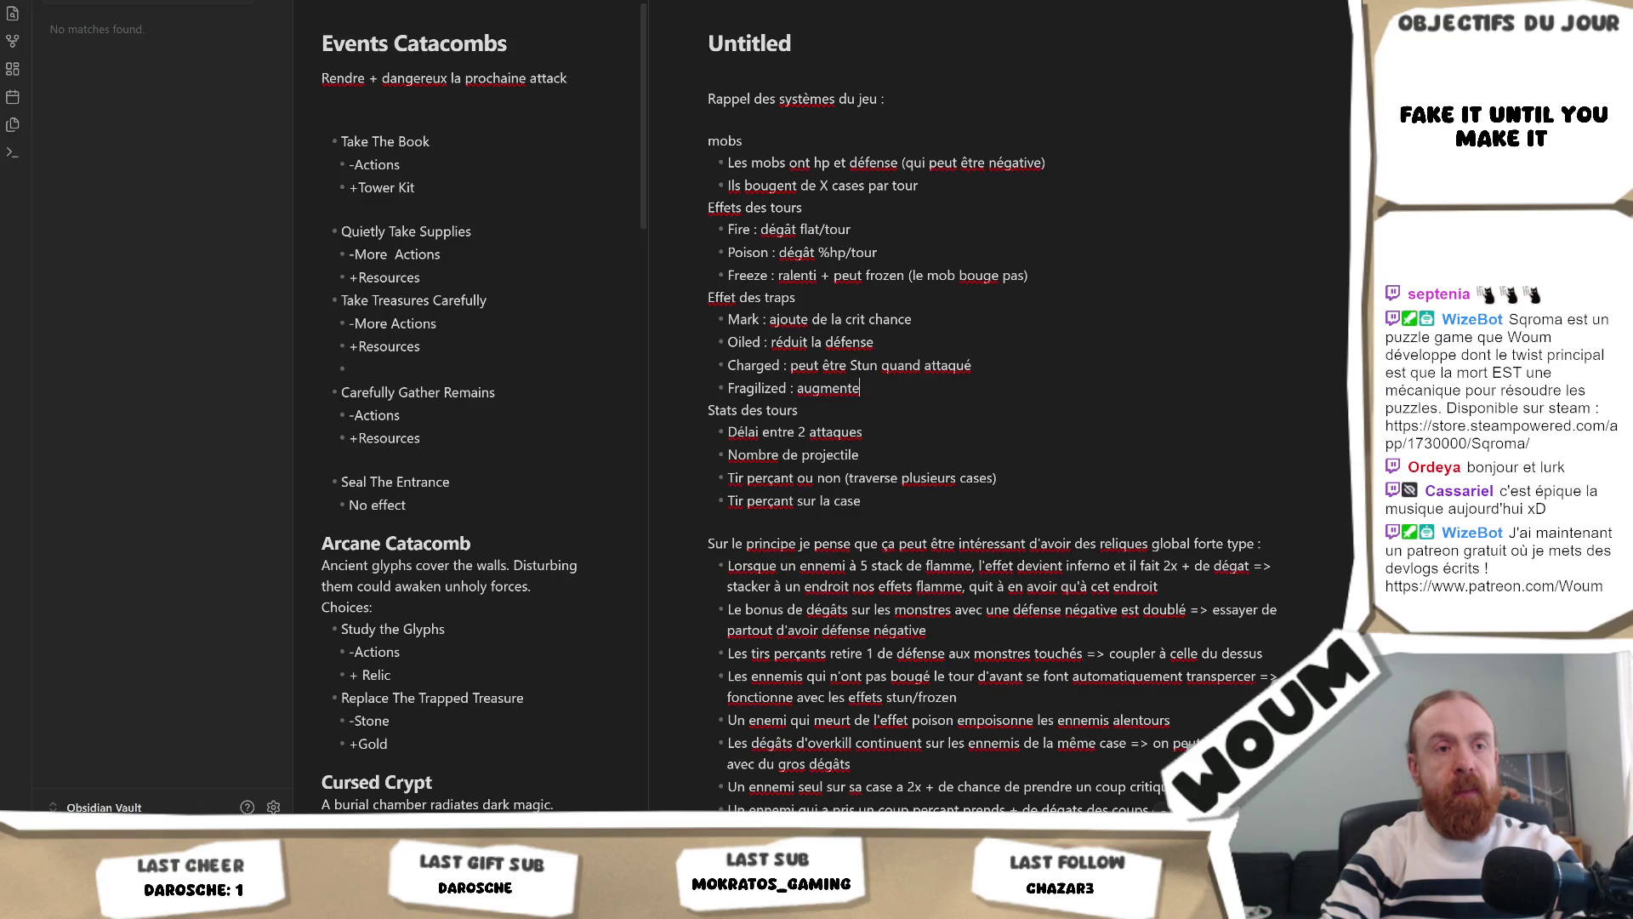
pyautogui.write(' les d')
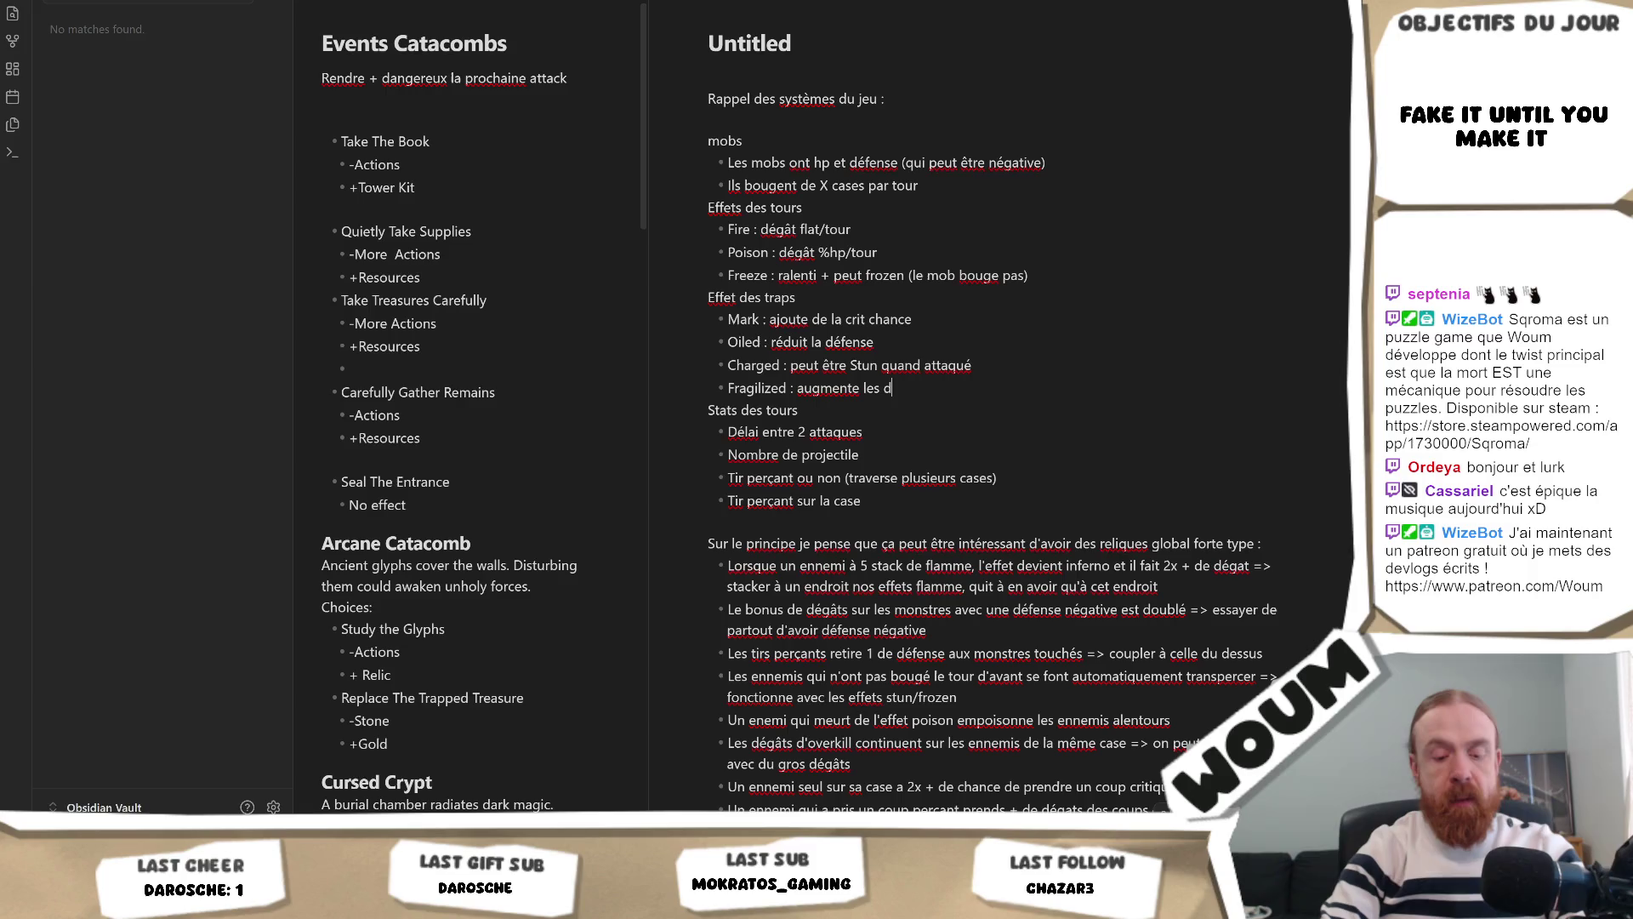
pyautogui.write('égâts reçu')
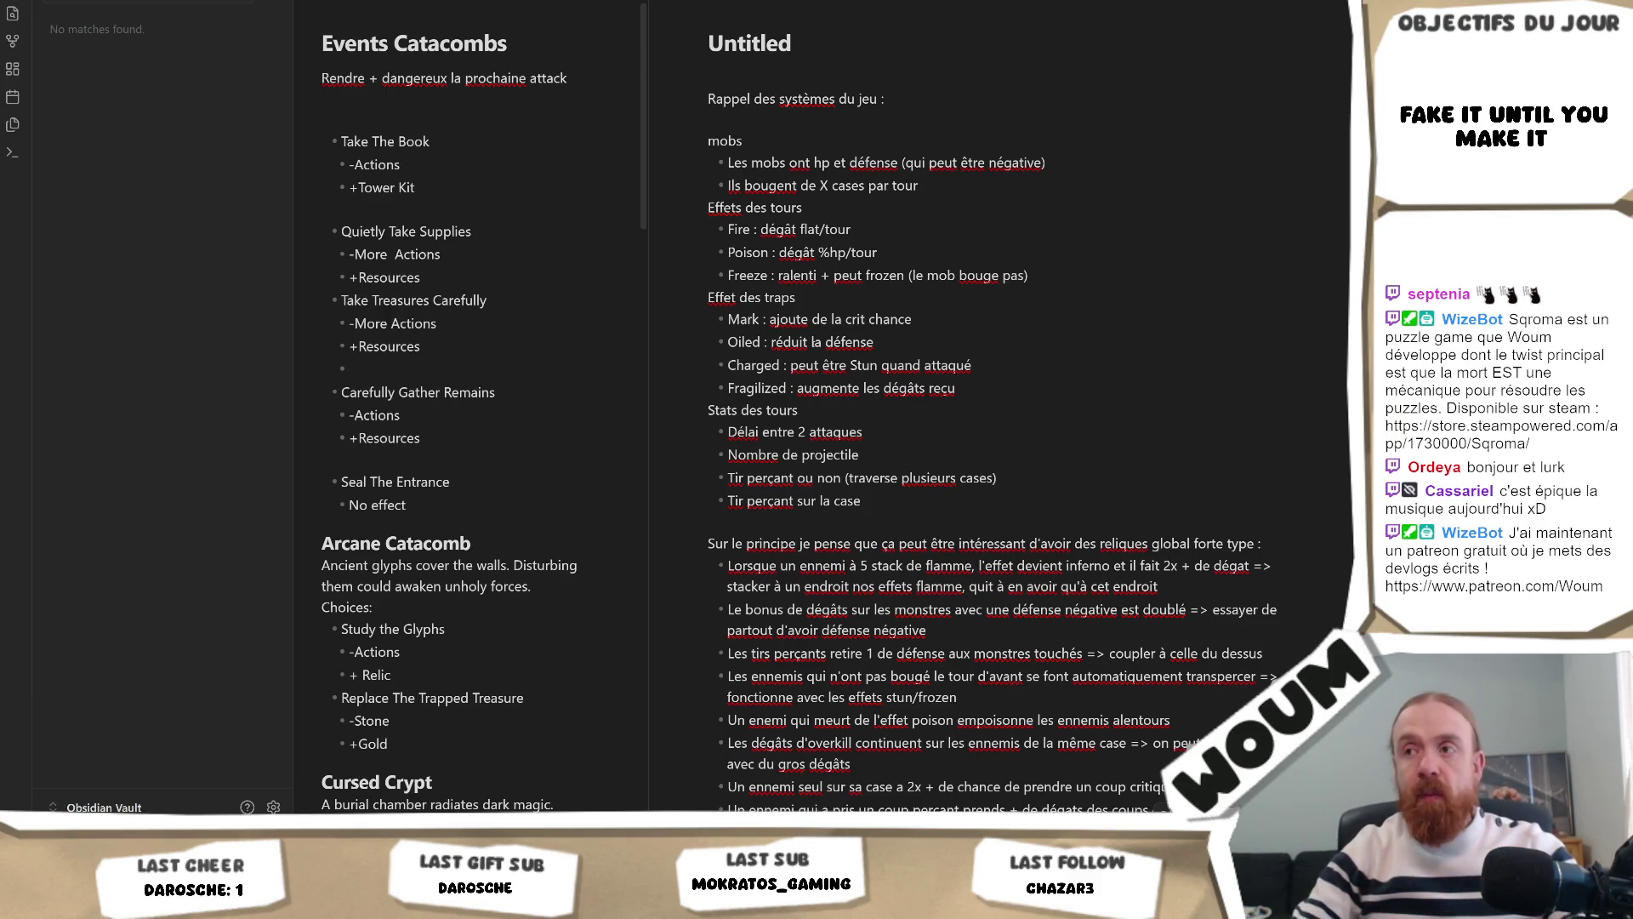
pyautogui.write('s')
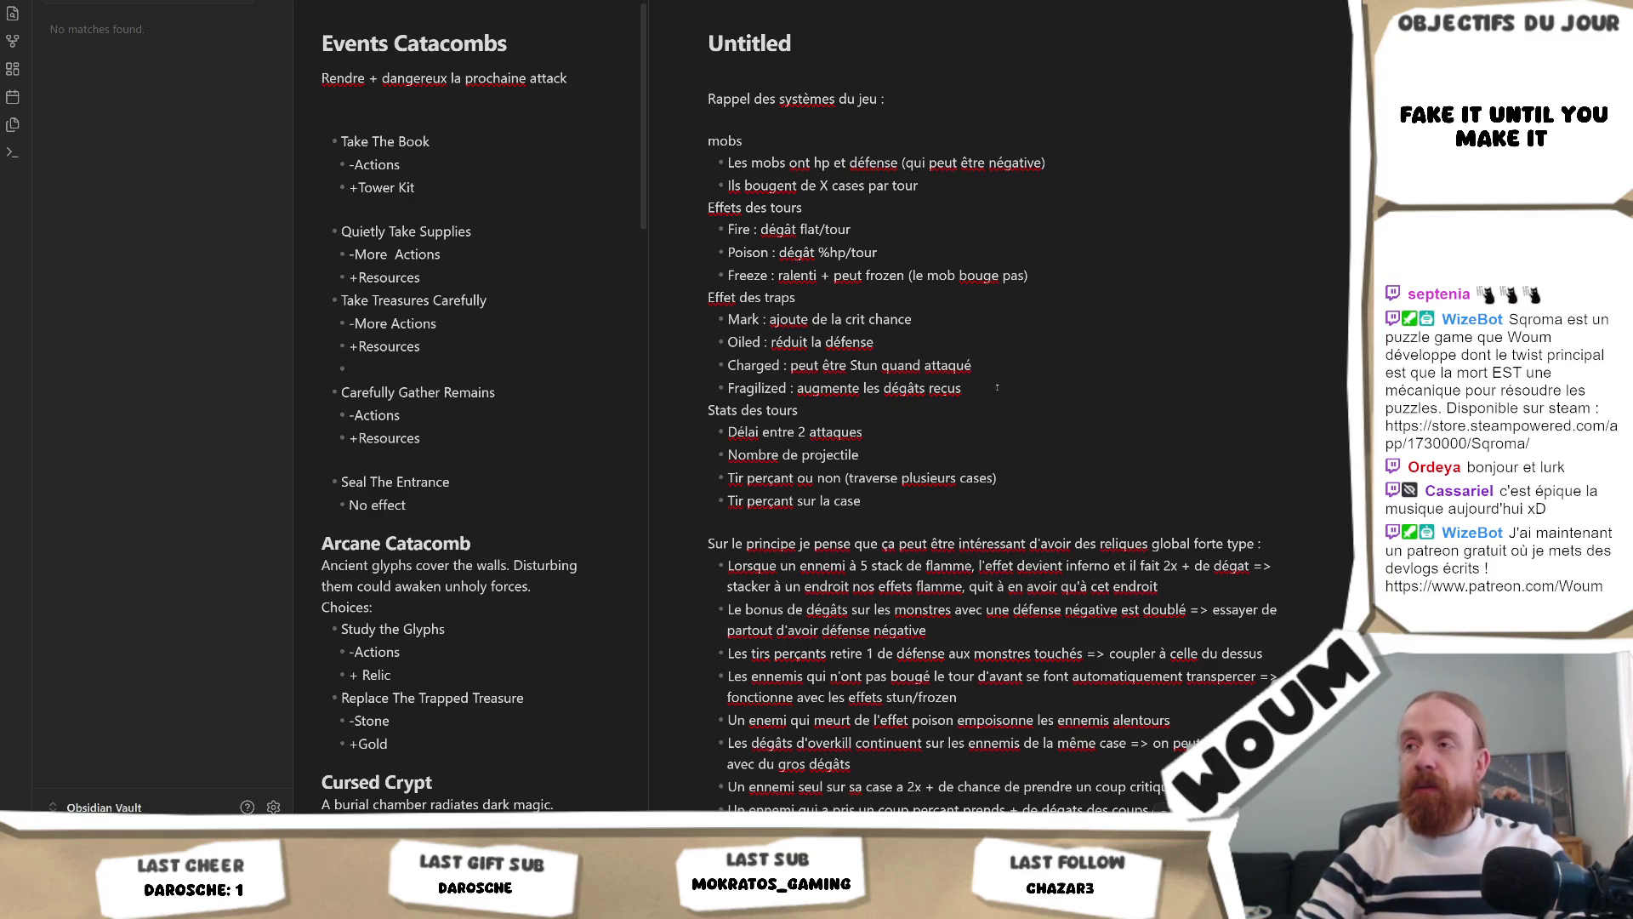
# Step: Append '(ça m'a l'air cheap maintenant listé comme ça)' to the Fragilized line, then select the recap list
pyautogui.write("(ça m'a l'air ")
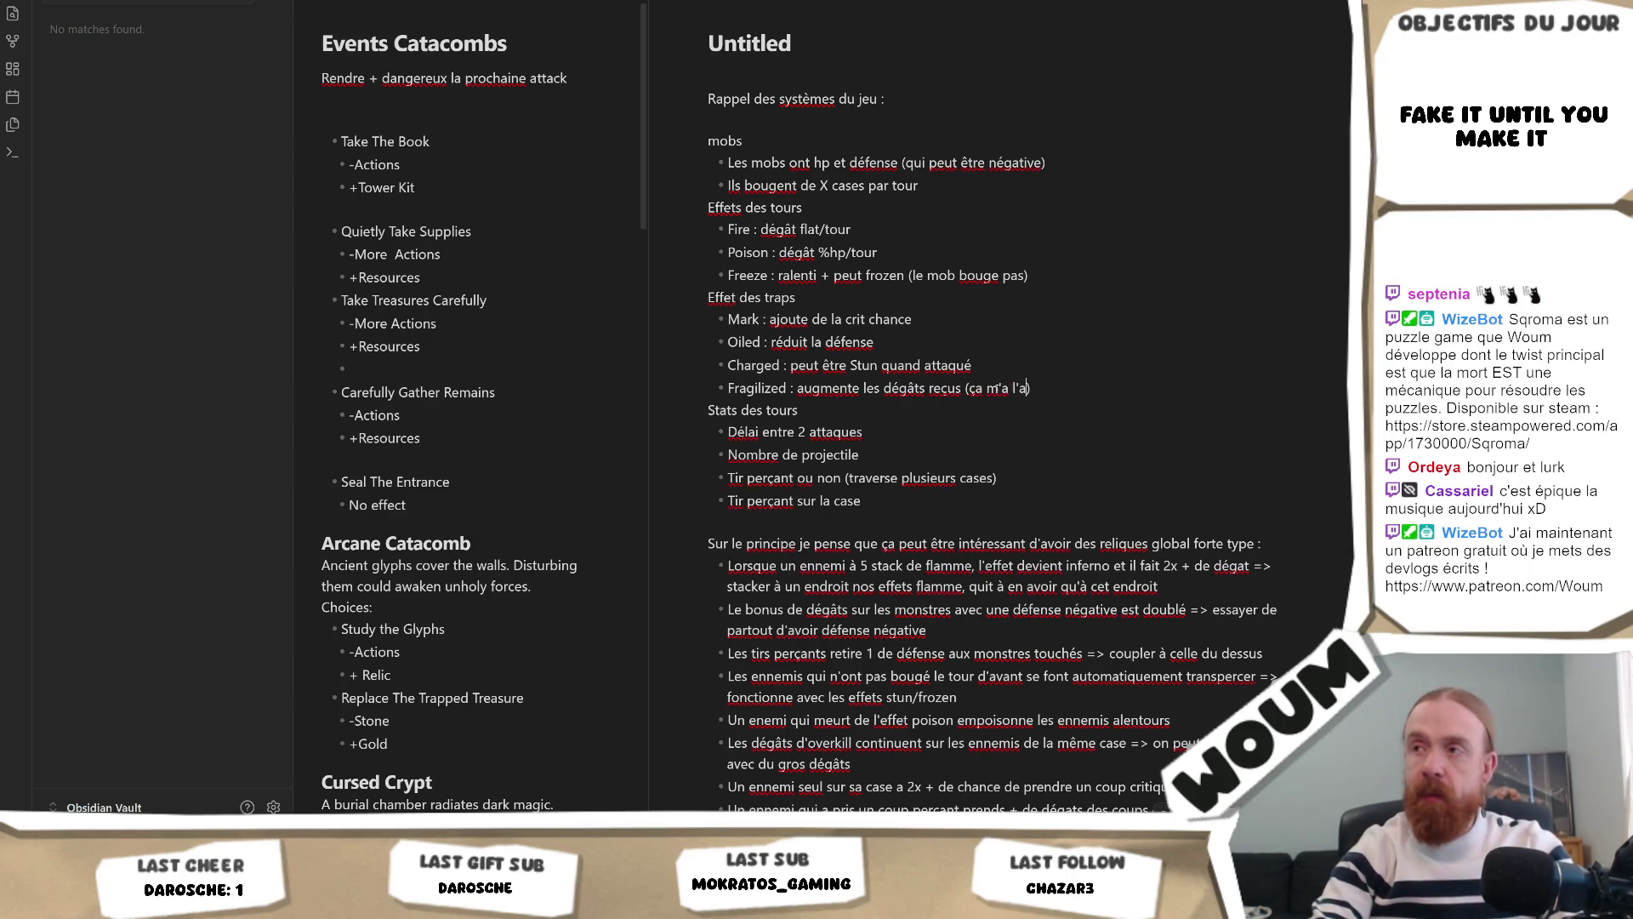
pyautogui.write('cheap maintenant ')
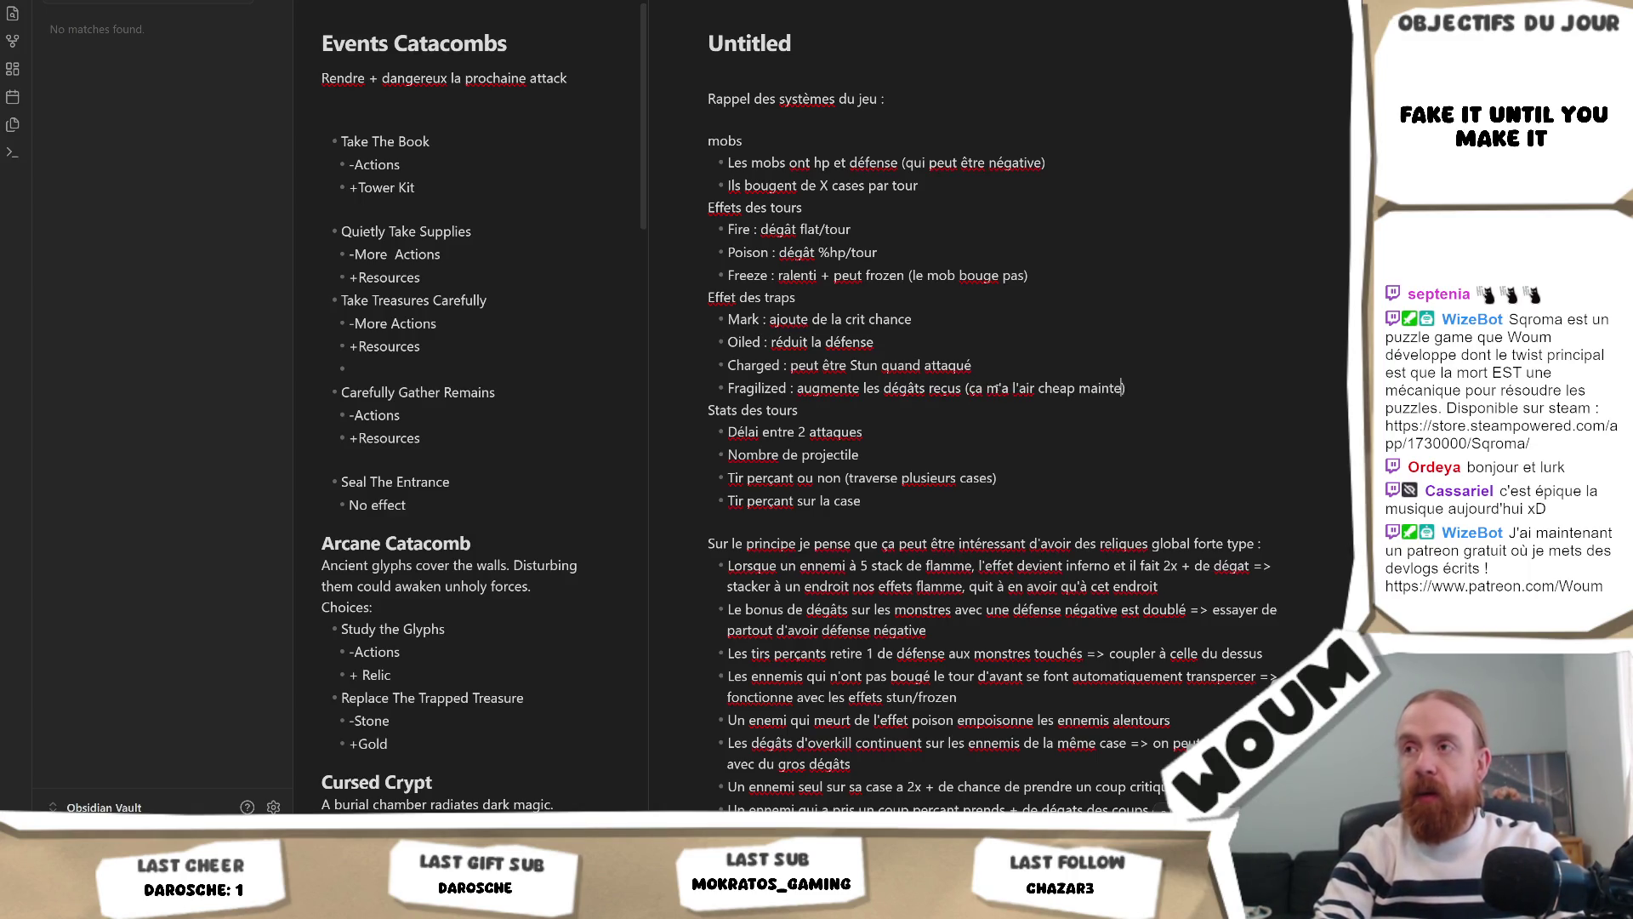
pyautogui.write('listé comme ')
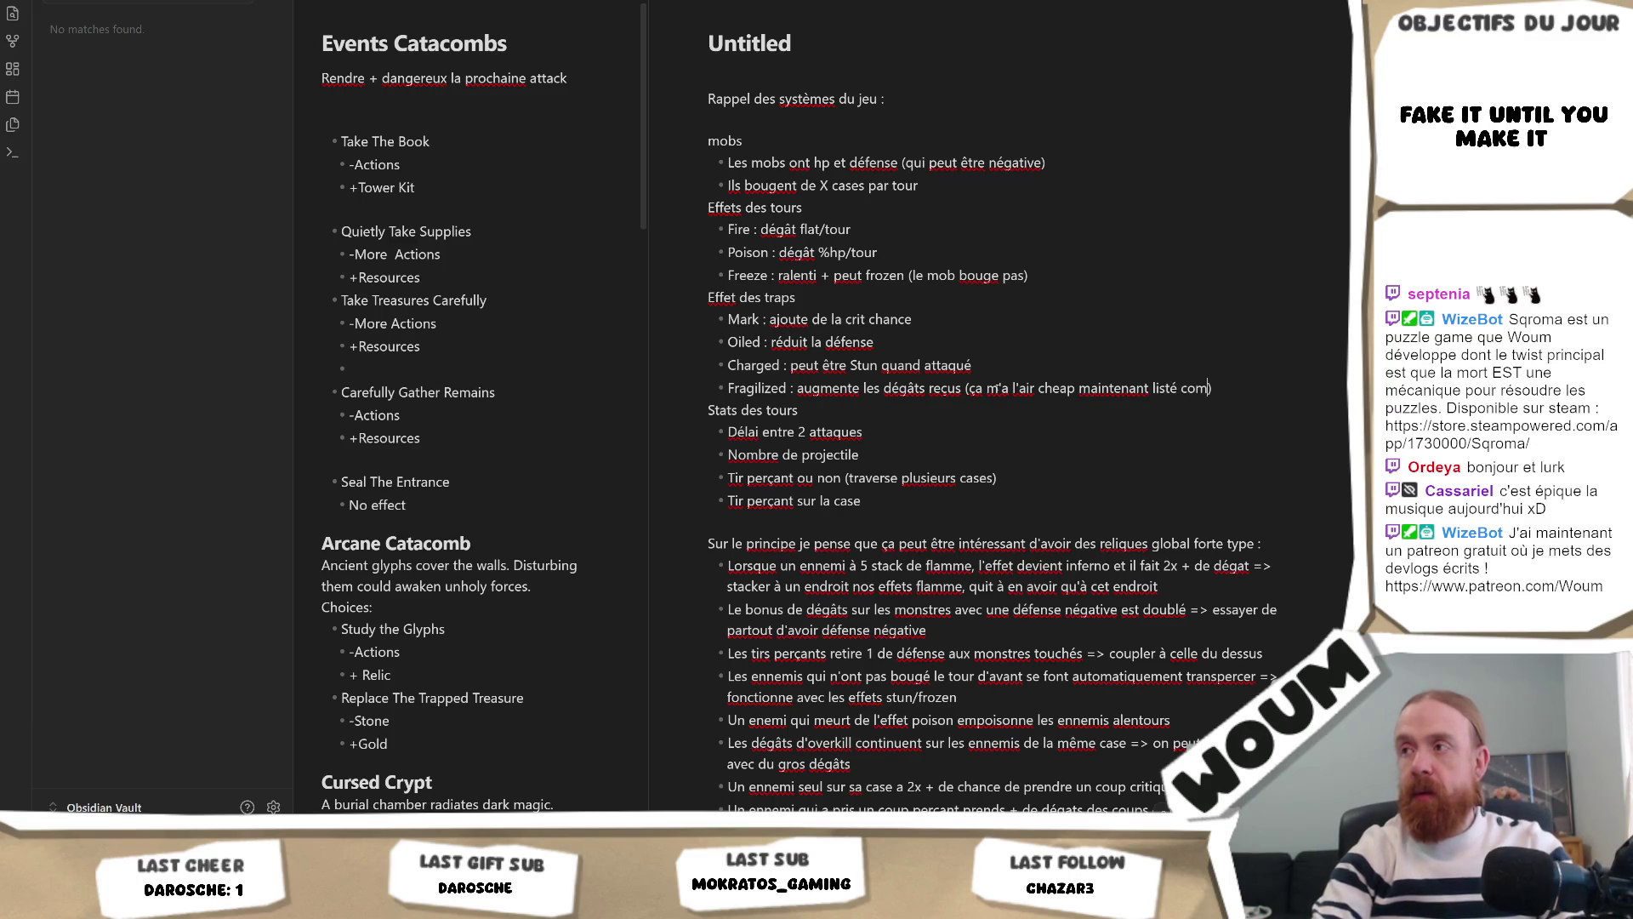
pyautogui.write('ça')
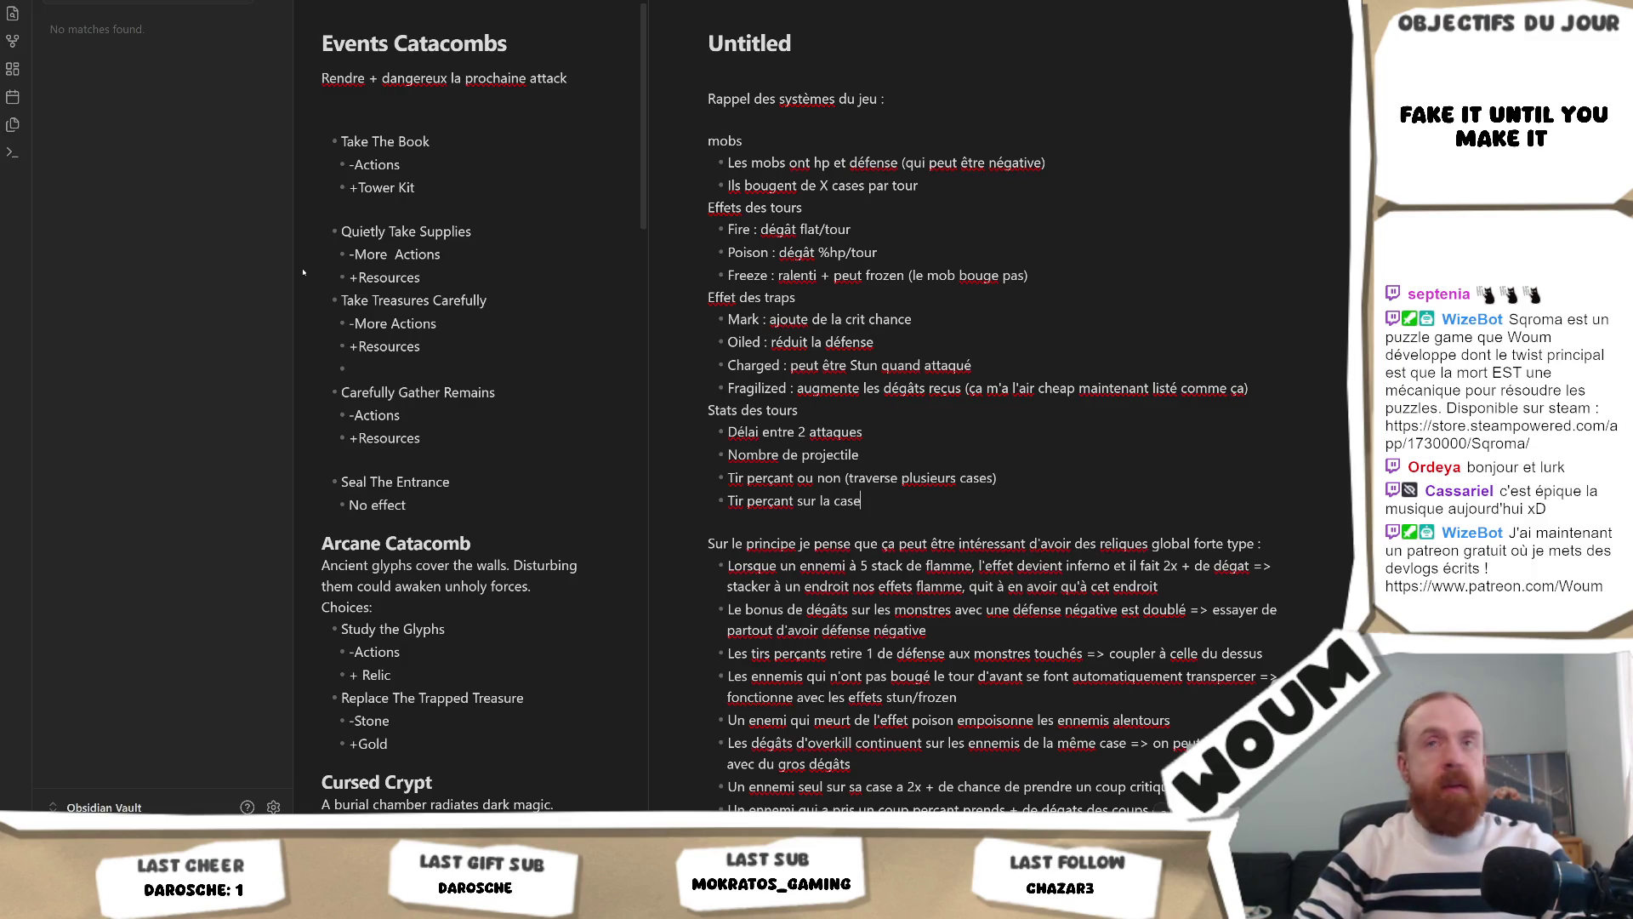
pyautogui.hotkey('shift', 'Up')
pyautogui.hotkey('shift', 'Up')
pyautogui.hotkey('shift', 'Up')
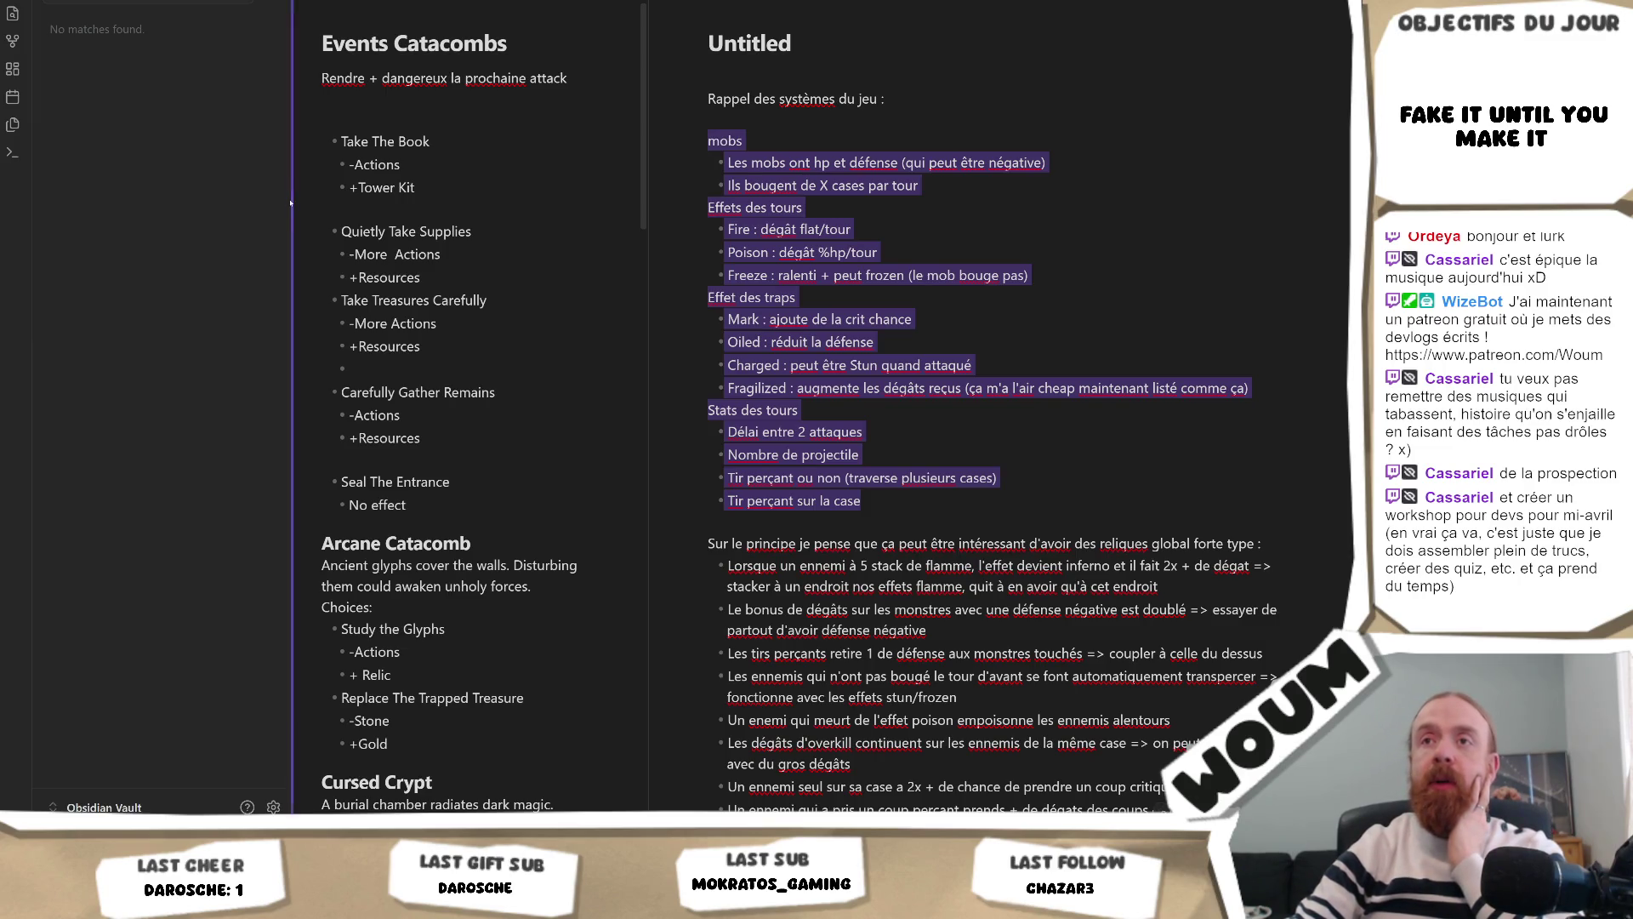
# Step: Narrow the sidebar, widen the Events Catacombs pane and clear the list selection
pyautogui.moveTo(290, 203); pyautogui.dragTo(227, 203)
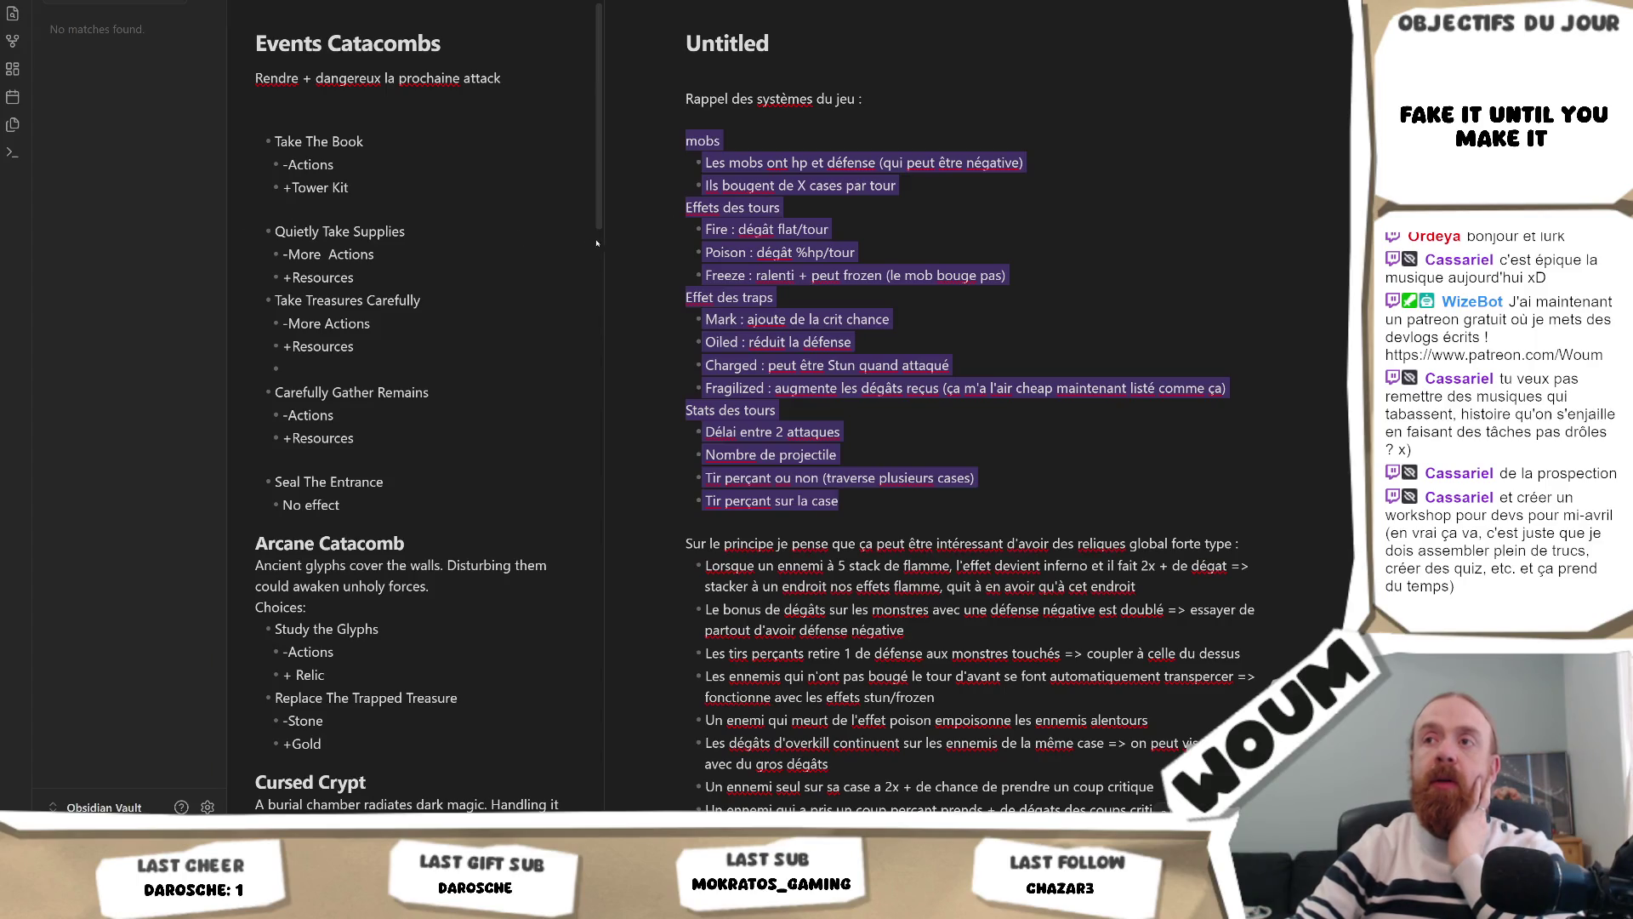
pyautogui.moveTo(607, 248); pyautogui.dragTo(628, 245)
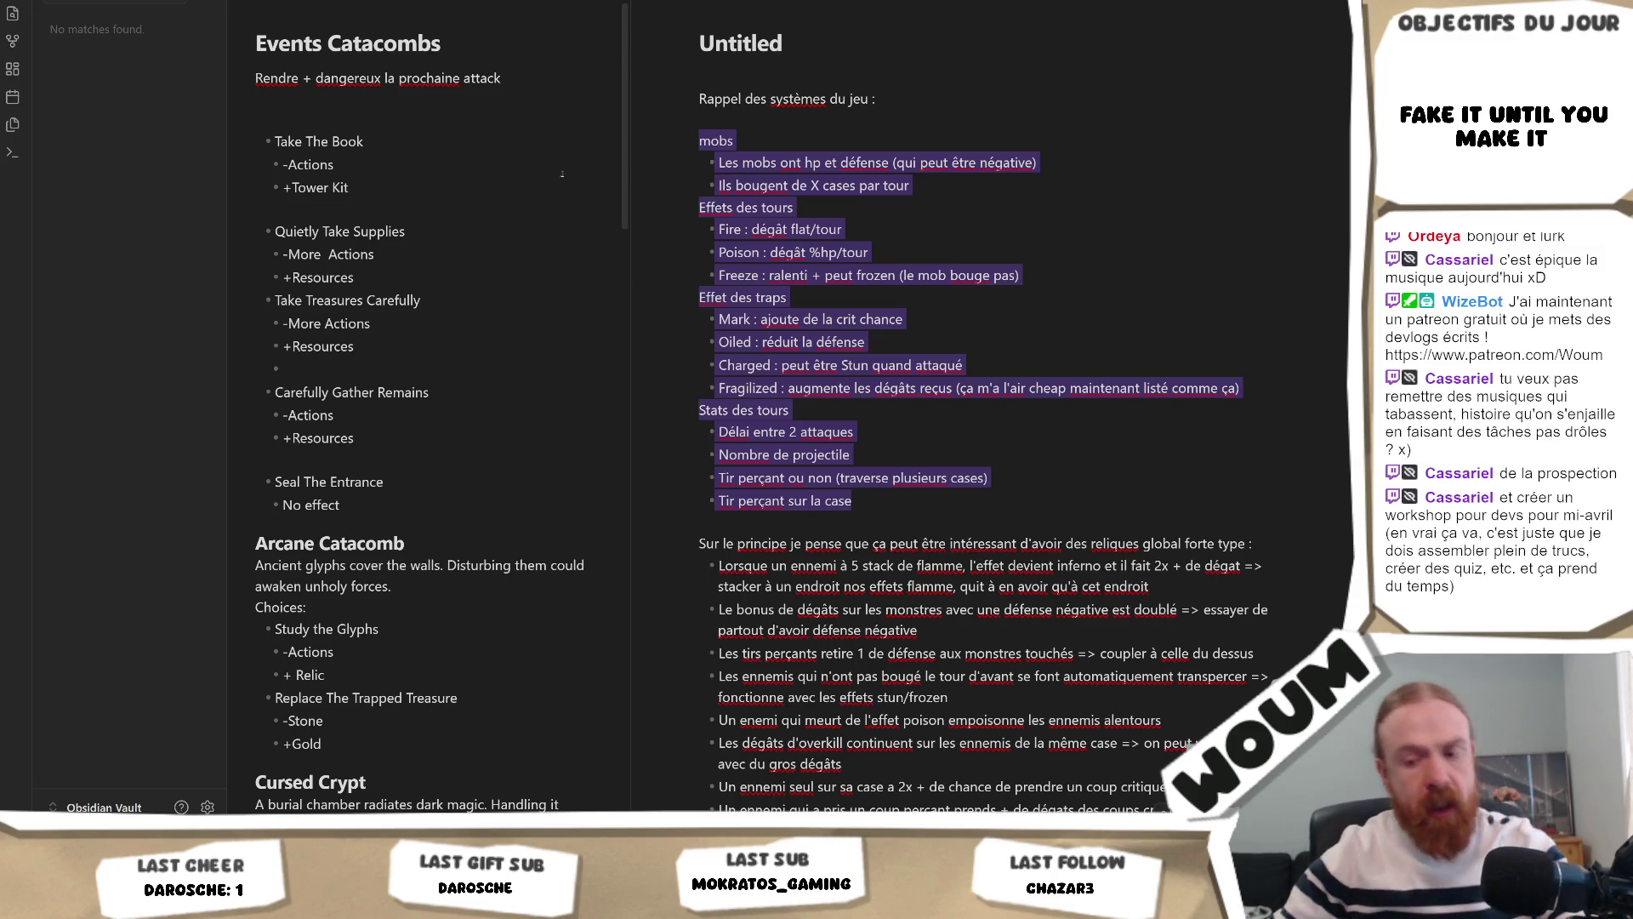
pyautogui.click(871, 526)
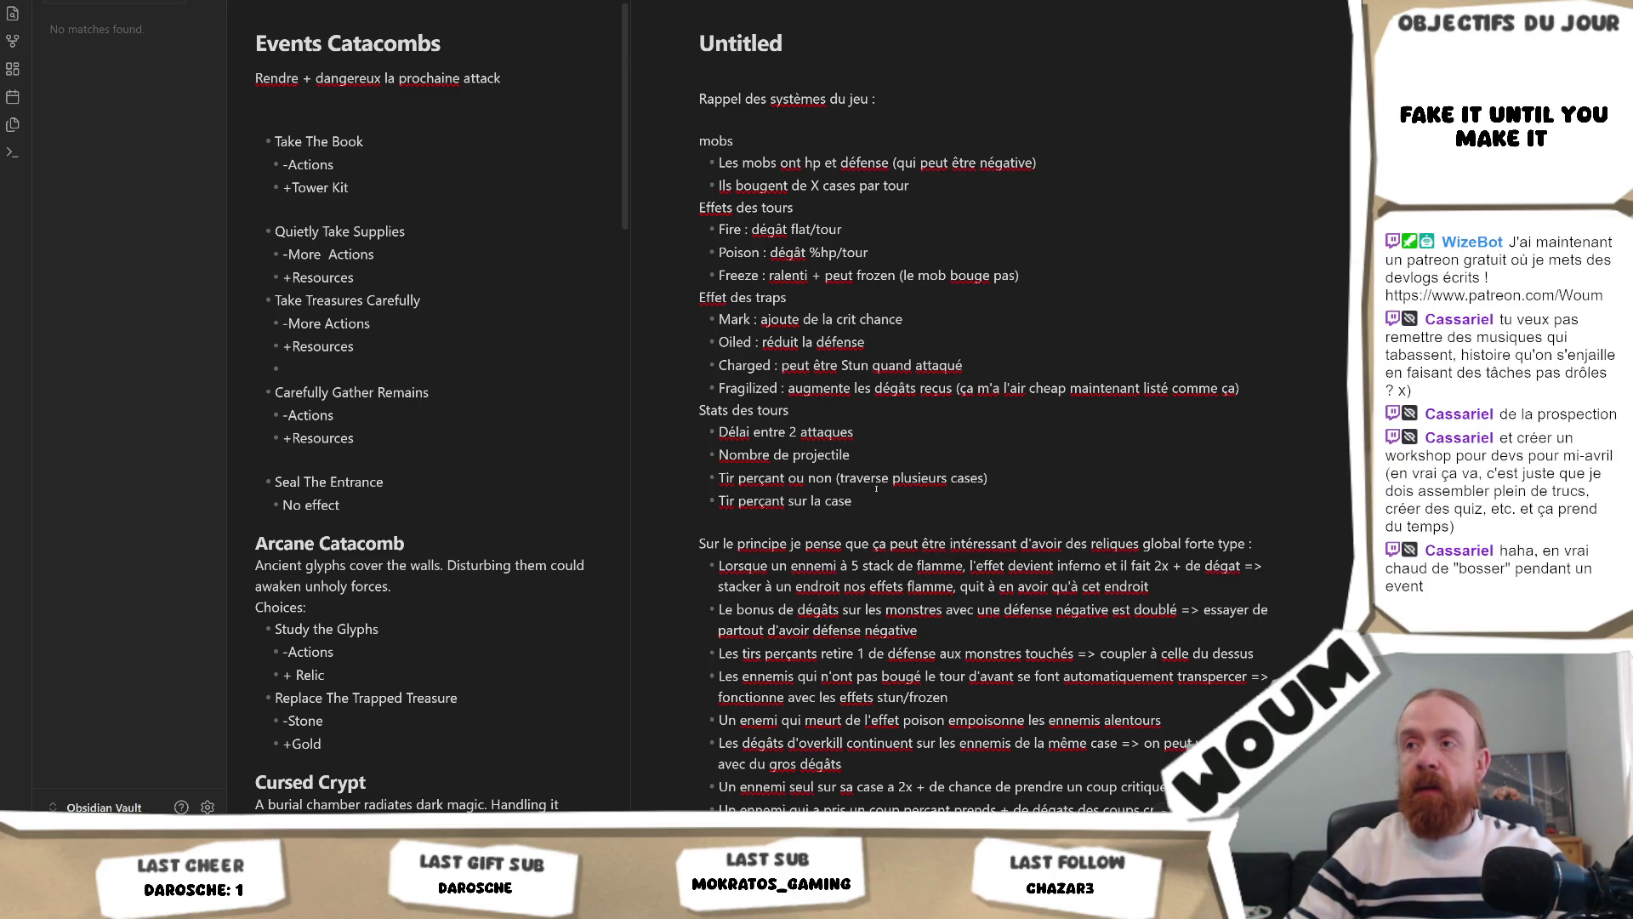
# Step: Add tower stats 'Diblage forcé (plus proche/plus de vie)' and 'Range', plus a 'Pusback' trap bullet
pyautogui.press('Return')
pyautogui.write('Diblag')
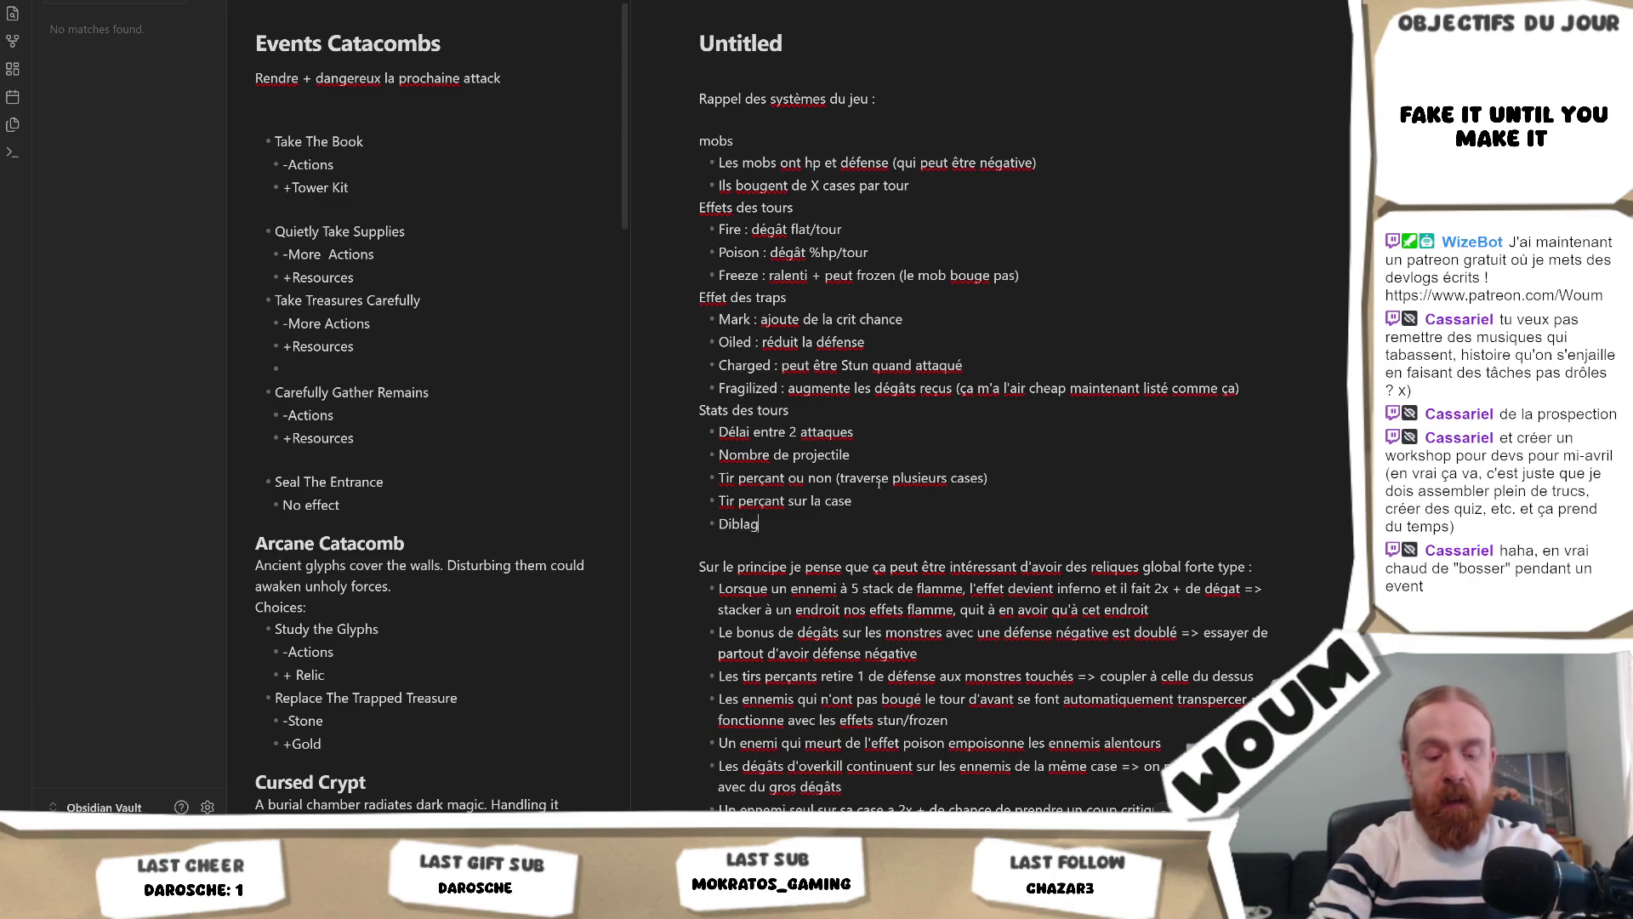
pyautogui.write('e forcé (plus proche/')
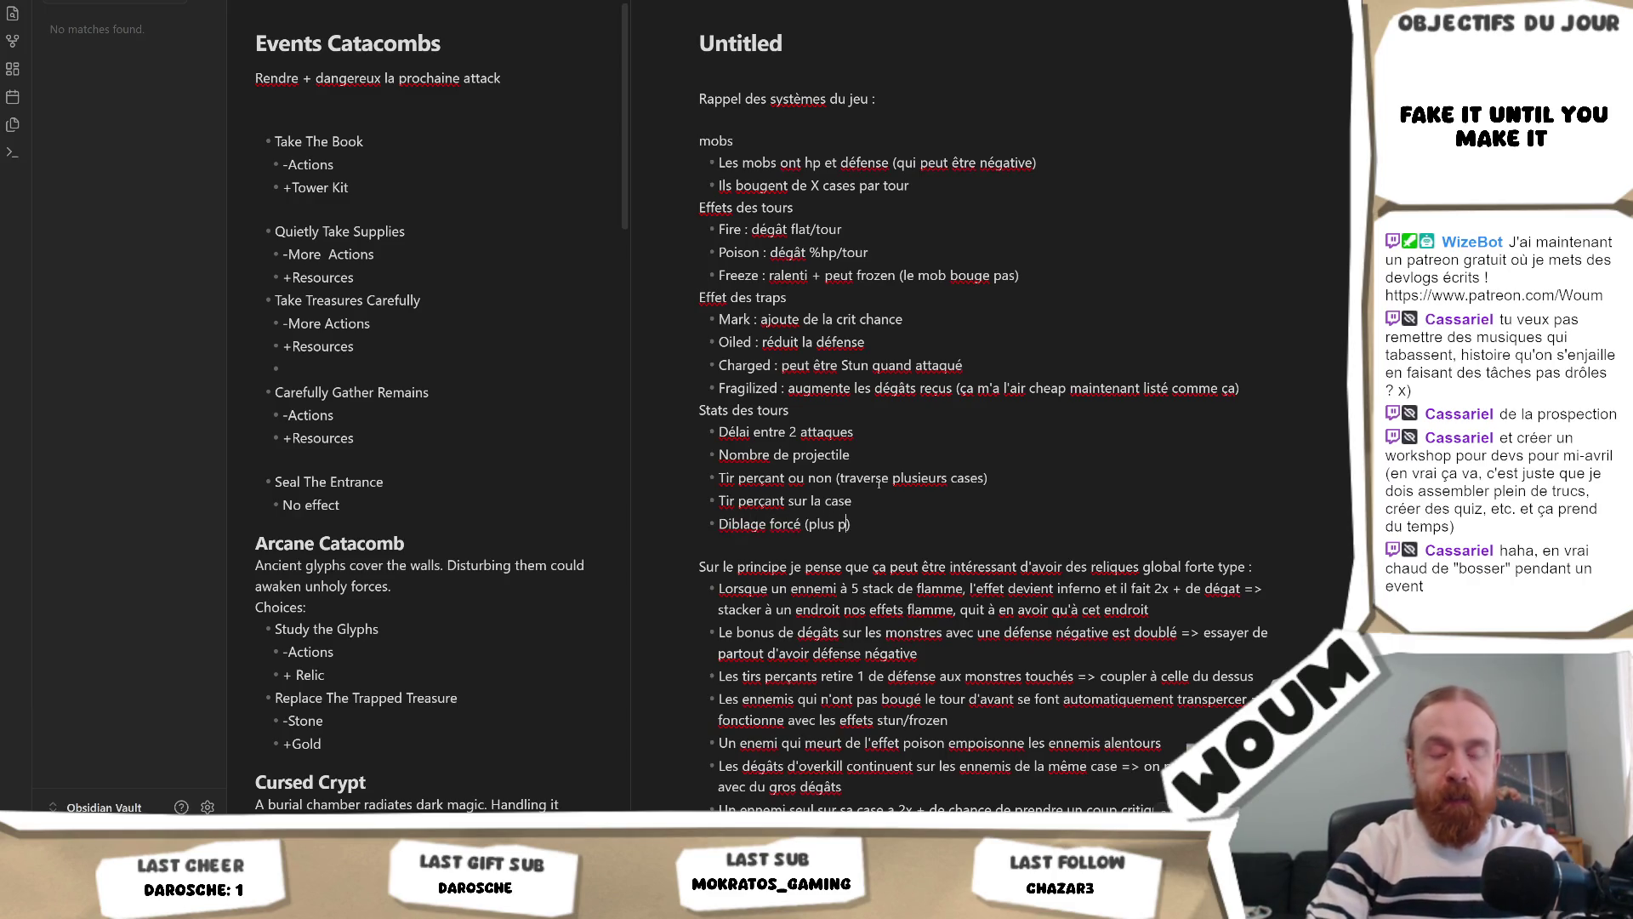
pyautogui.write('plus de vie')
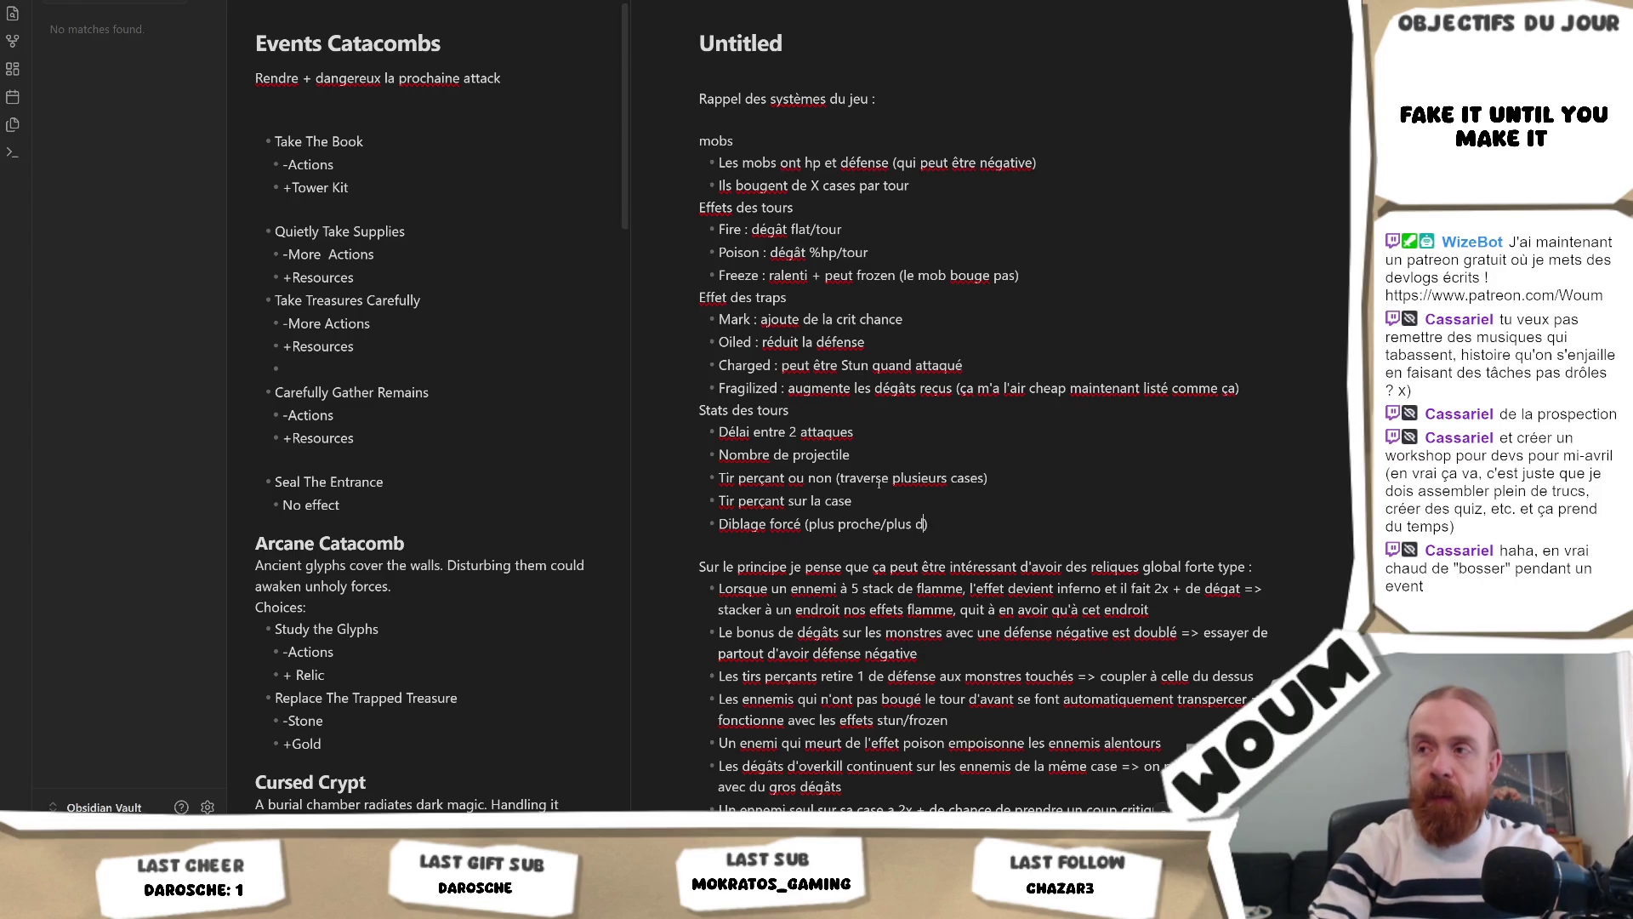
pyautogui.press('Return')
pyautogui.write('Range')
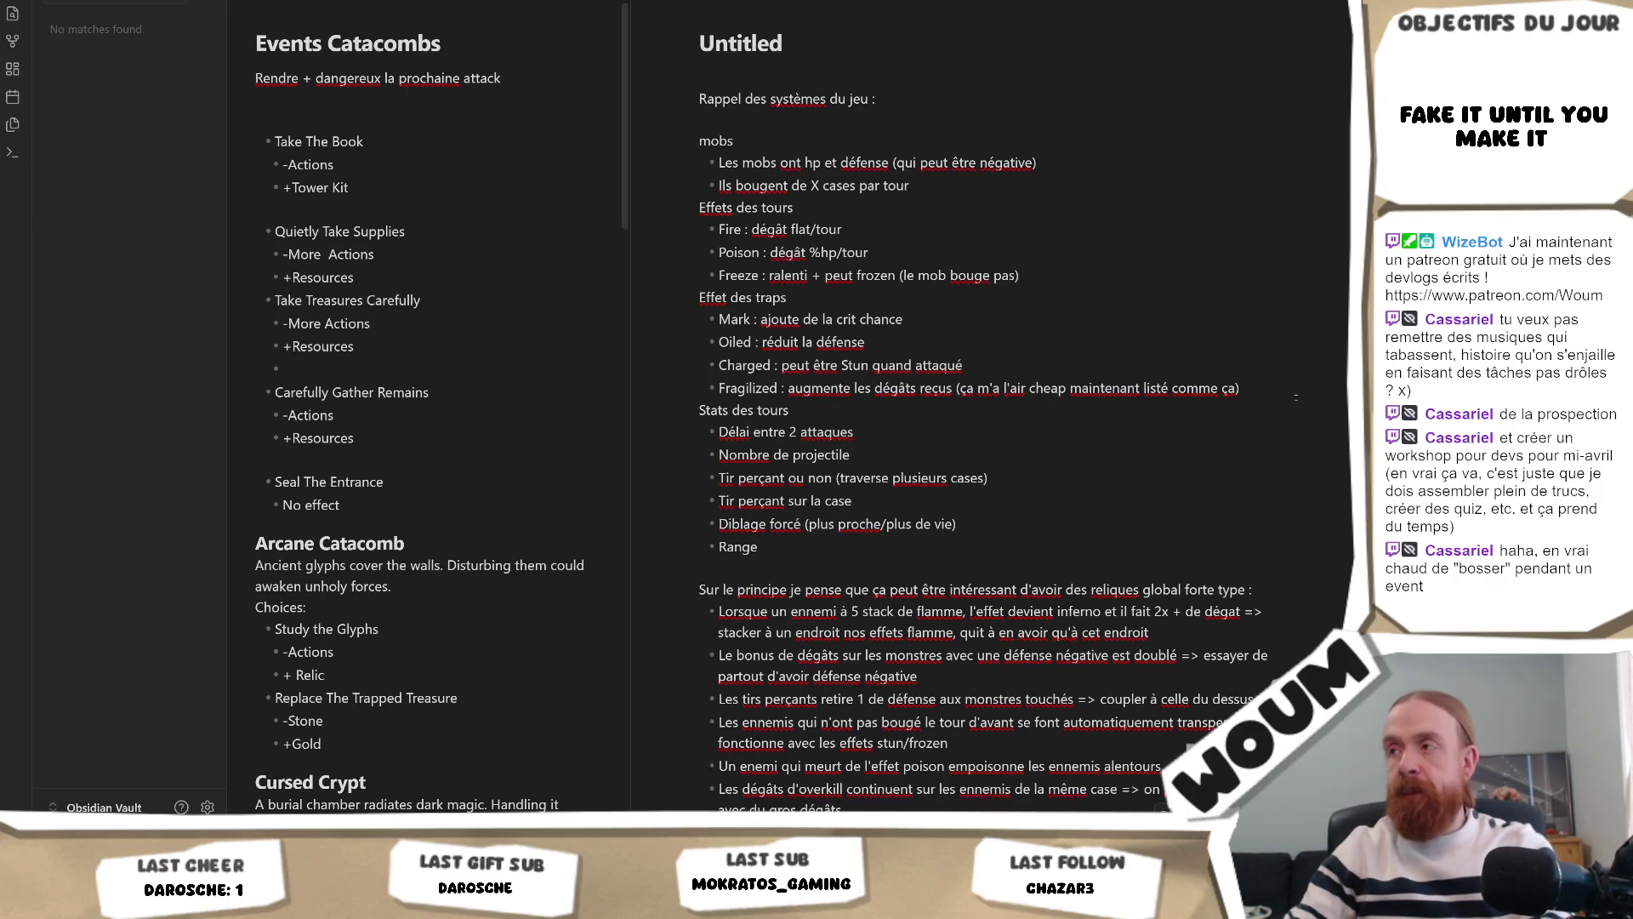
pyautogui.press('Return')
pyautogui.write('Pusback')
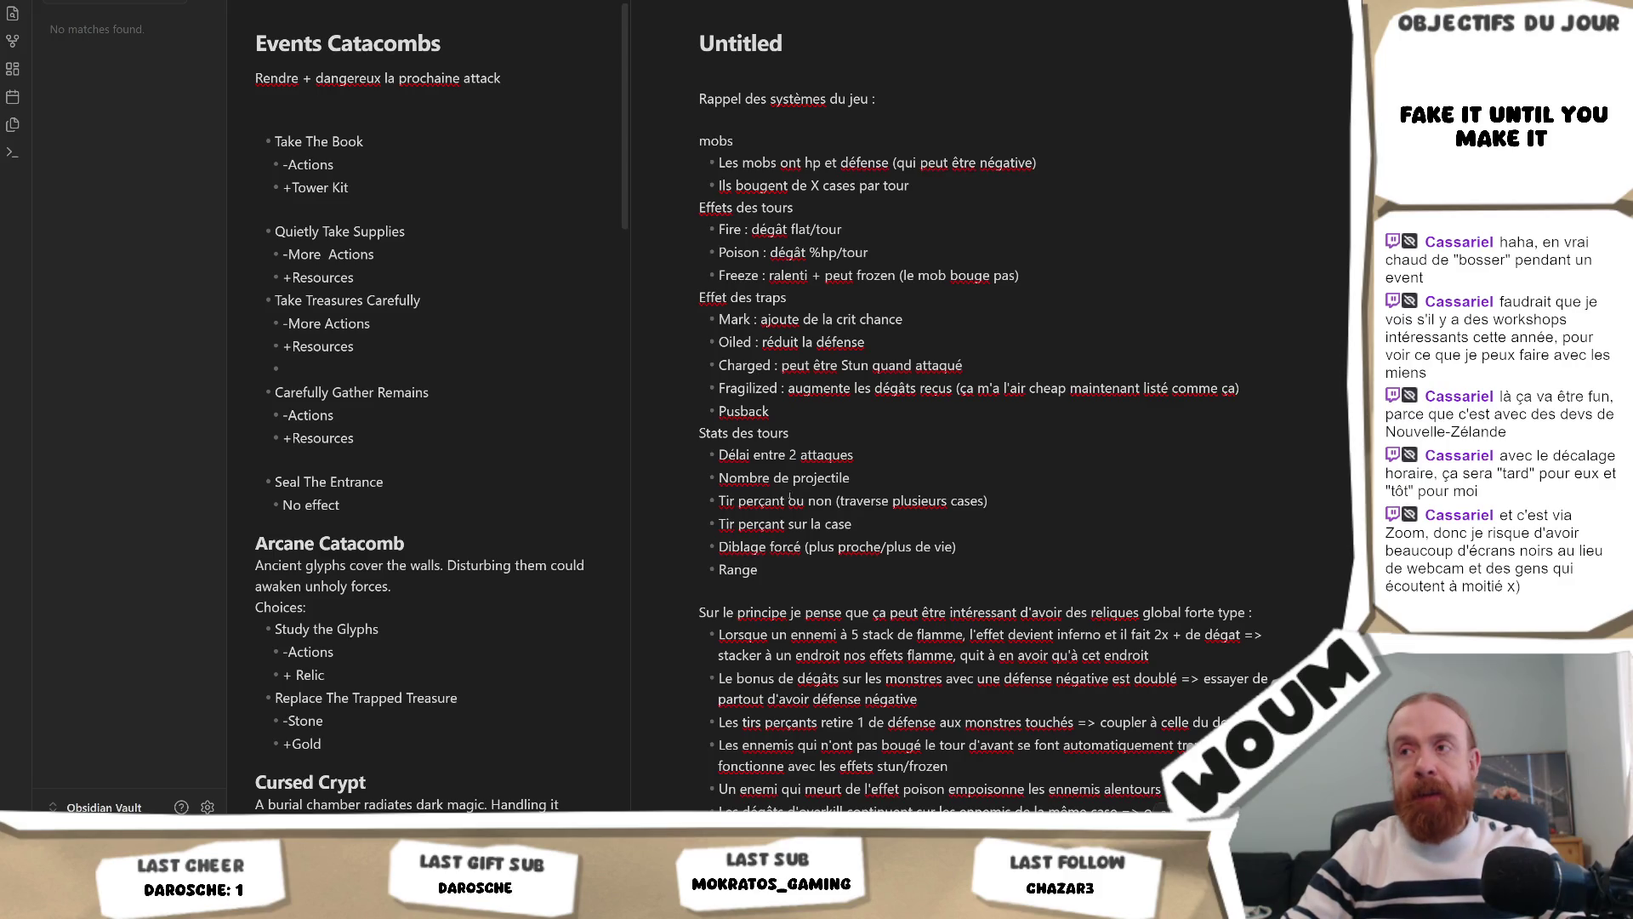
pyautogui.click(800, 587)
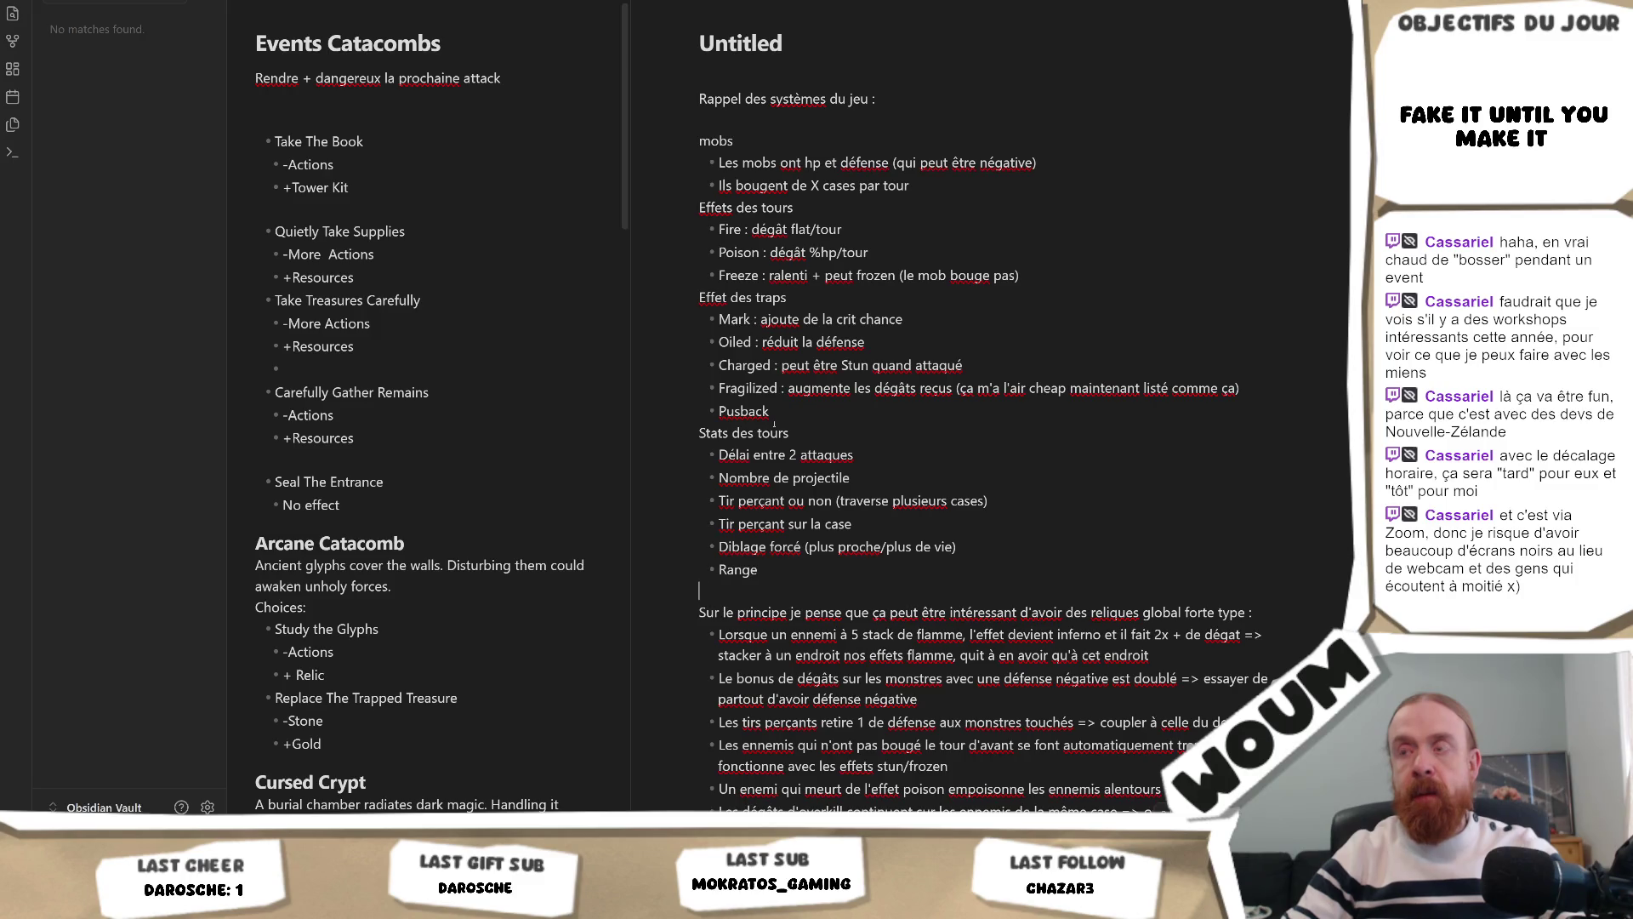
# Step: Work in the recap text near 'Stats des tours' to correct the trap effect 'Pusback' to 'Pushback'
pyautogui.rightClick(785, 430)
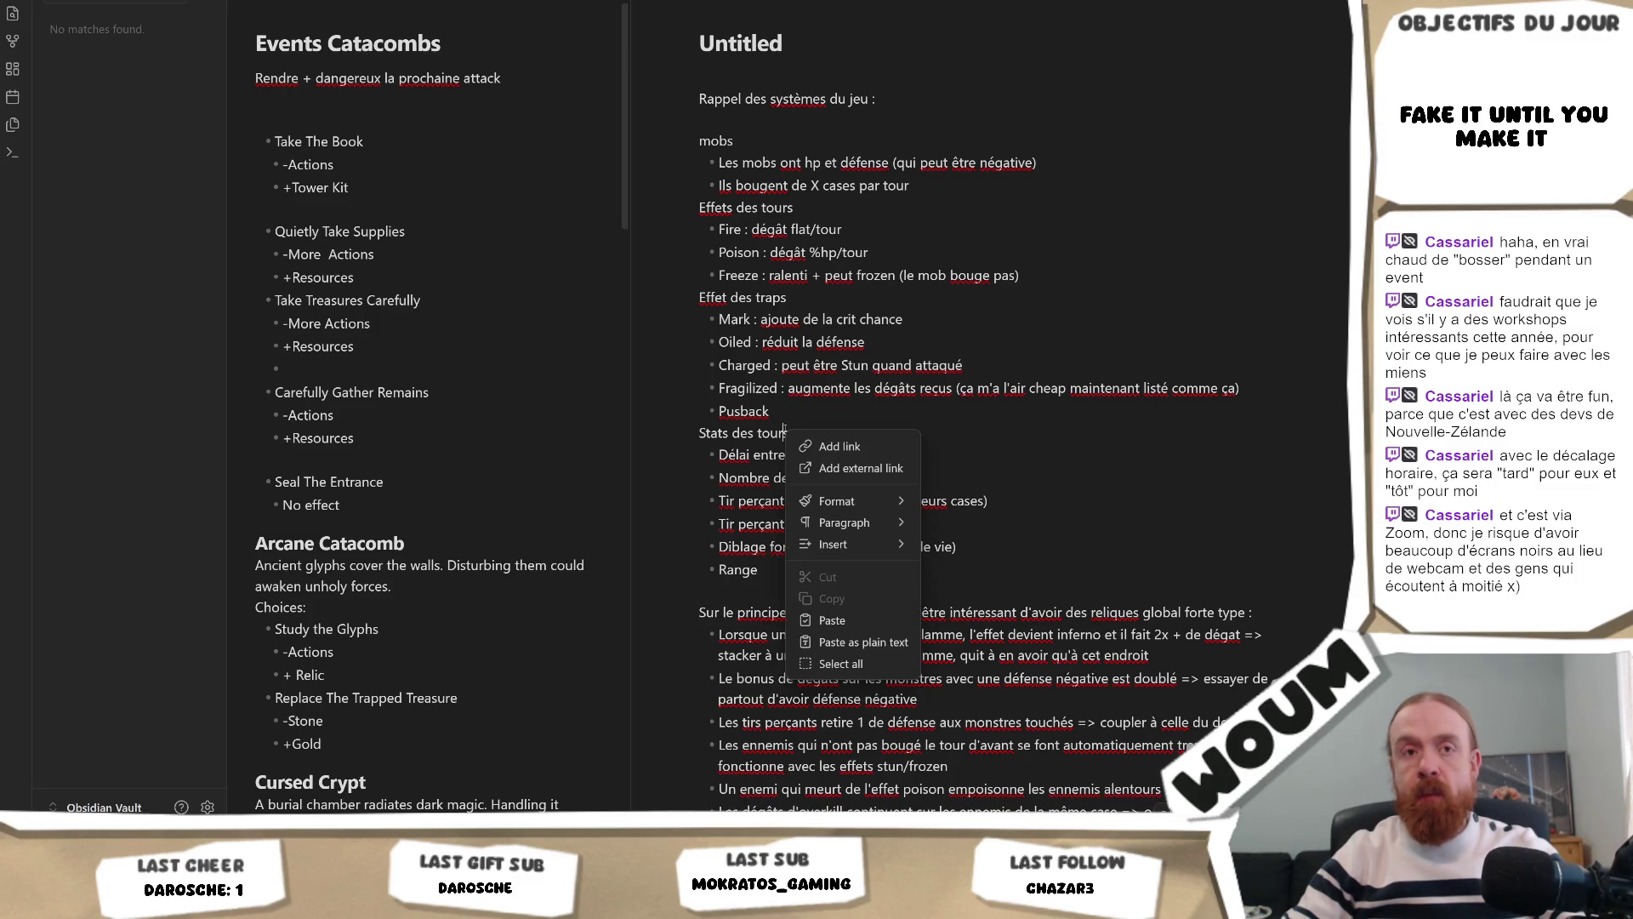
pyautogui.click(747, 433)
pyautogui.click(773, 586)
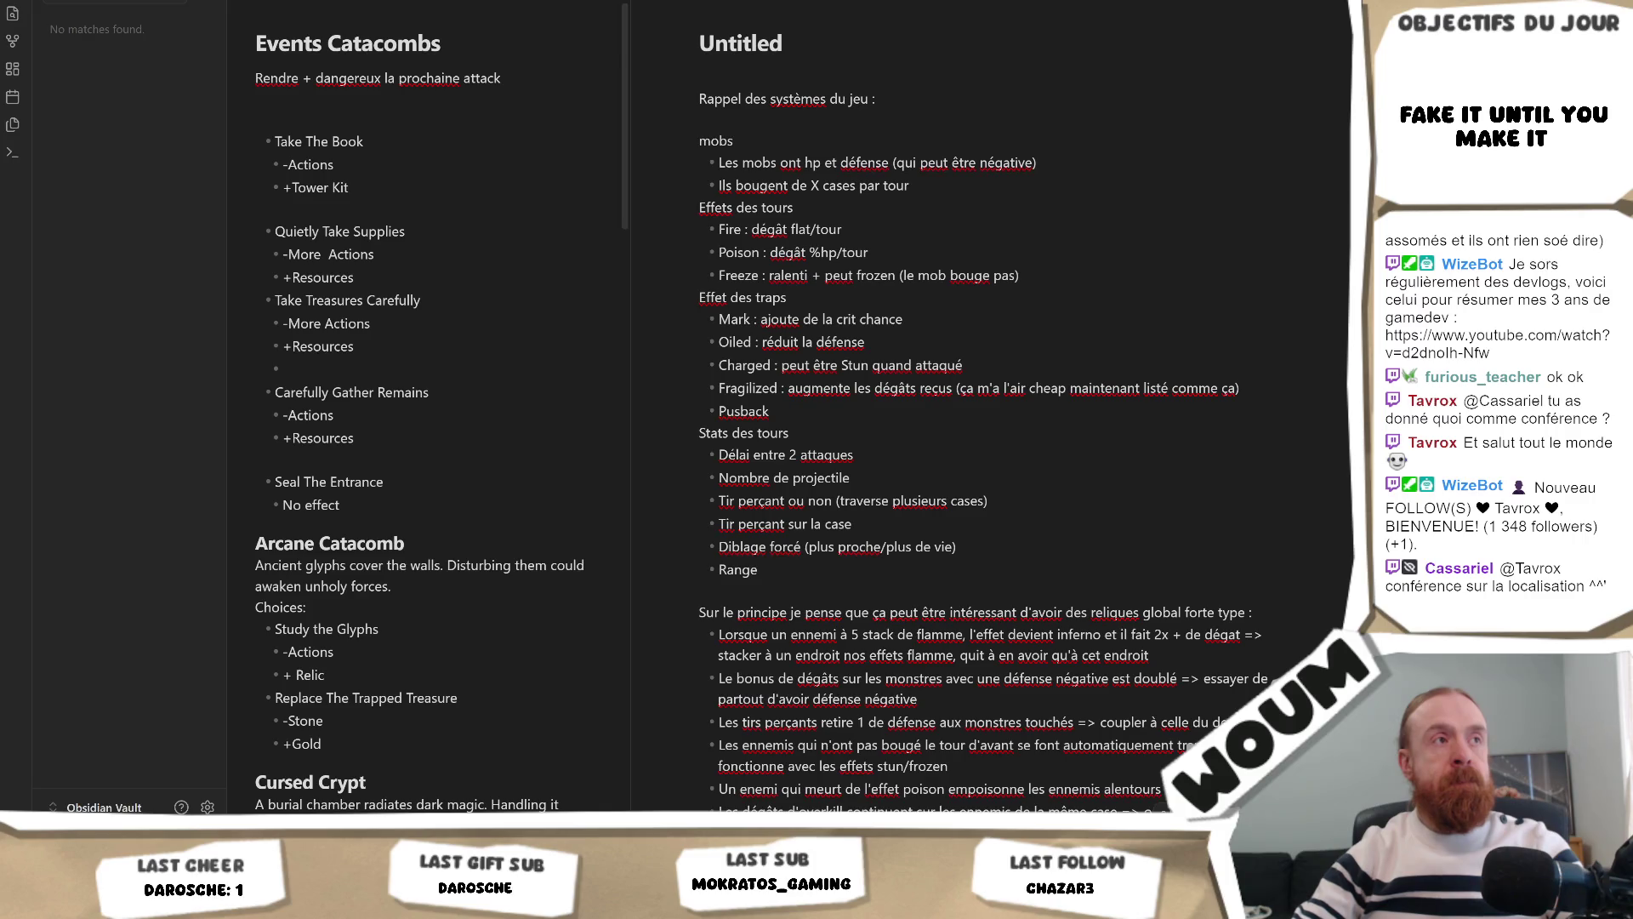
pyautogui.click(867, 455)
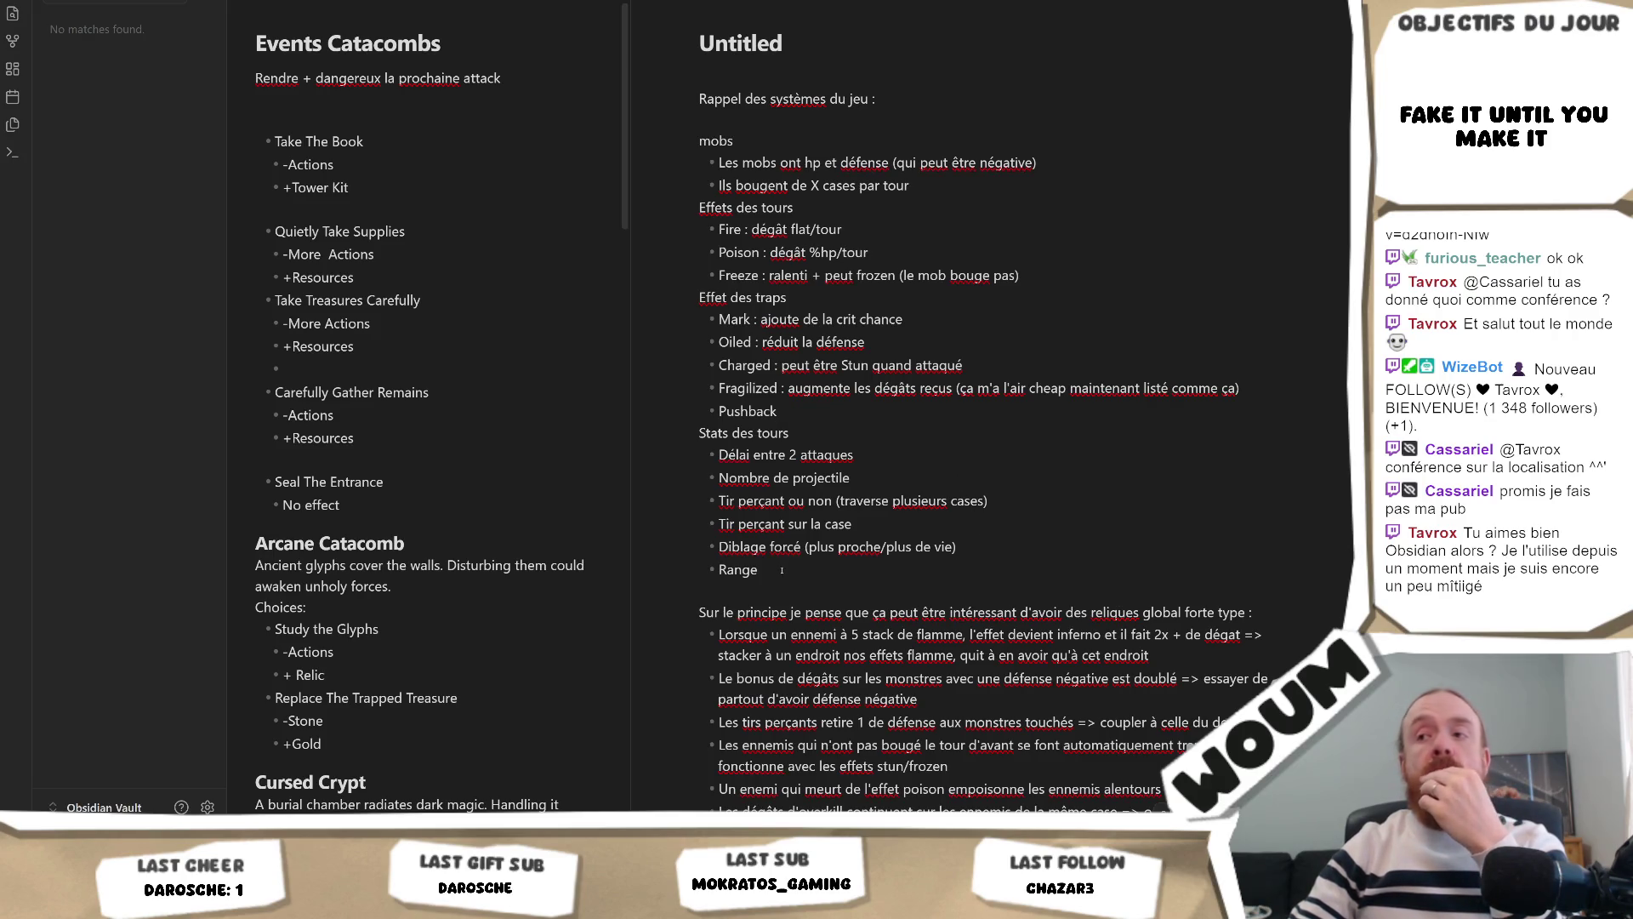
pyautogui.moveTo(781, 570)
pyautogui.mouseDown()
pyautogui.moveTo(711, 459)
pyautogui.moveTo(709, 364)
pyautogui.moveTo(661, 280)
pyautogui.mouseUp()
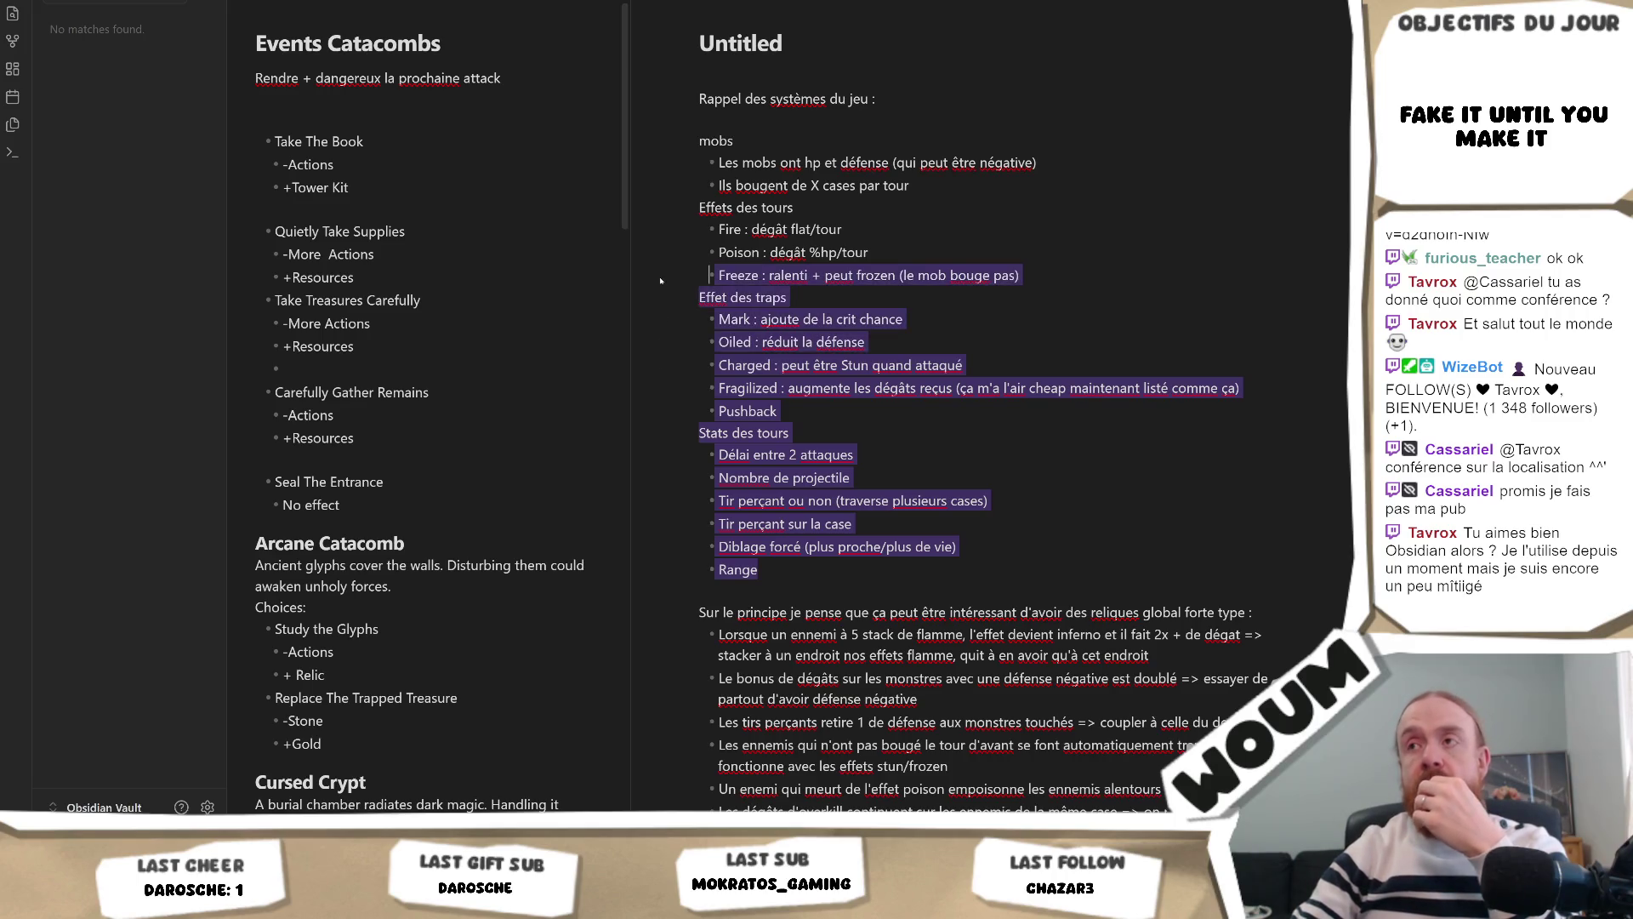
pyautogui.click(824, 274)
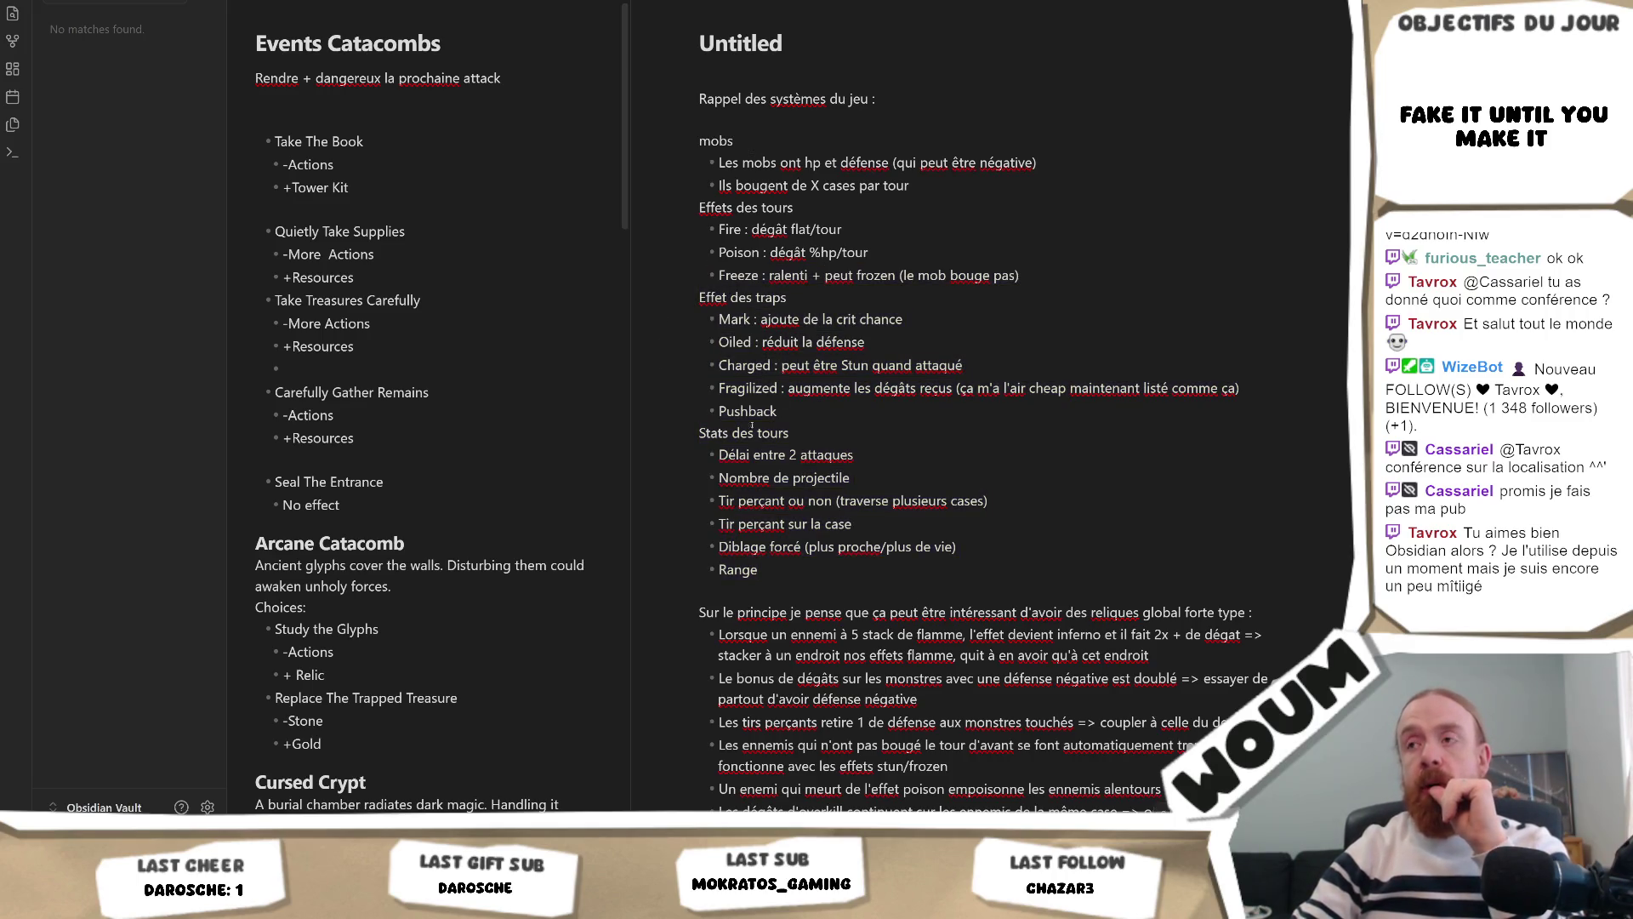
pyautogui.click(717, 454)
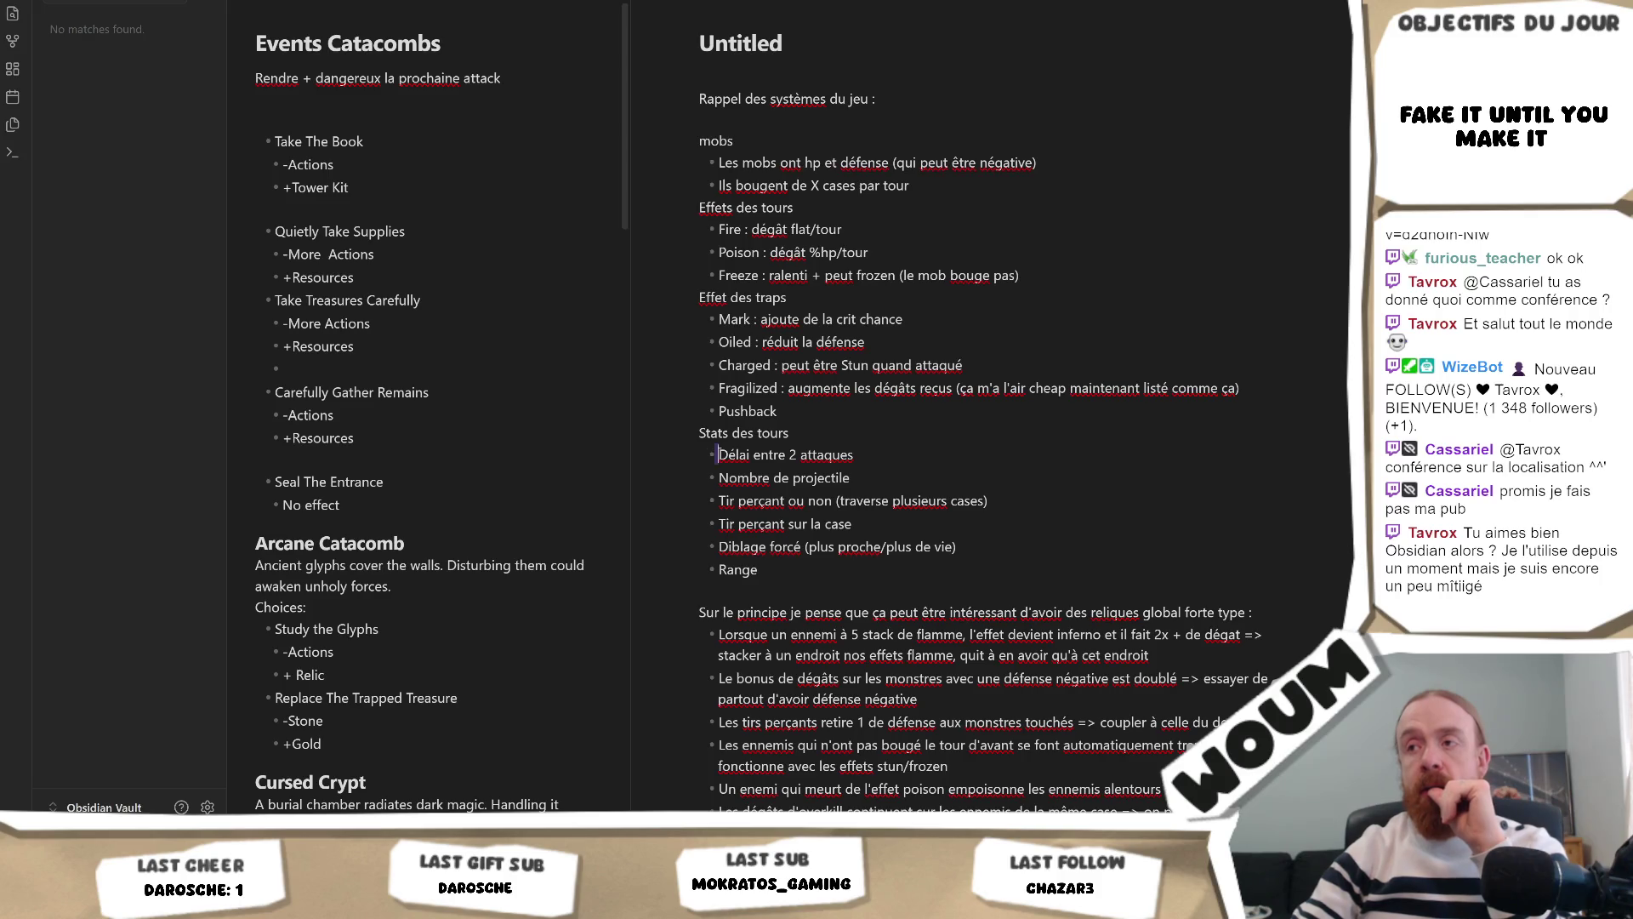
pyautogui.click(718, 477)
pyautogui.click(797, 589)
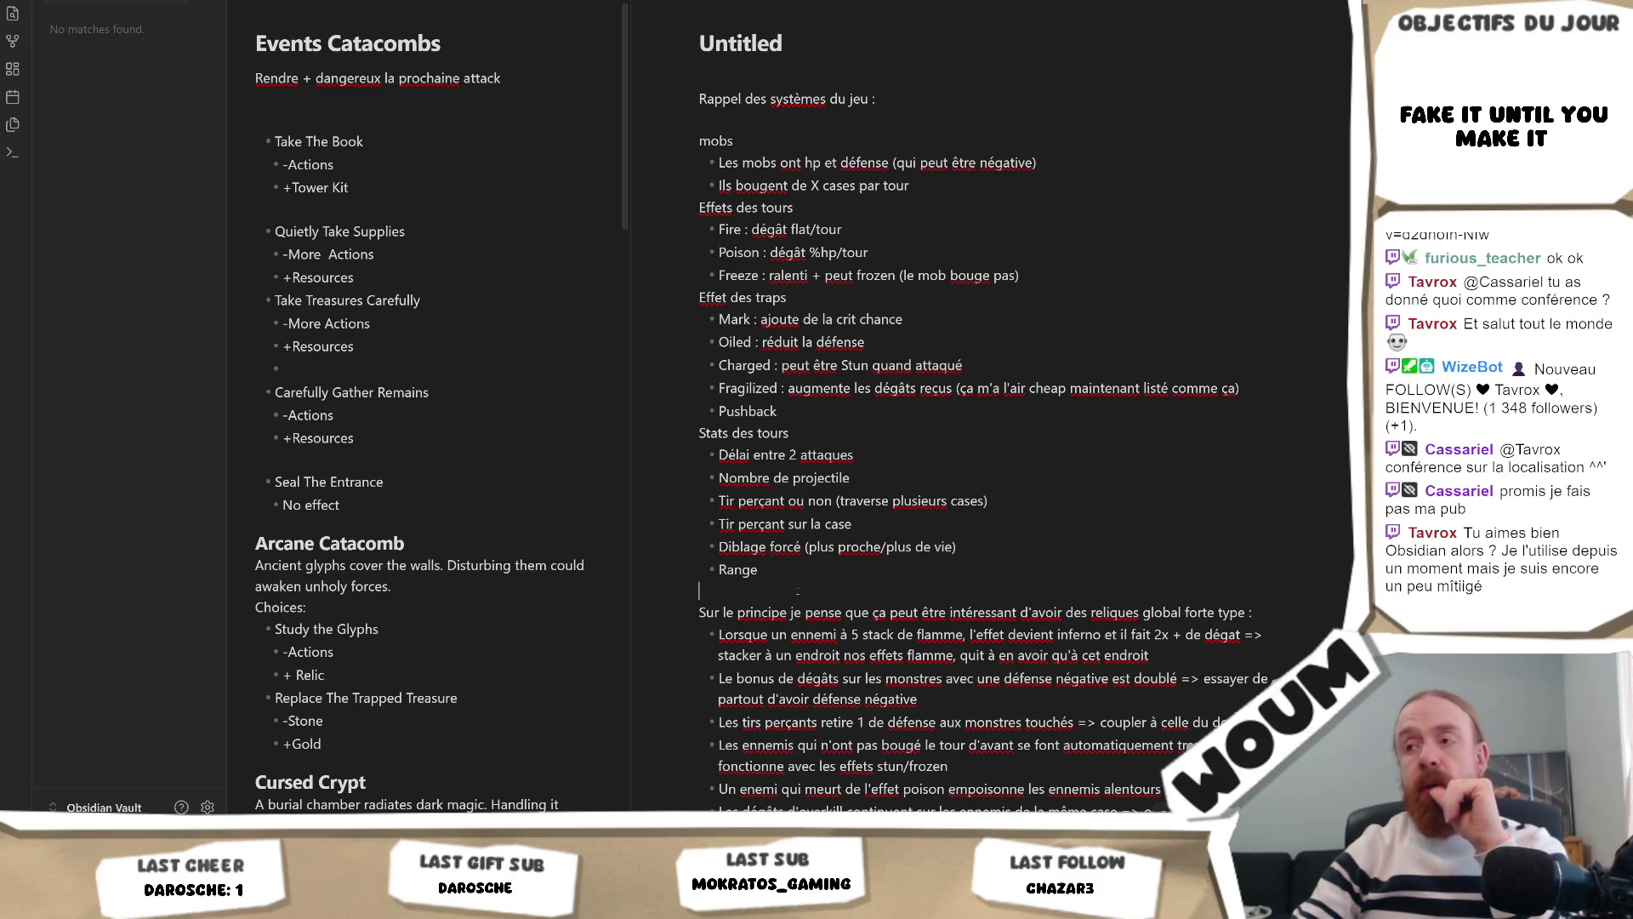
pyautogui.click(800, 576)
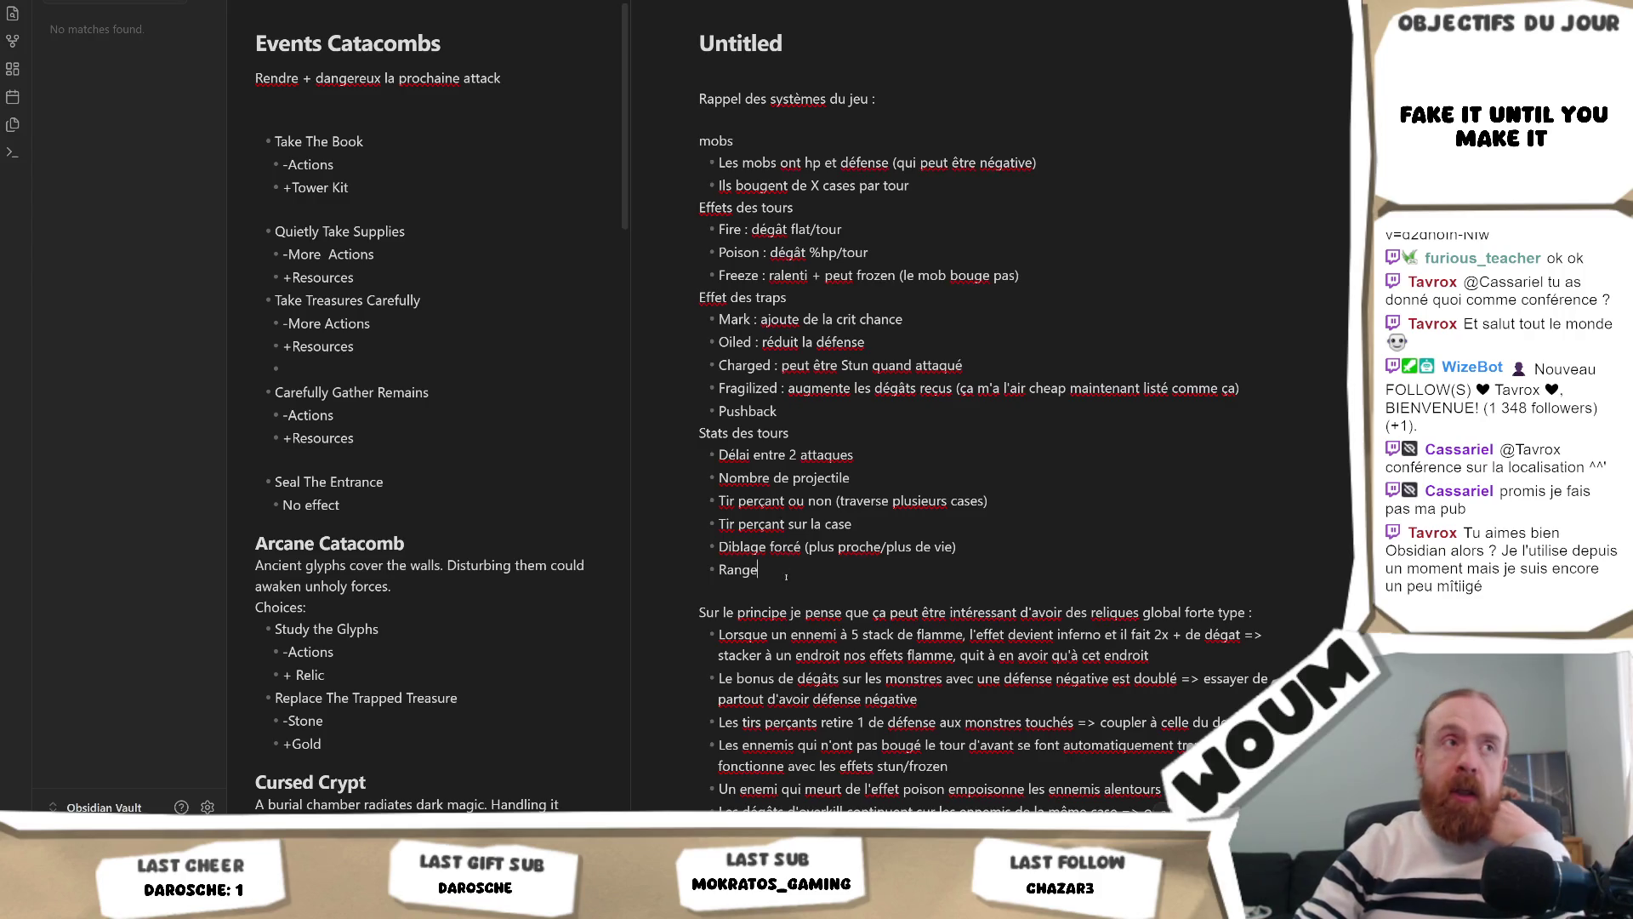
pyautogui.moveTo(785, 577); pyautogui.dragTo(694, 138)
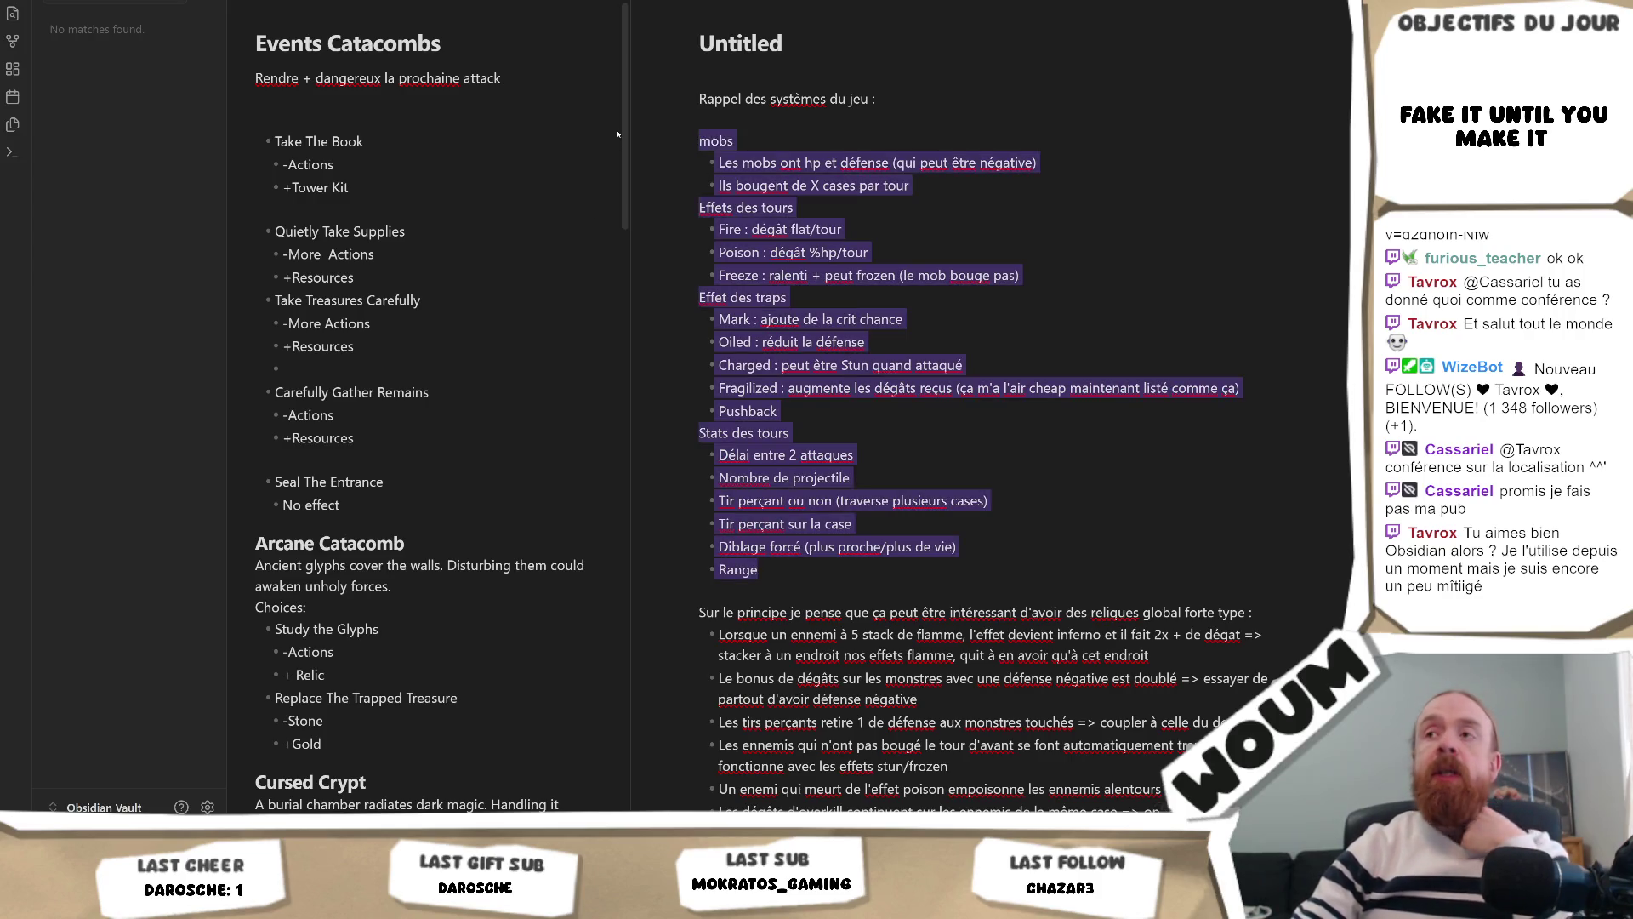
pyautogui.click(755, 141)
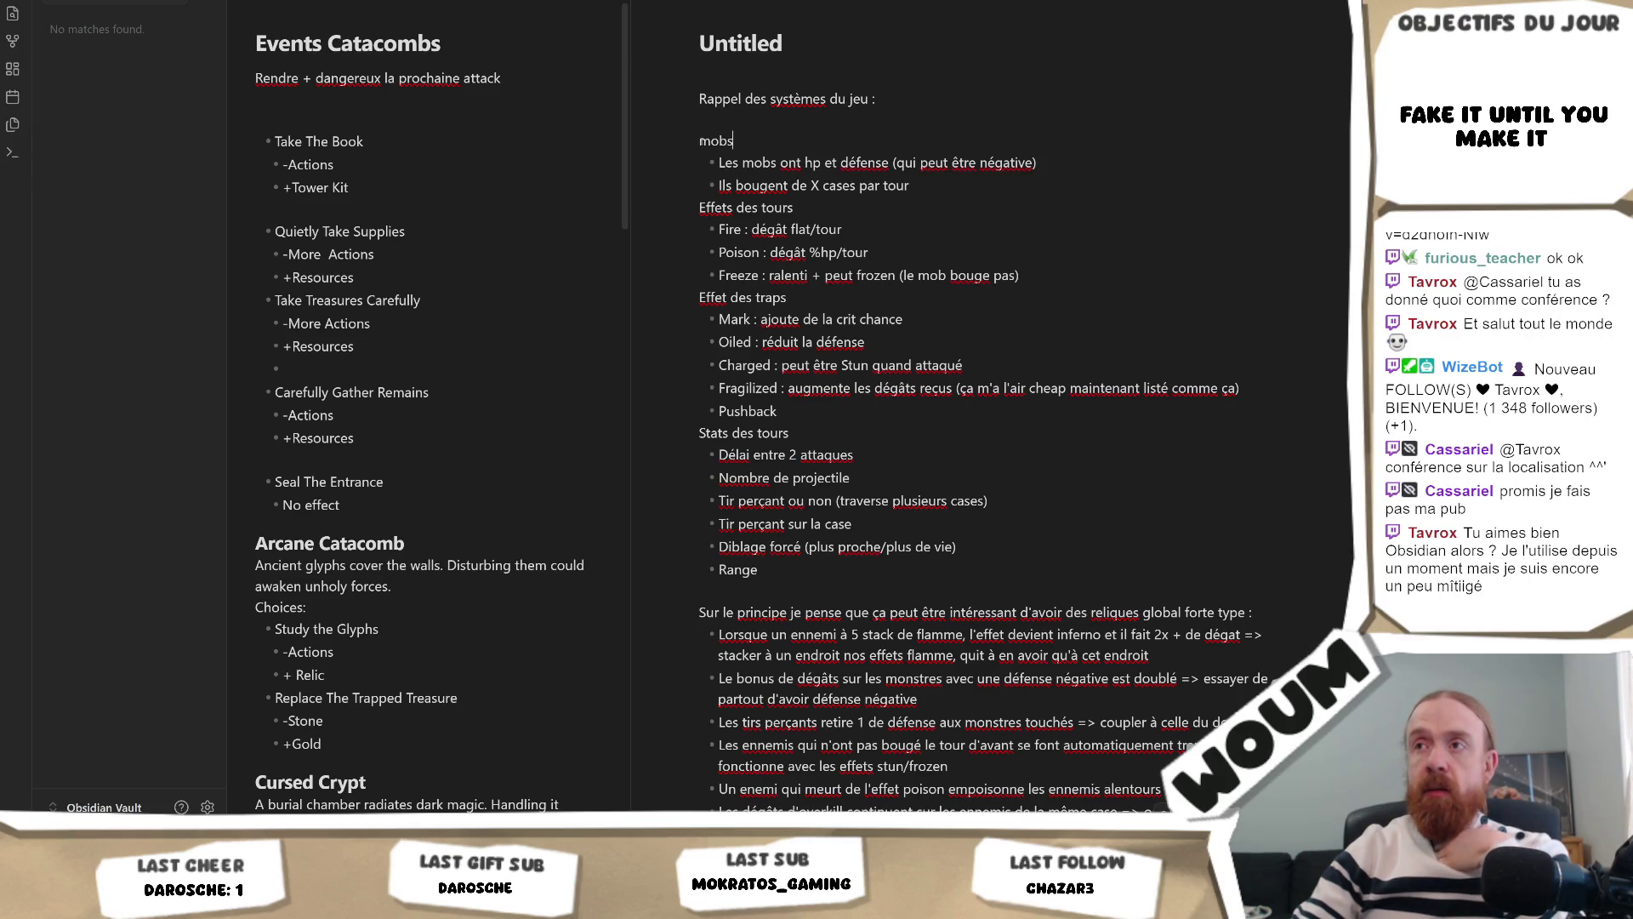
pyautogui.press('Home')
pyautogui.hotkey('shift', 'Right')
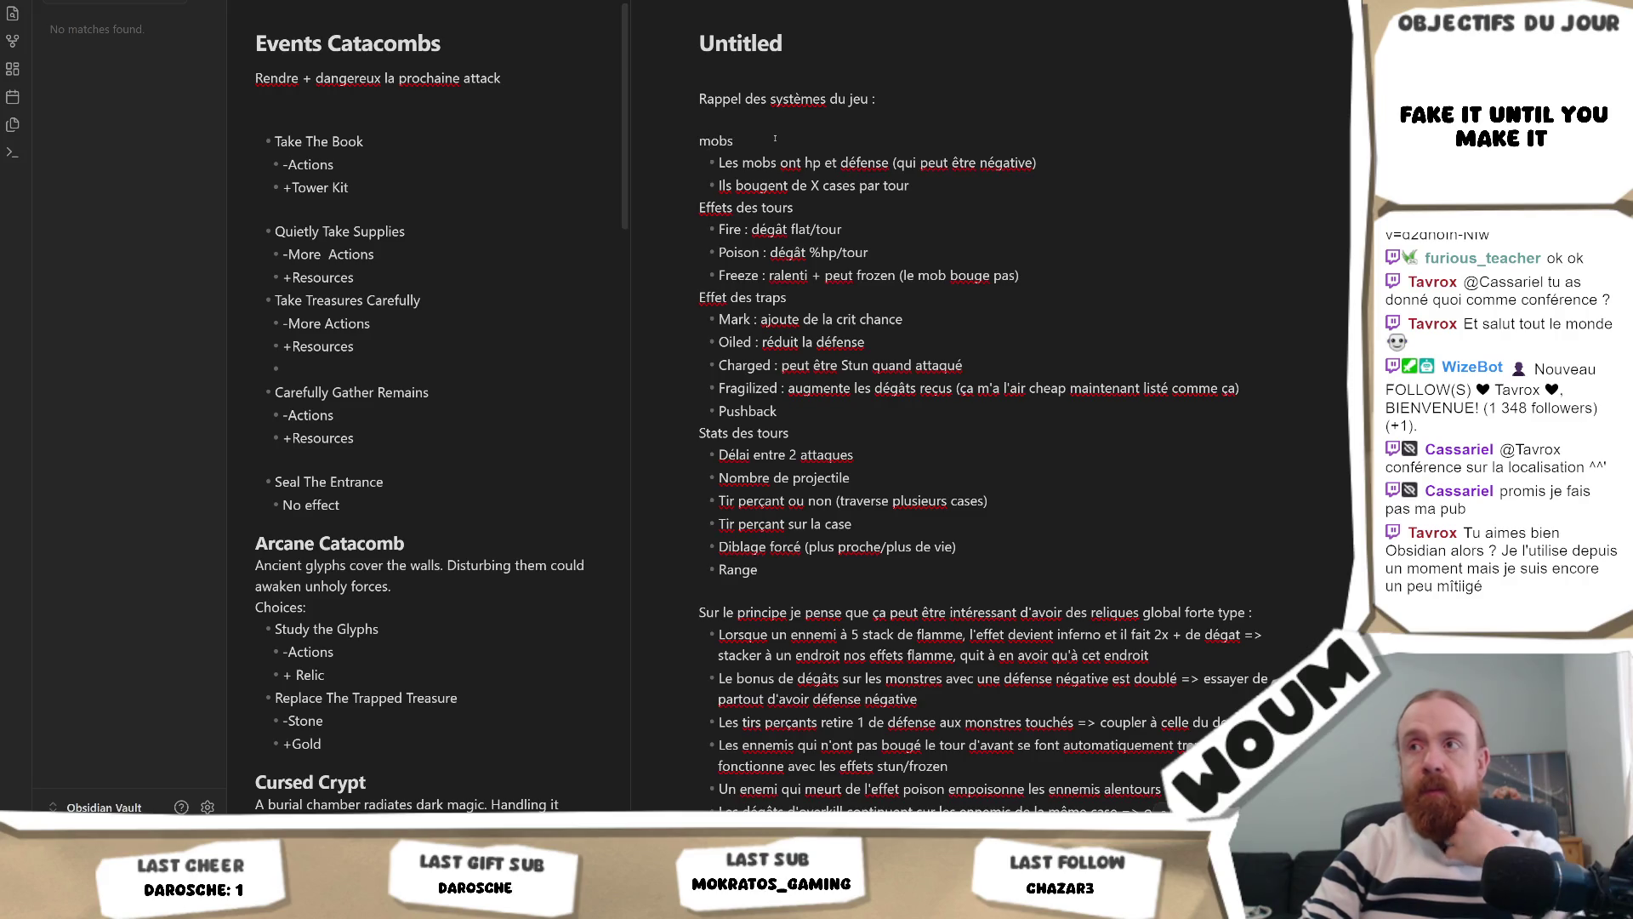
# Step: Capitalise 'mobs' to 'Mobs', then scroll down to the Timing, Effets and Attaques trigger lists
pyautogui.press('BackSpace')
pyautogui.write('M')
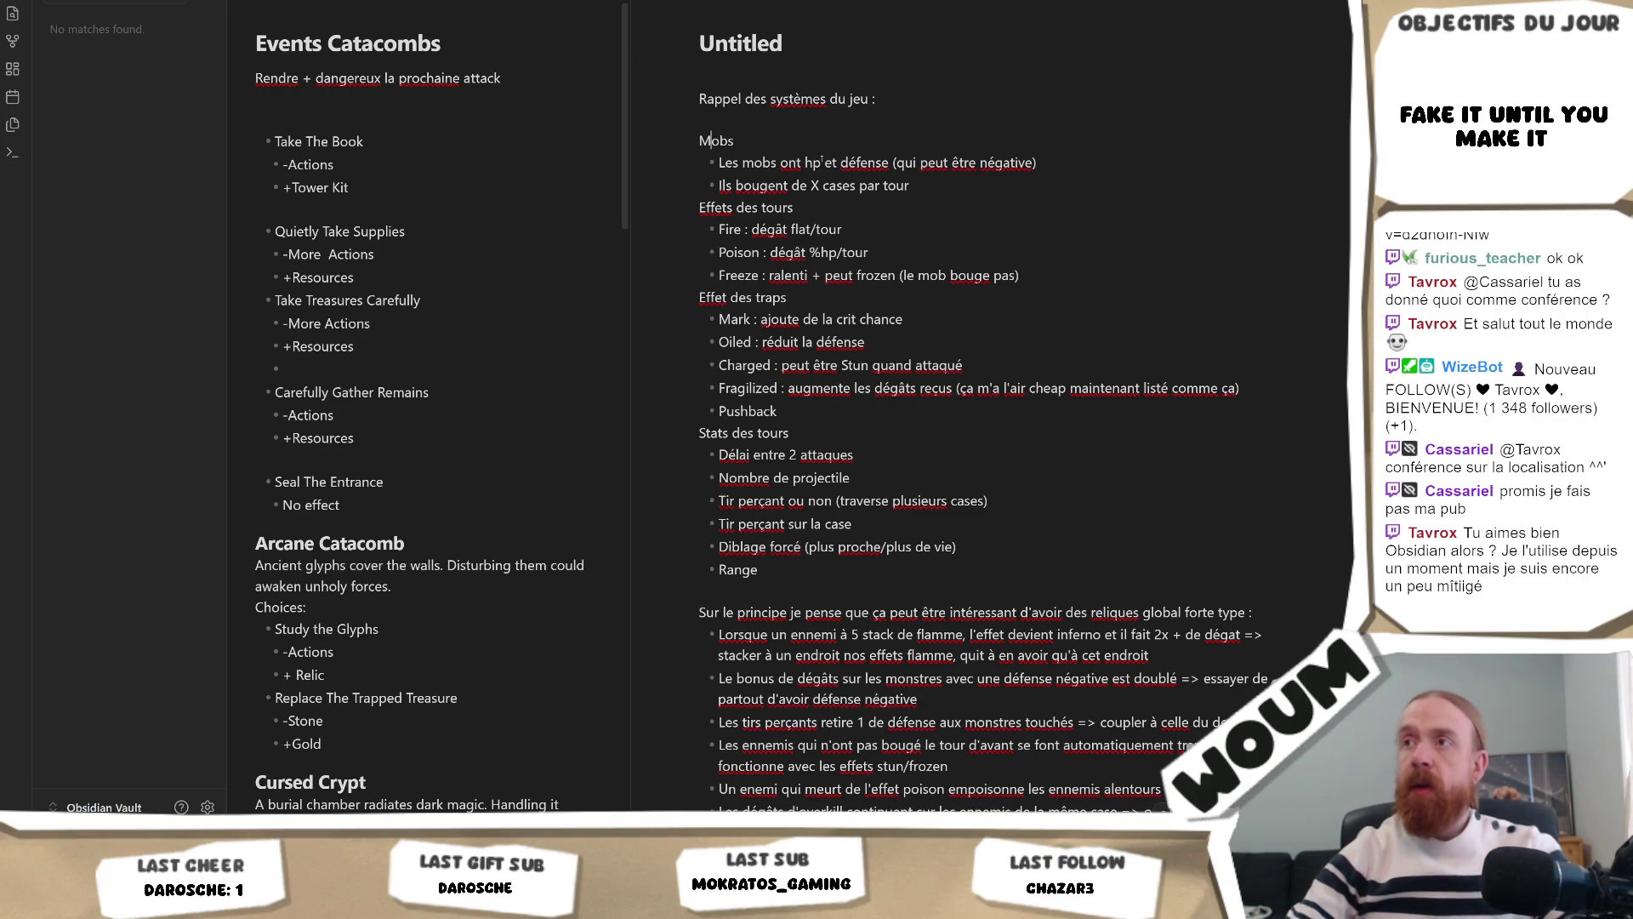
pyautogui.scroll(-5, 809, 462)
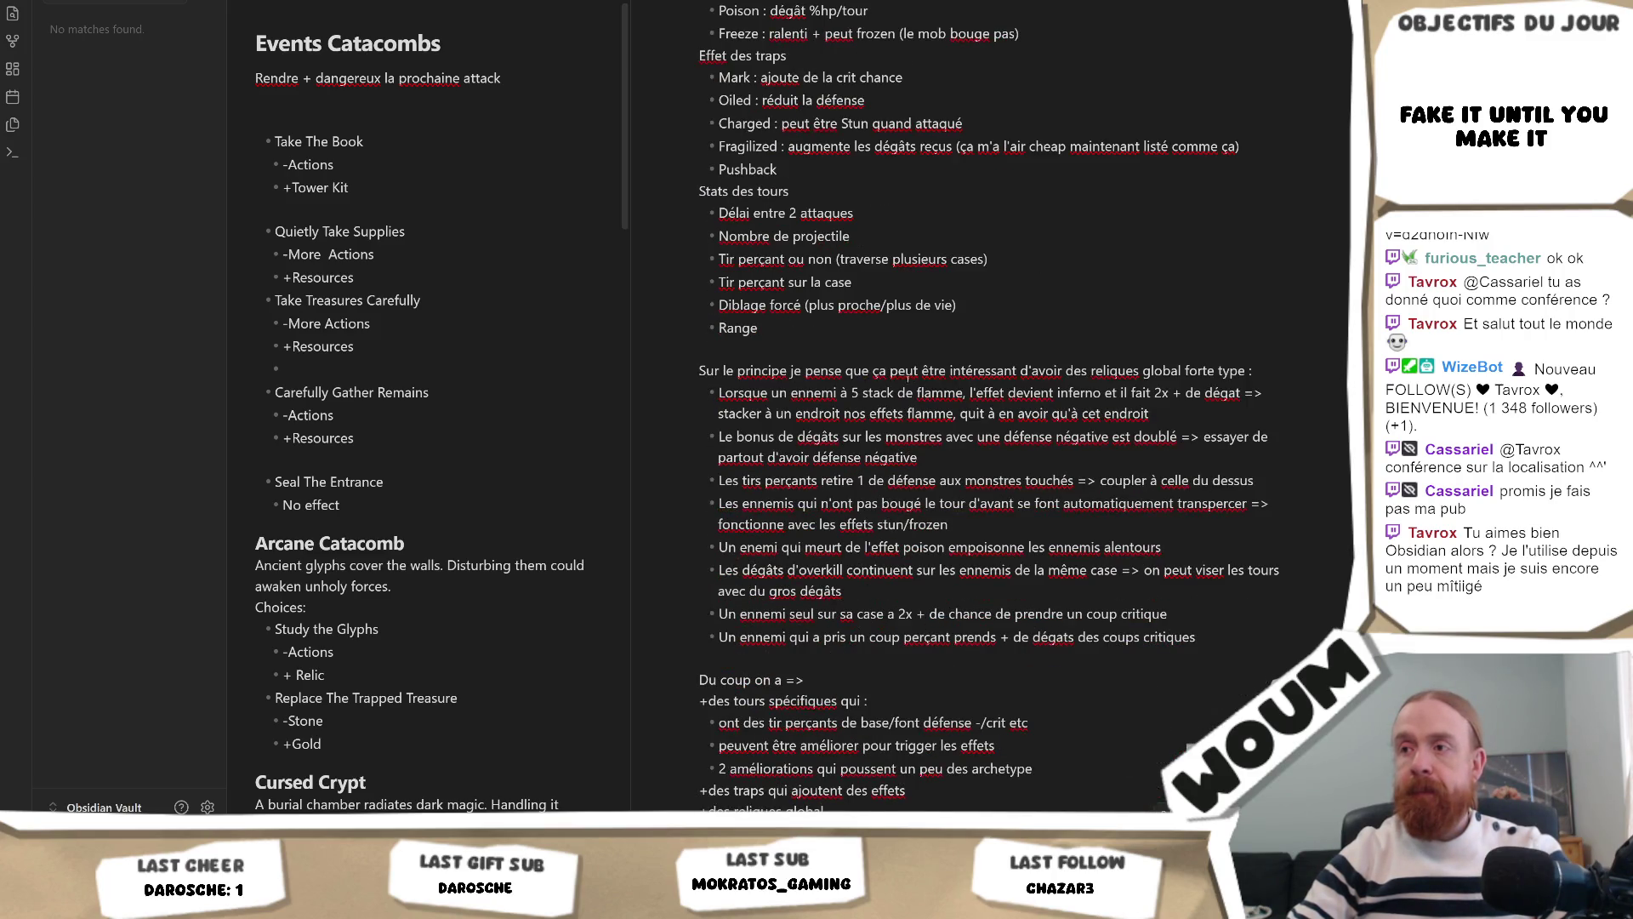
pyautogui.scroll(-5, 904, 384)
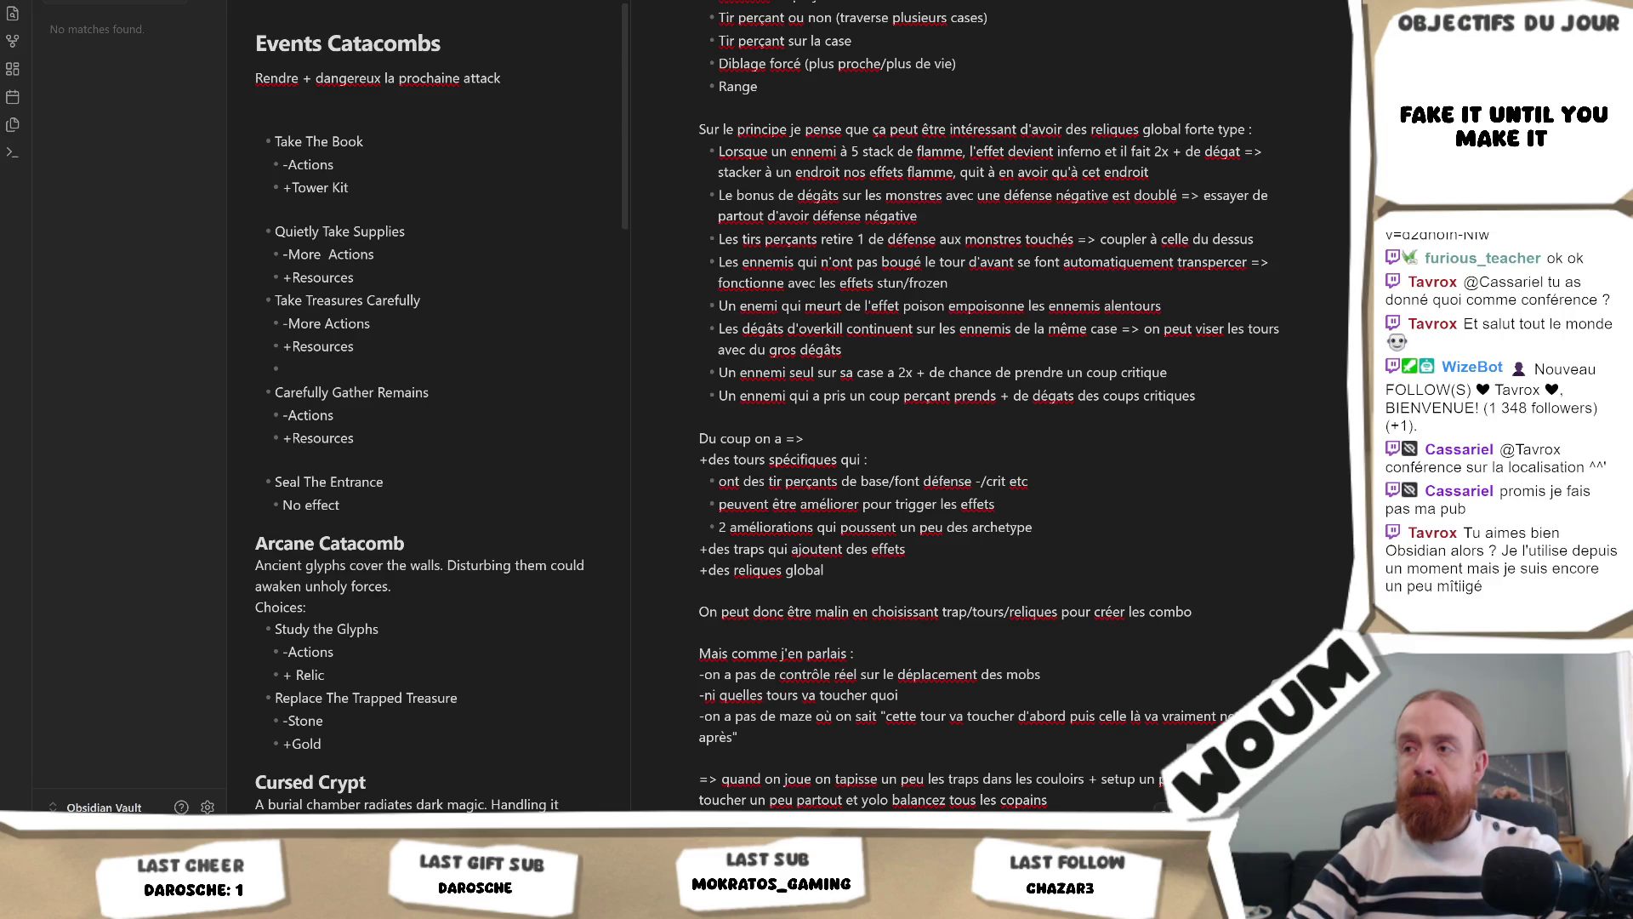
pyautogui.scroll(-5, 991, 408)
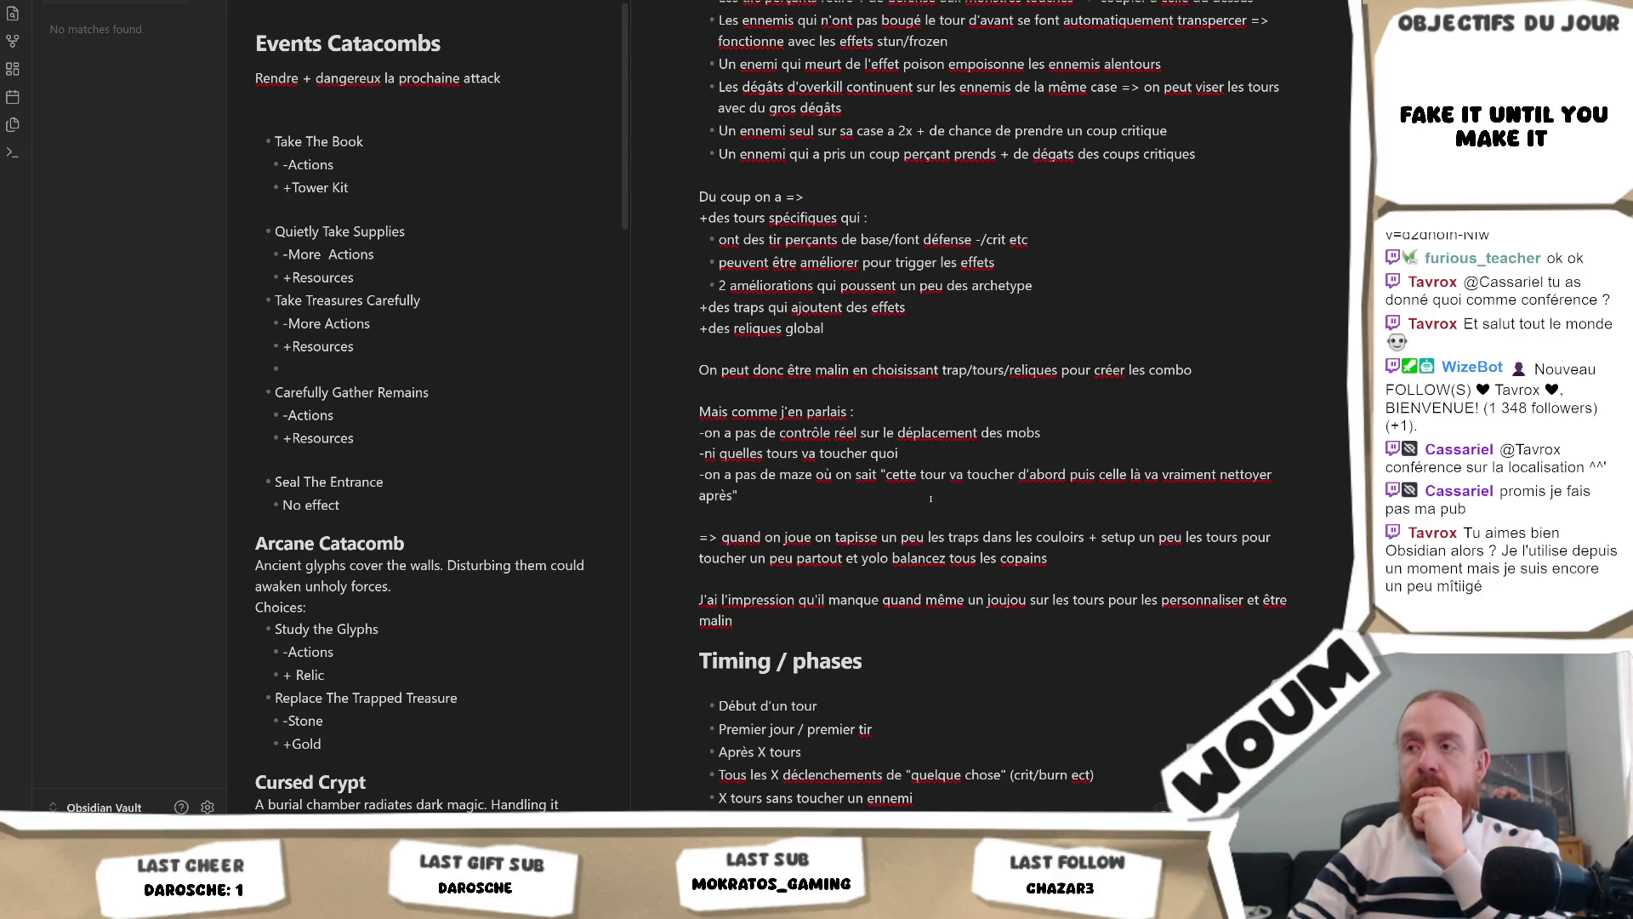
pyautogui.scroll(-8, 897, 510)
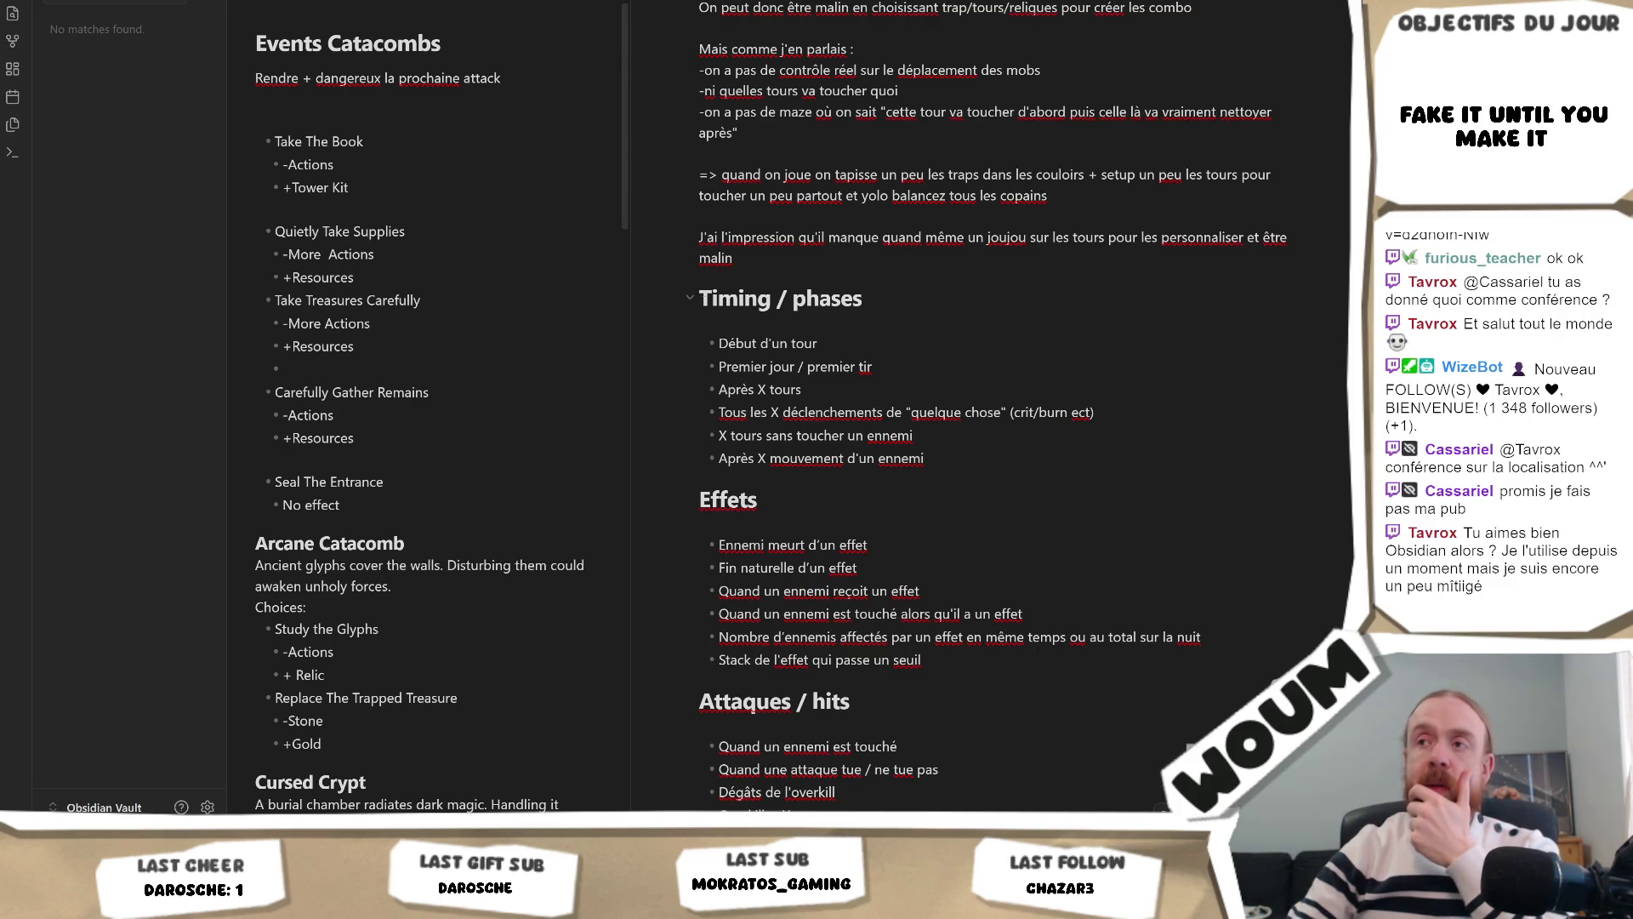
# Step: Remove two # marks from the '### Types' heading, matching the 'Attaques / hits' level
pyautogui.moveTo(699, 297)
pyautogui.mouseDown()
pyautogui.moveTo(936, 450)
pyautogui.moveTo(844, 424)
pyautogui.mouseUp()
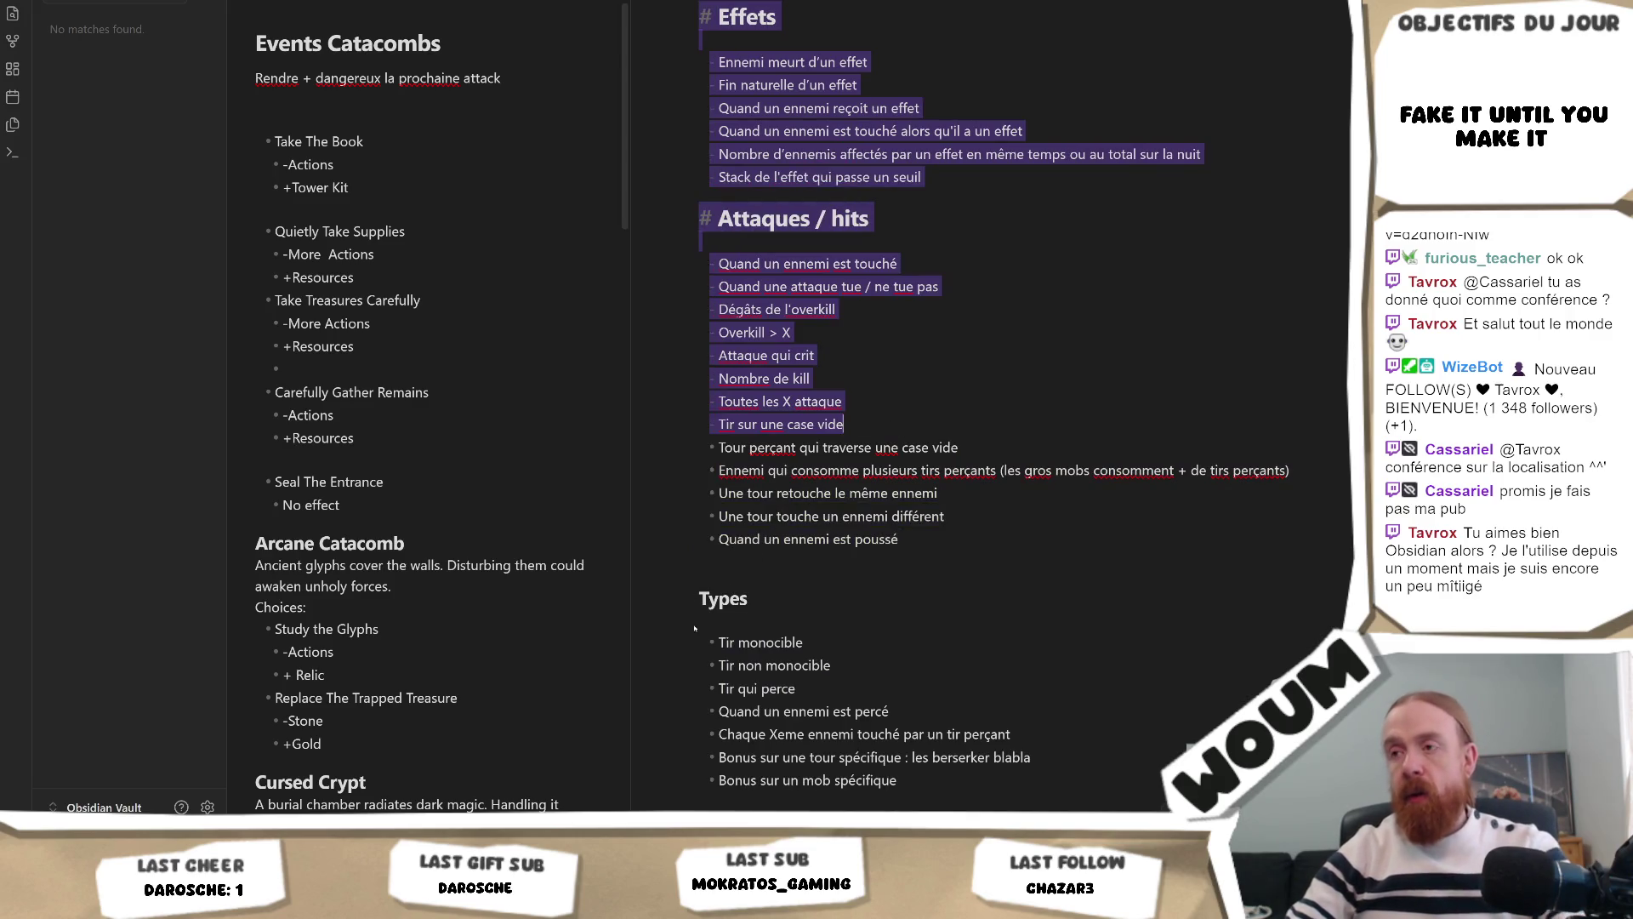
pyautogui.click(700, 599)
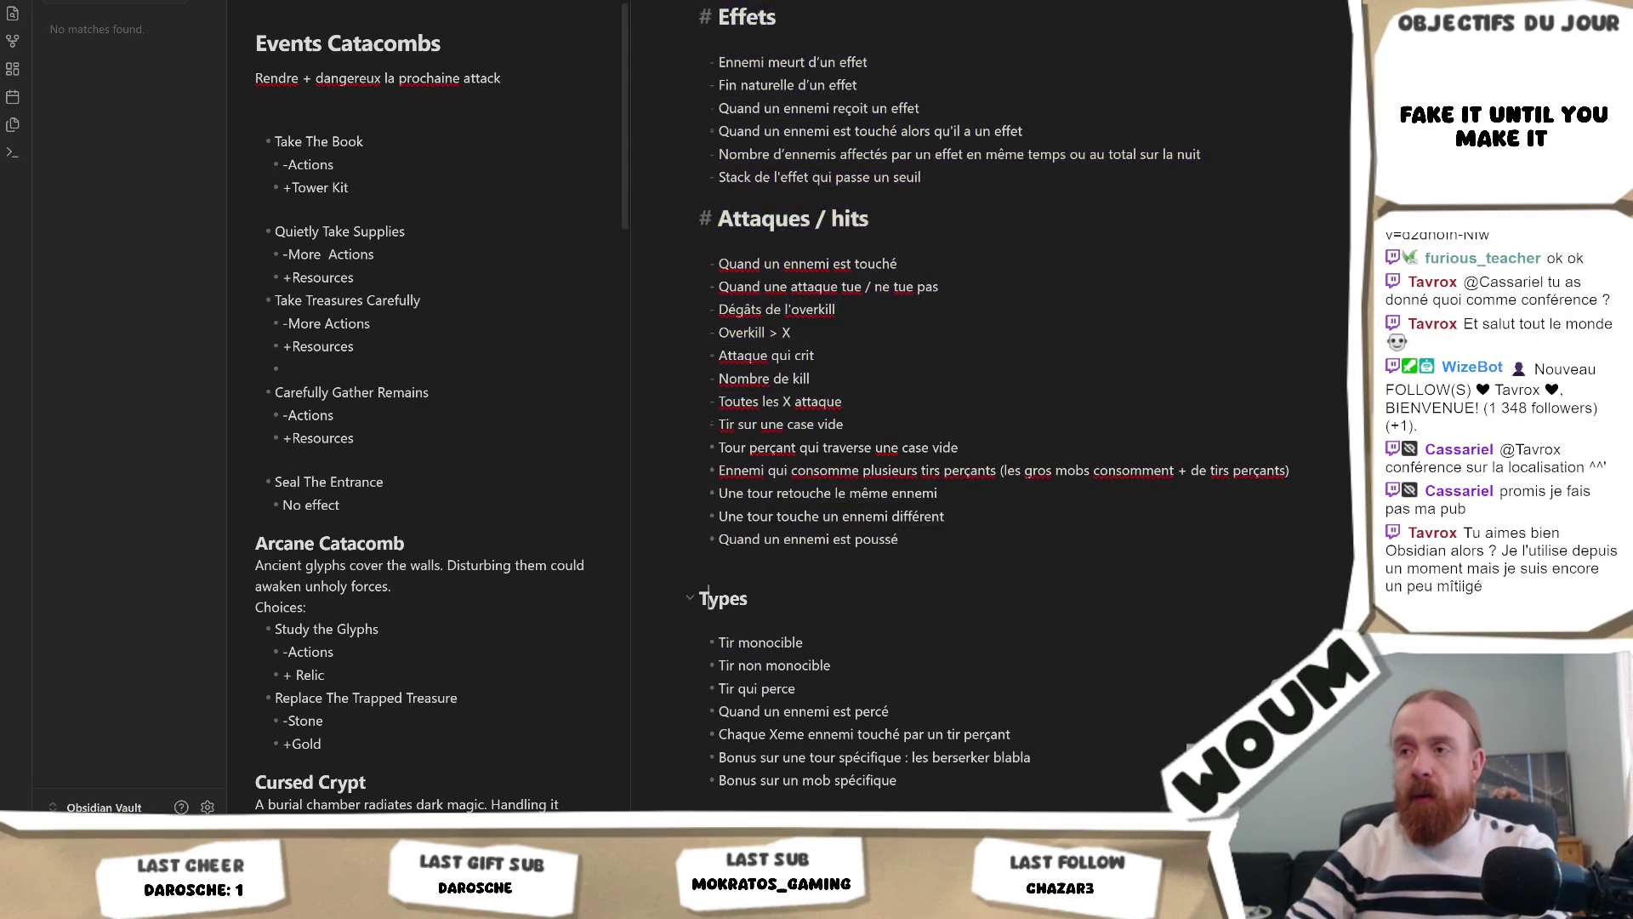
pyautogui.press('BackSpace')
pyautogui.press('BackSpace')
pyautogui.click(718, 219)
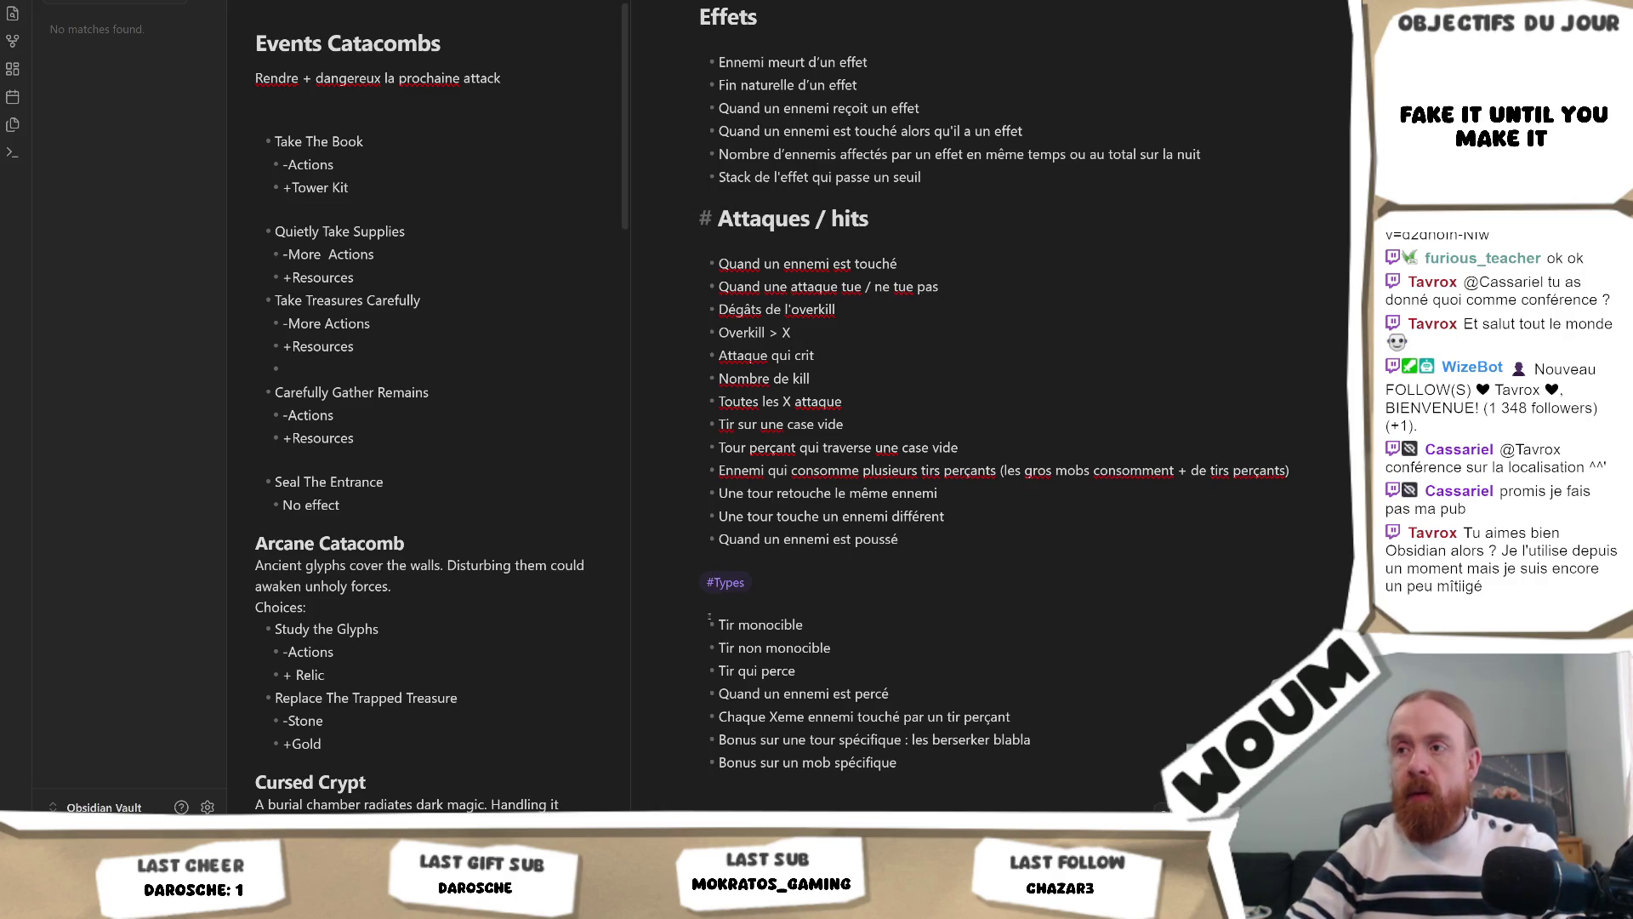
pyautogui.click(733, 583)
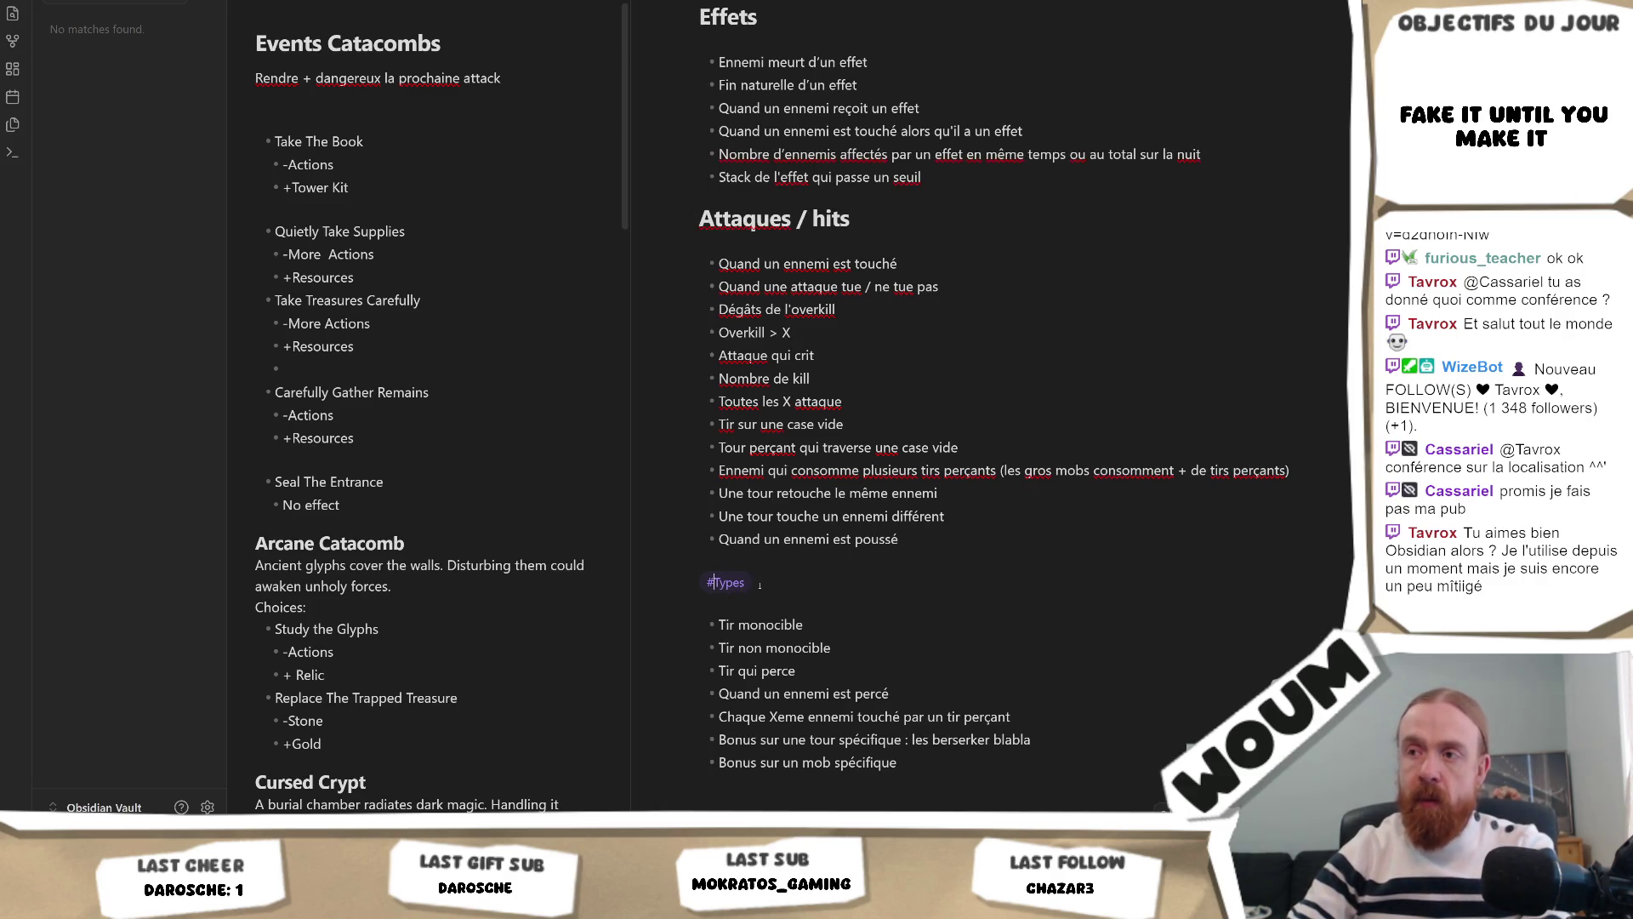
# Step: Check the 'Position / carte' heading, then select the Effets des traps and trigger sections
pyautogui.scroll(-3, 760, 585)
pyautogui.click(850, 605)
pyautogui.scroll(-3, 851, 607)
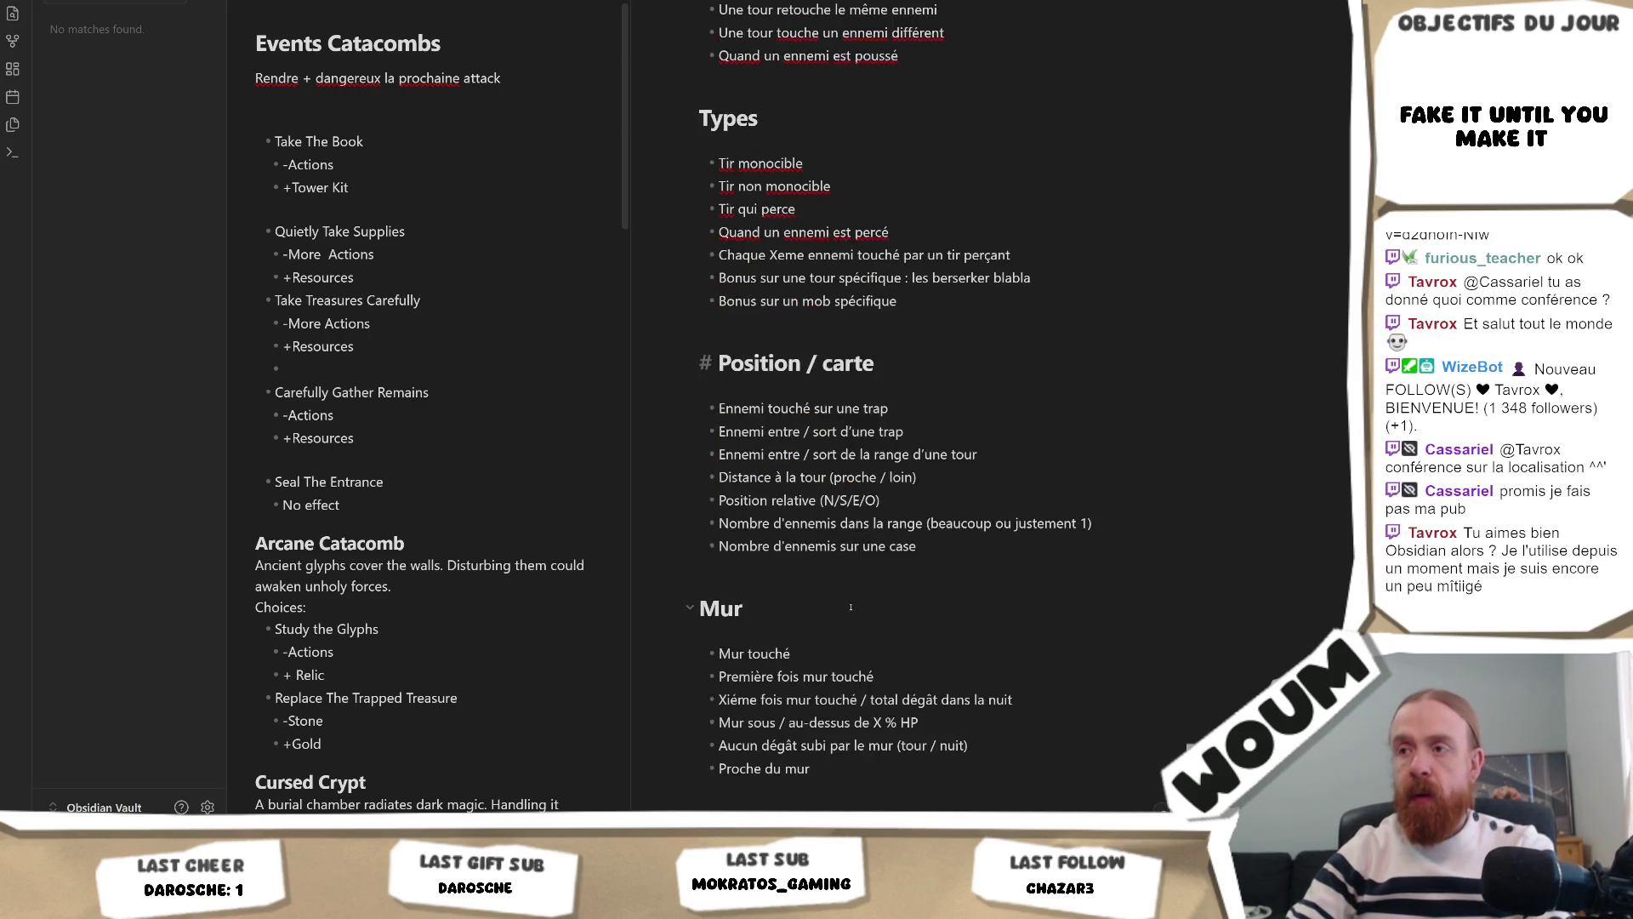
pyautogui.scroll(-10, 850, 606)
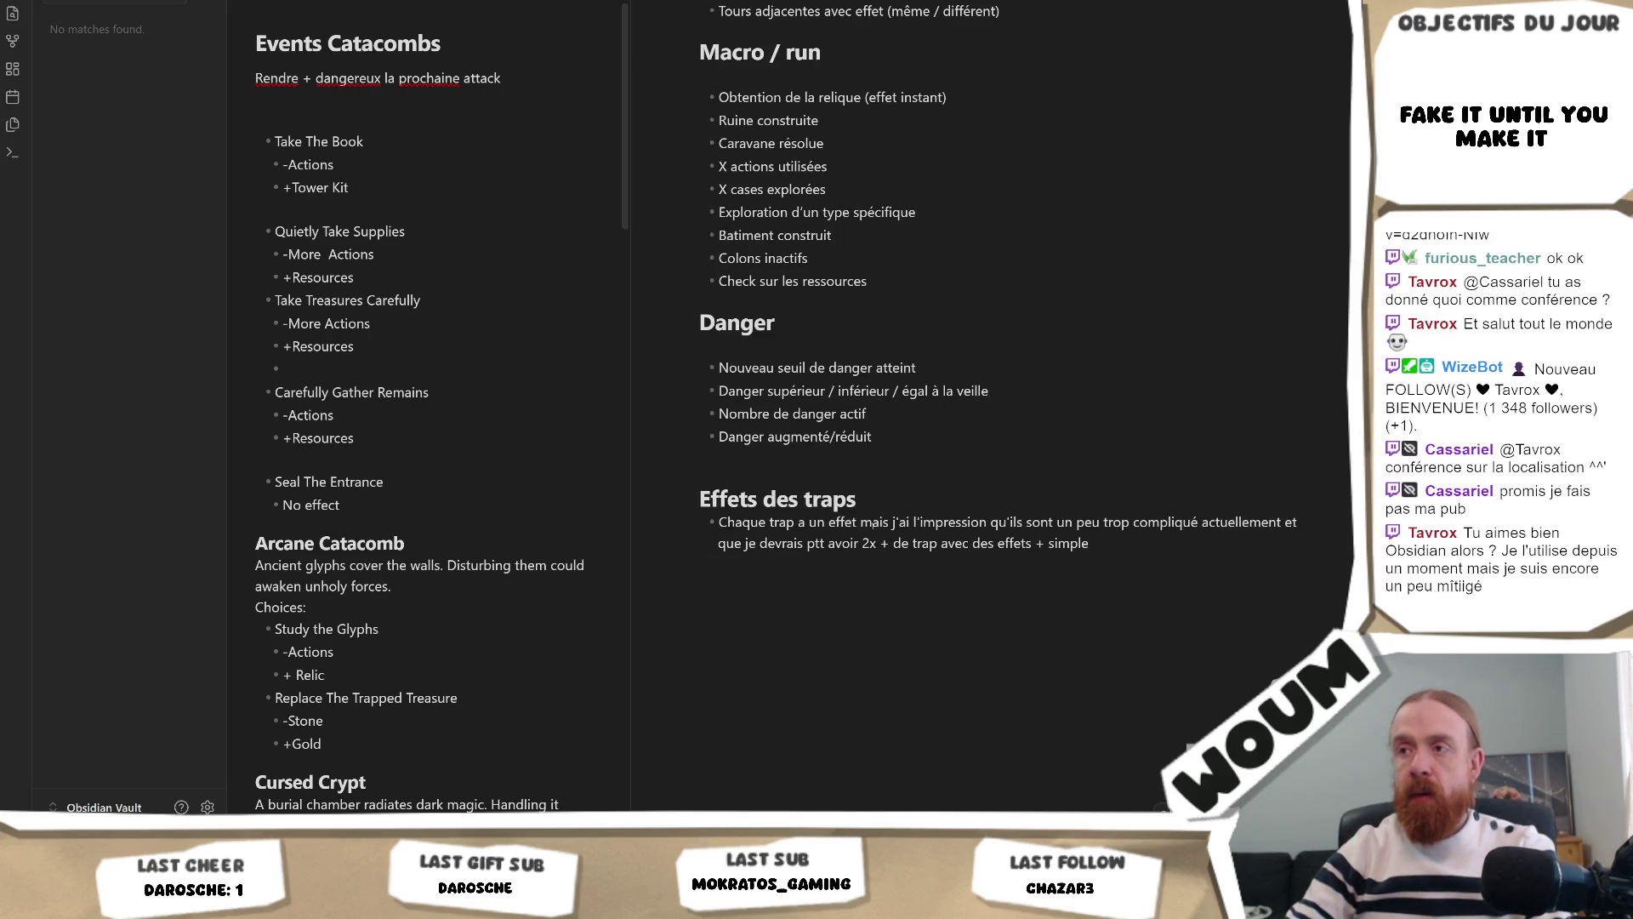
pyautogui.moveTo(1165, 551); pyautogui.dragTo(934, 452)
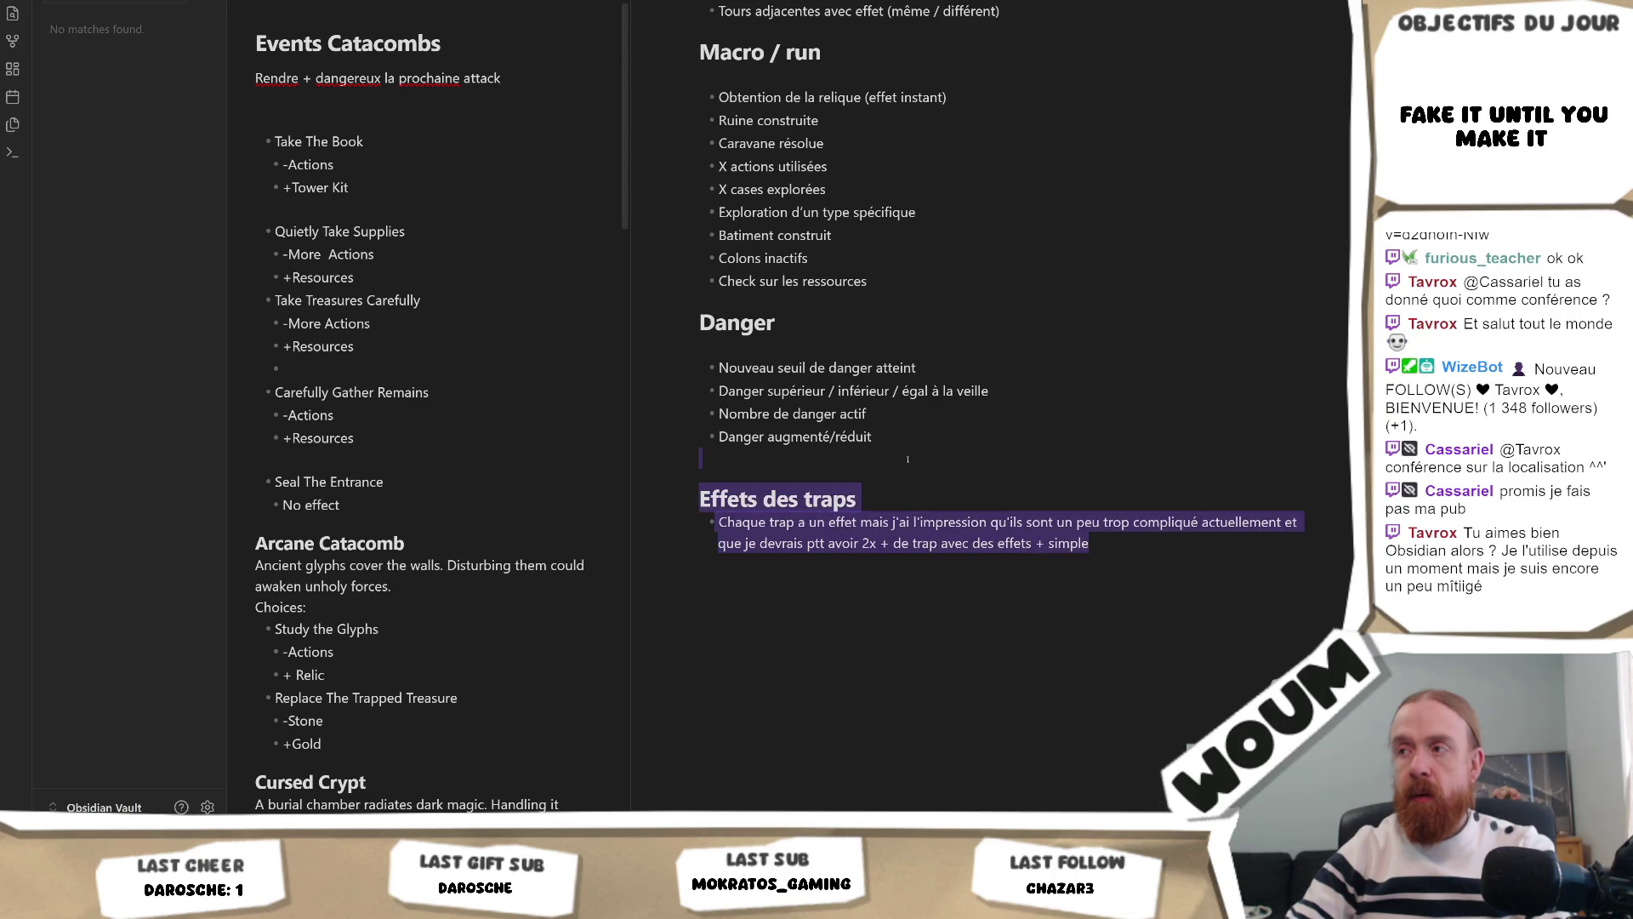
pyautogui.moveTo(818, 459)
pyautogui.mouseDown()
pyautogui.moveTo(818, 438)
pyautogui.moveTo(817, 550)
pyautogui.moveTo(690, 510)
pyautogui.mouseUp()
pyautogui.scroll(15, 818, 481)
pyautogui.scroll(5, 749, 528)
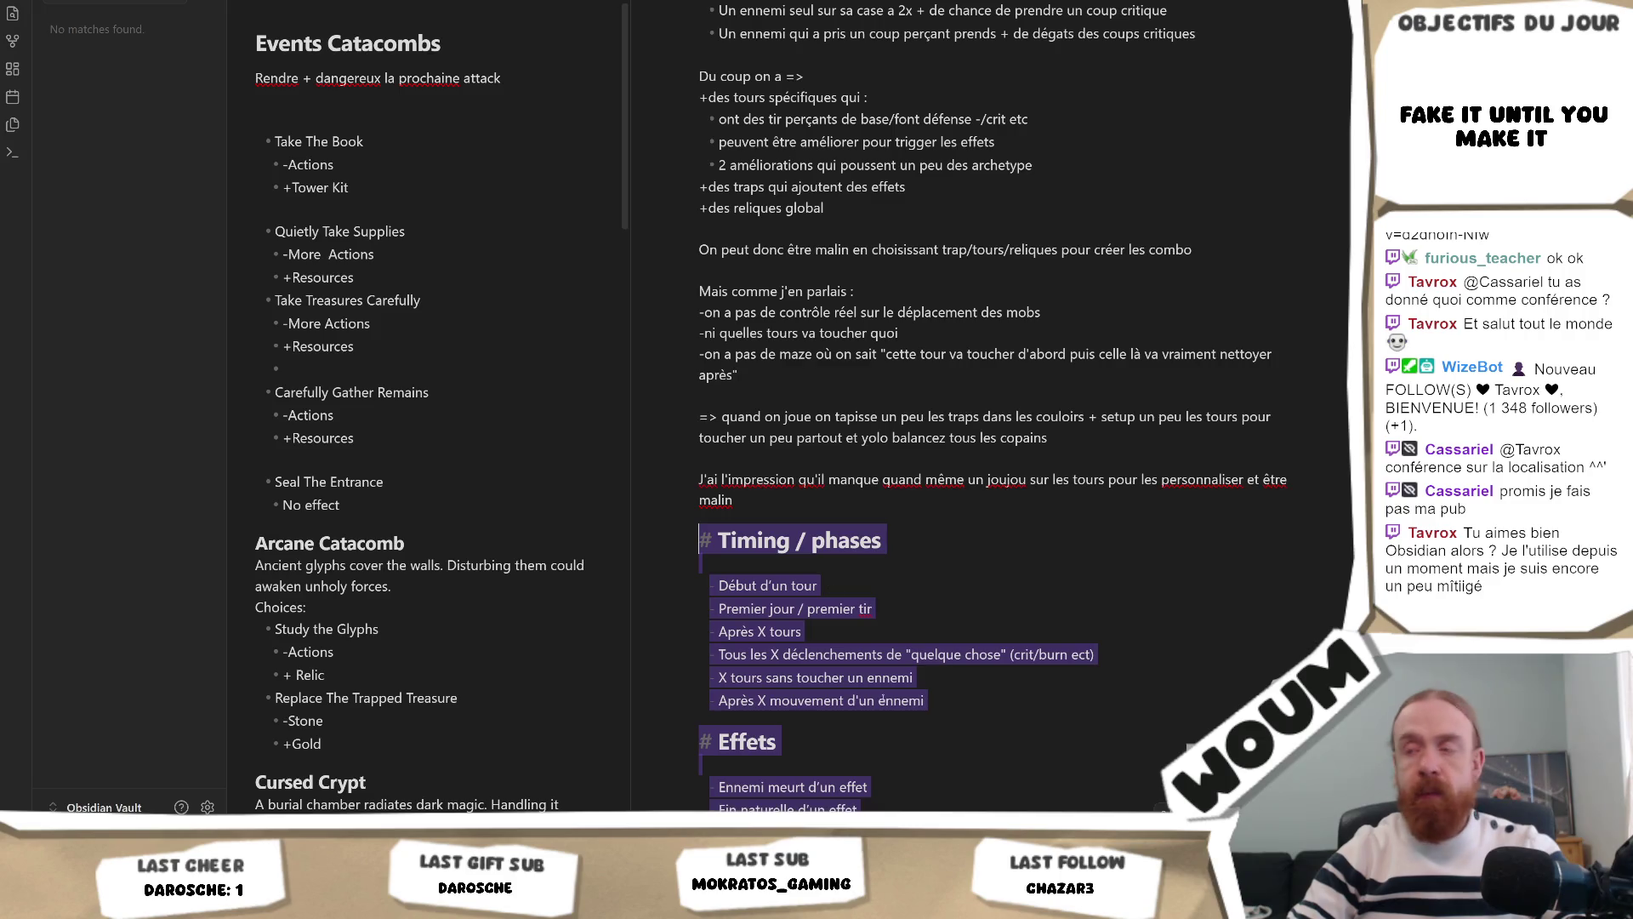
pyautogui.click(716, 631)
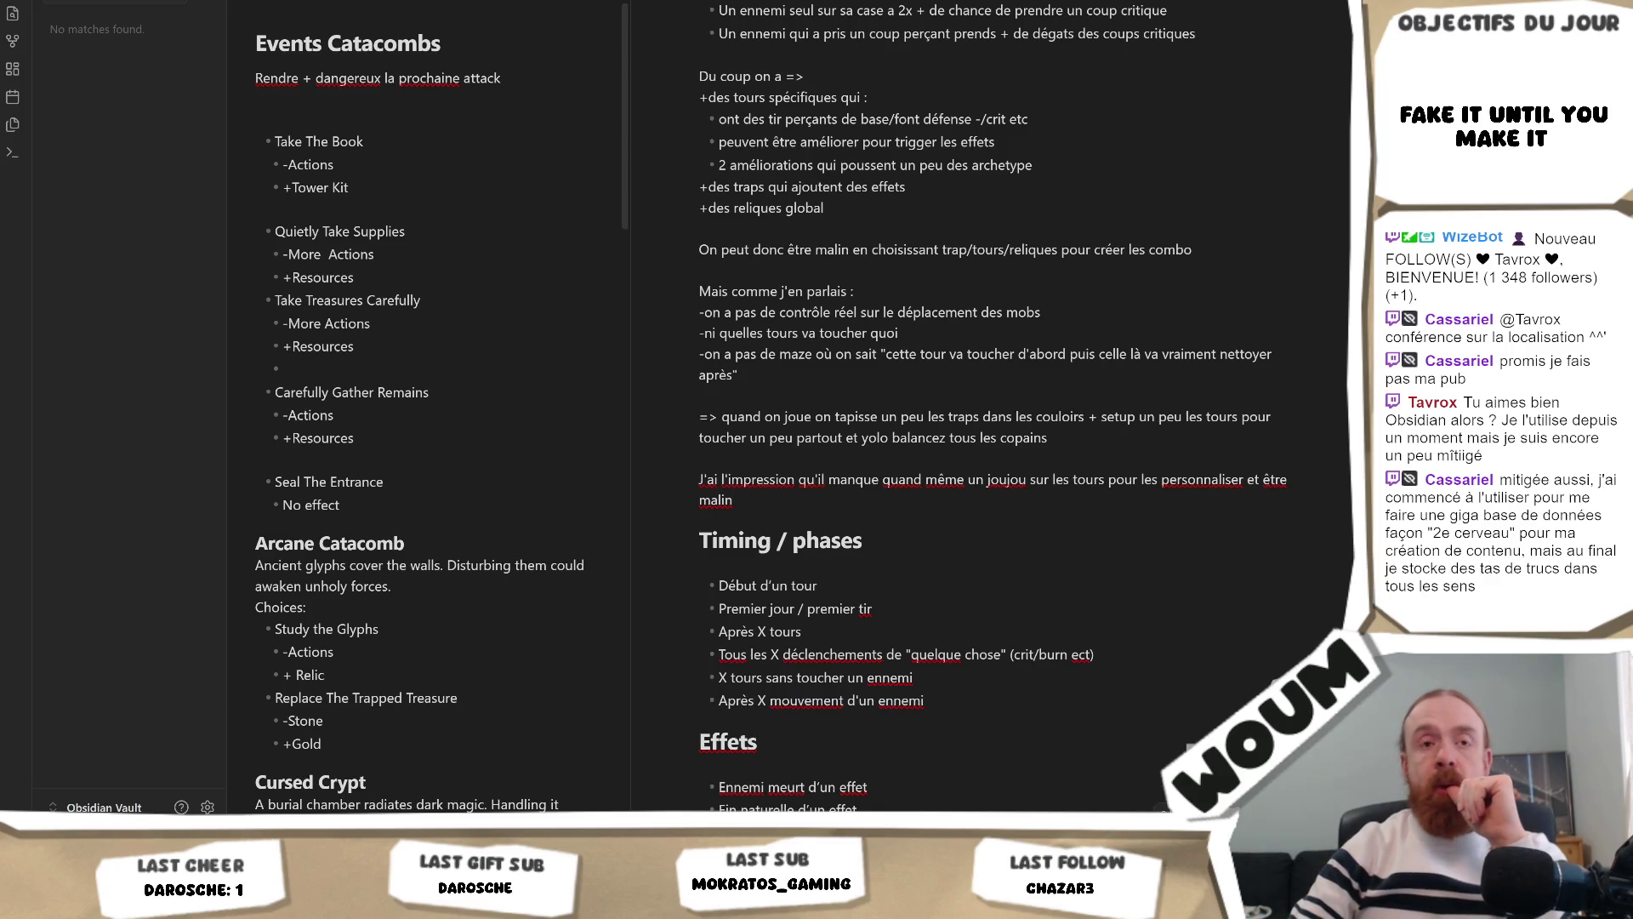
pyautogui.moveTo(113, 901)
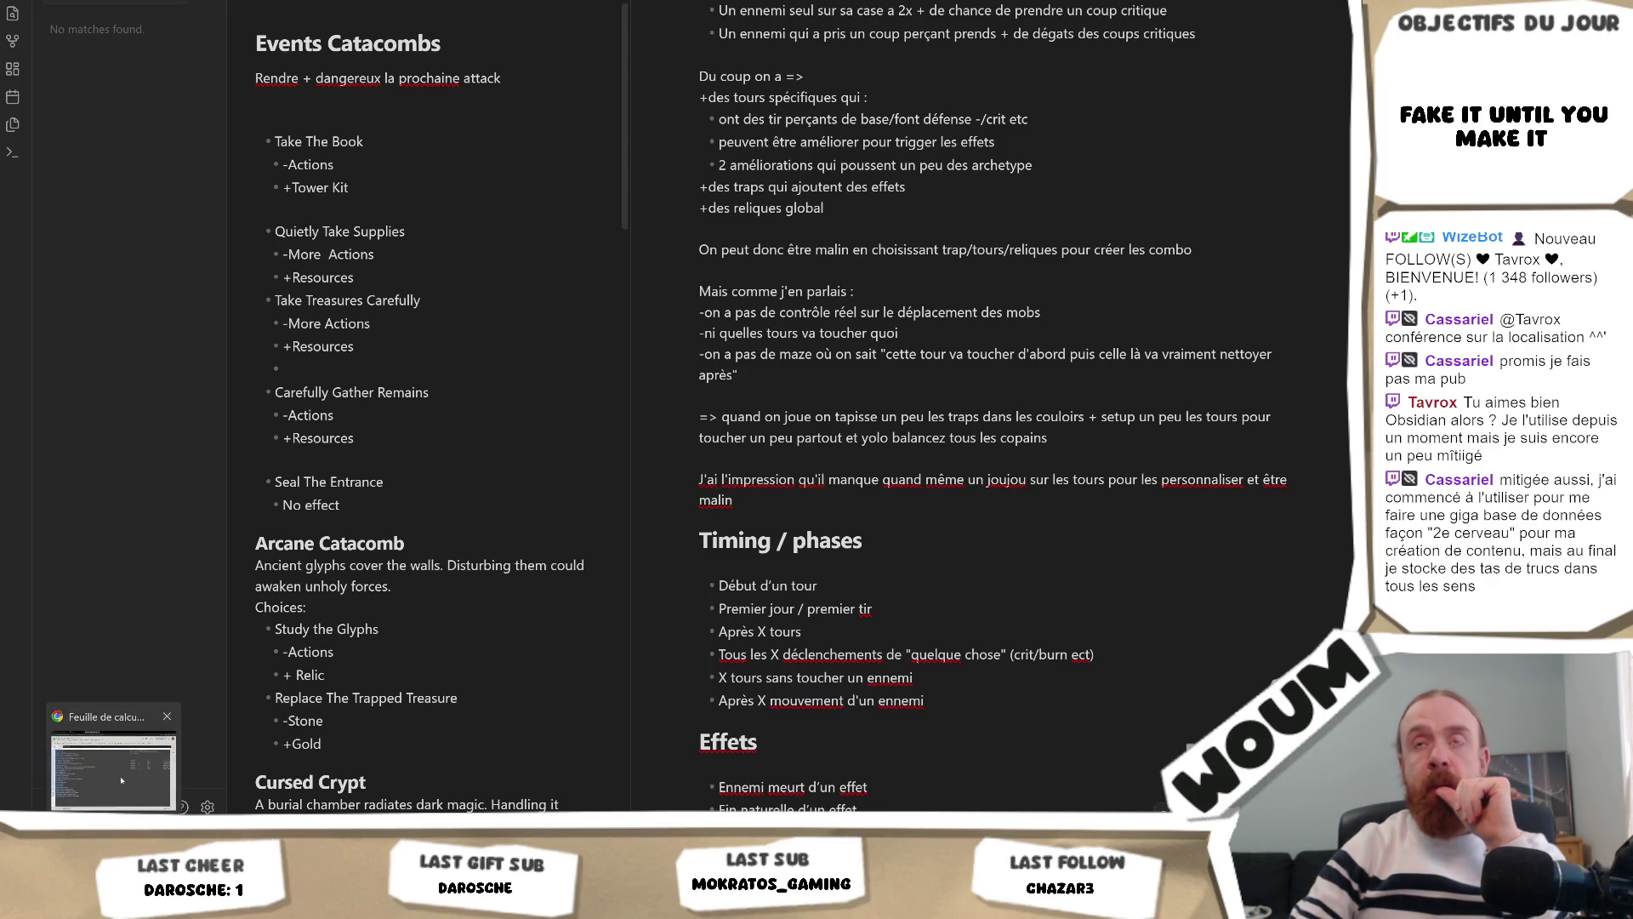
pyautogui.click(122, 780)
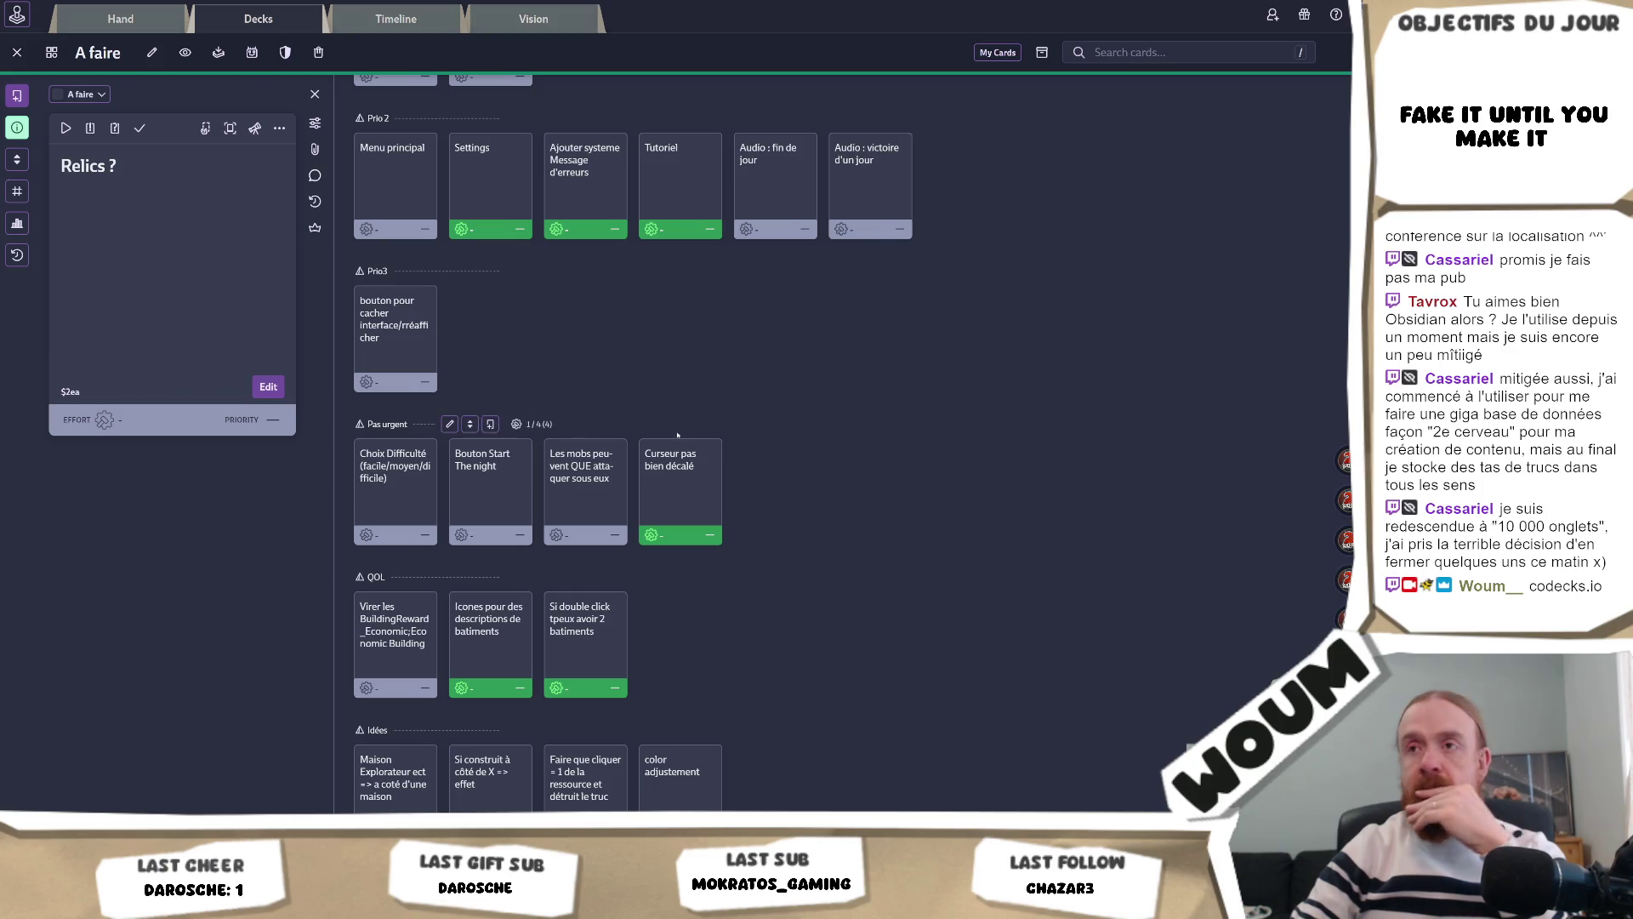
pyautogui.moveTo(177, 903)
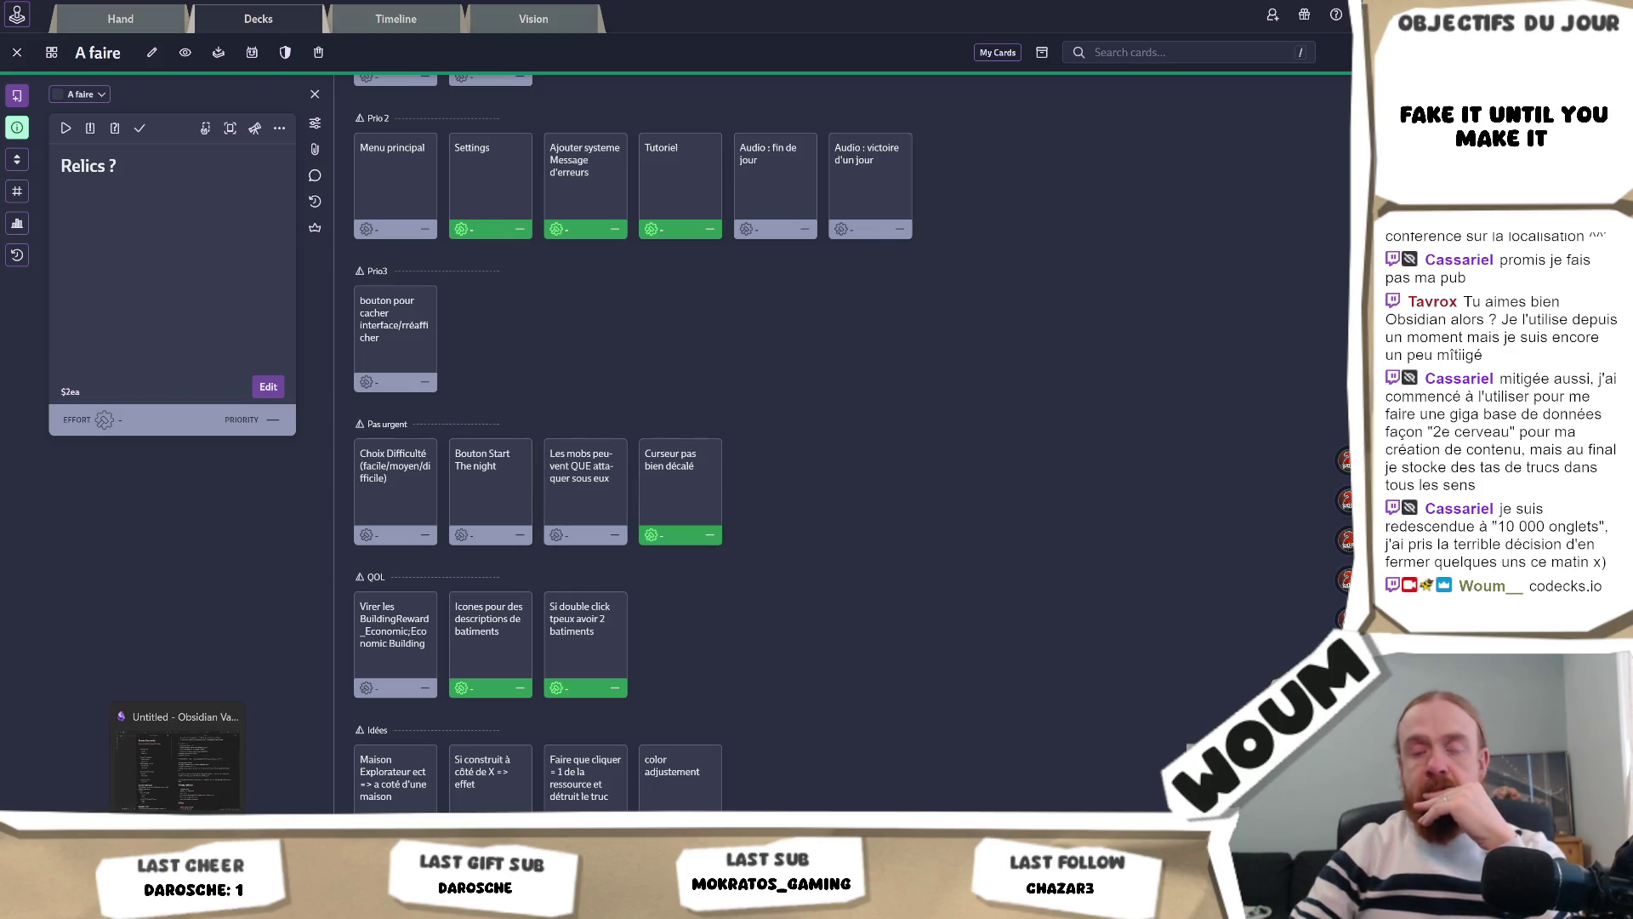
pyautogui.moveTo(83, 809)
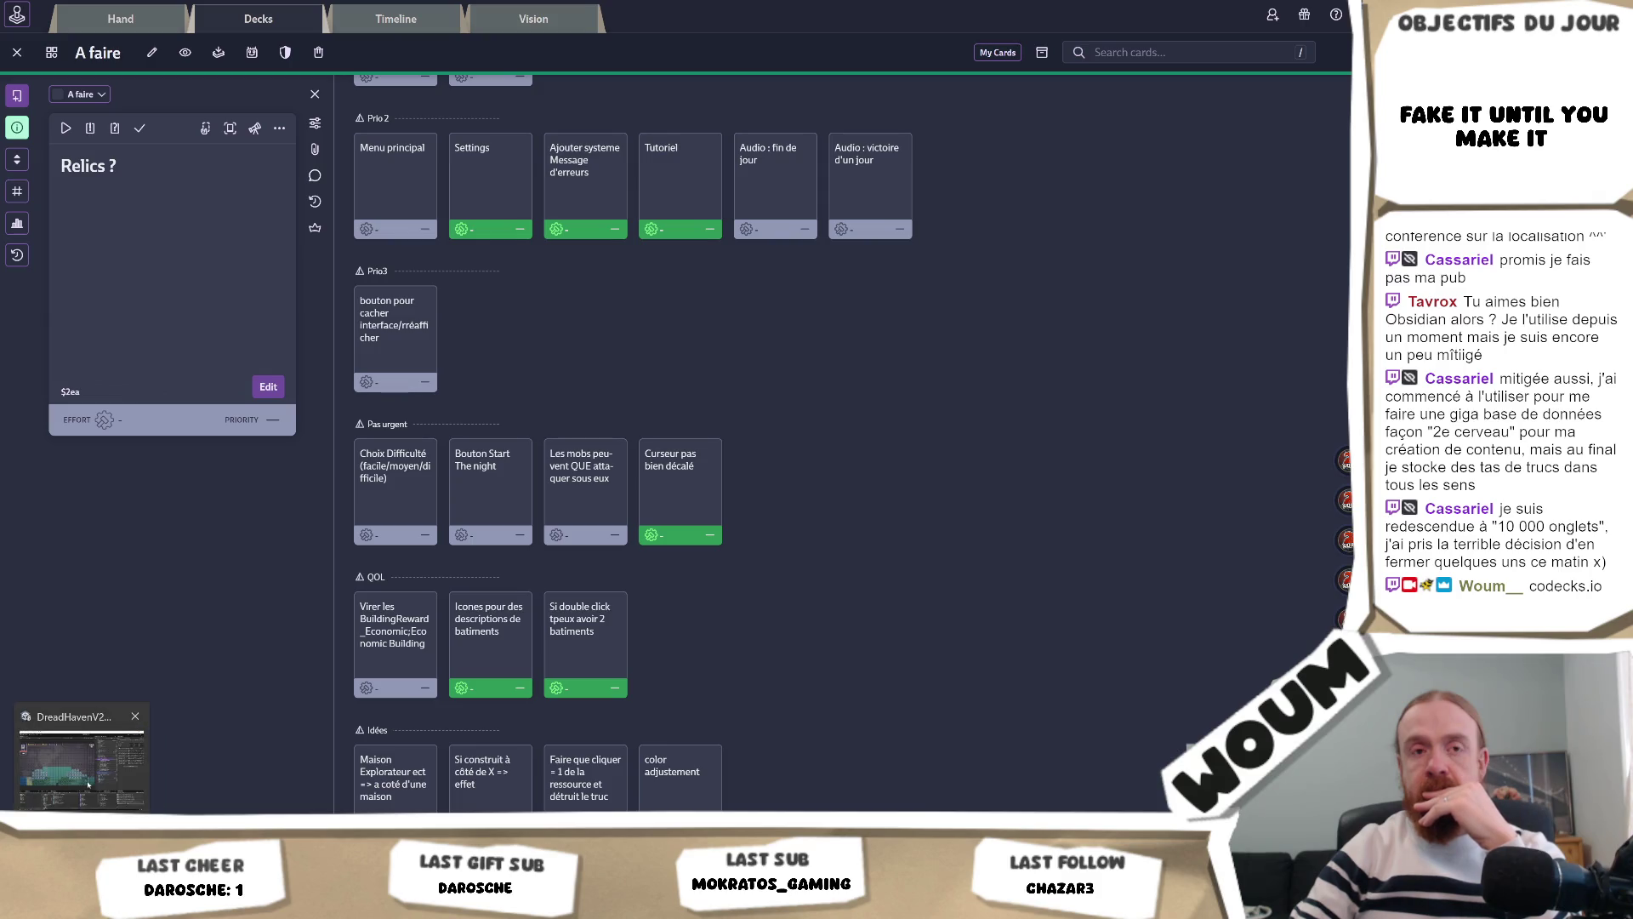
pyautogui.click(88, 783)
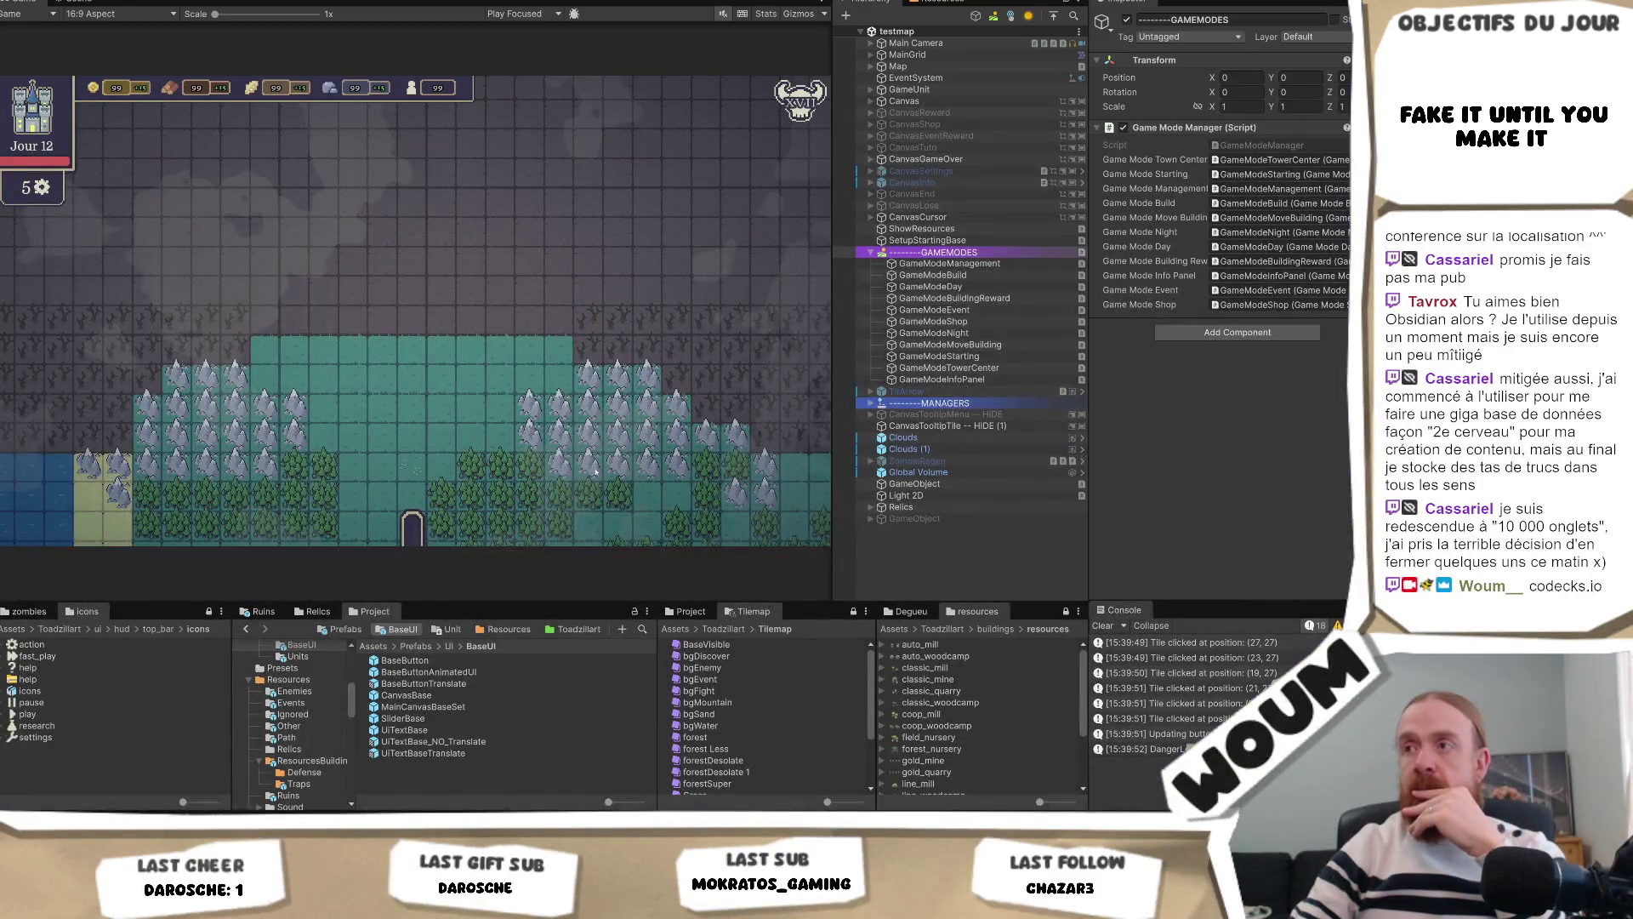
pyautogui.hotkey('alt', 'Tab')
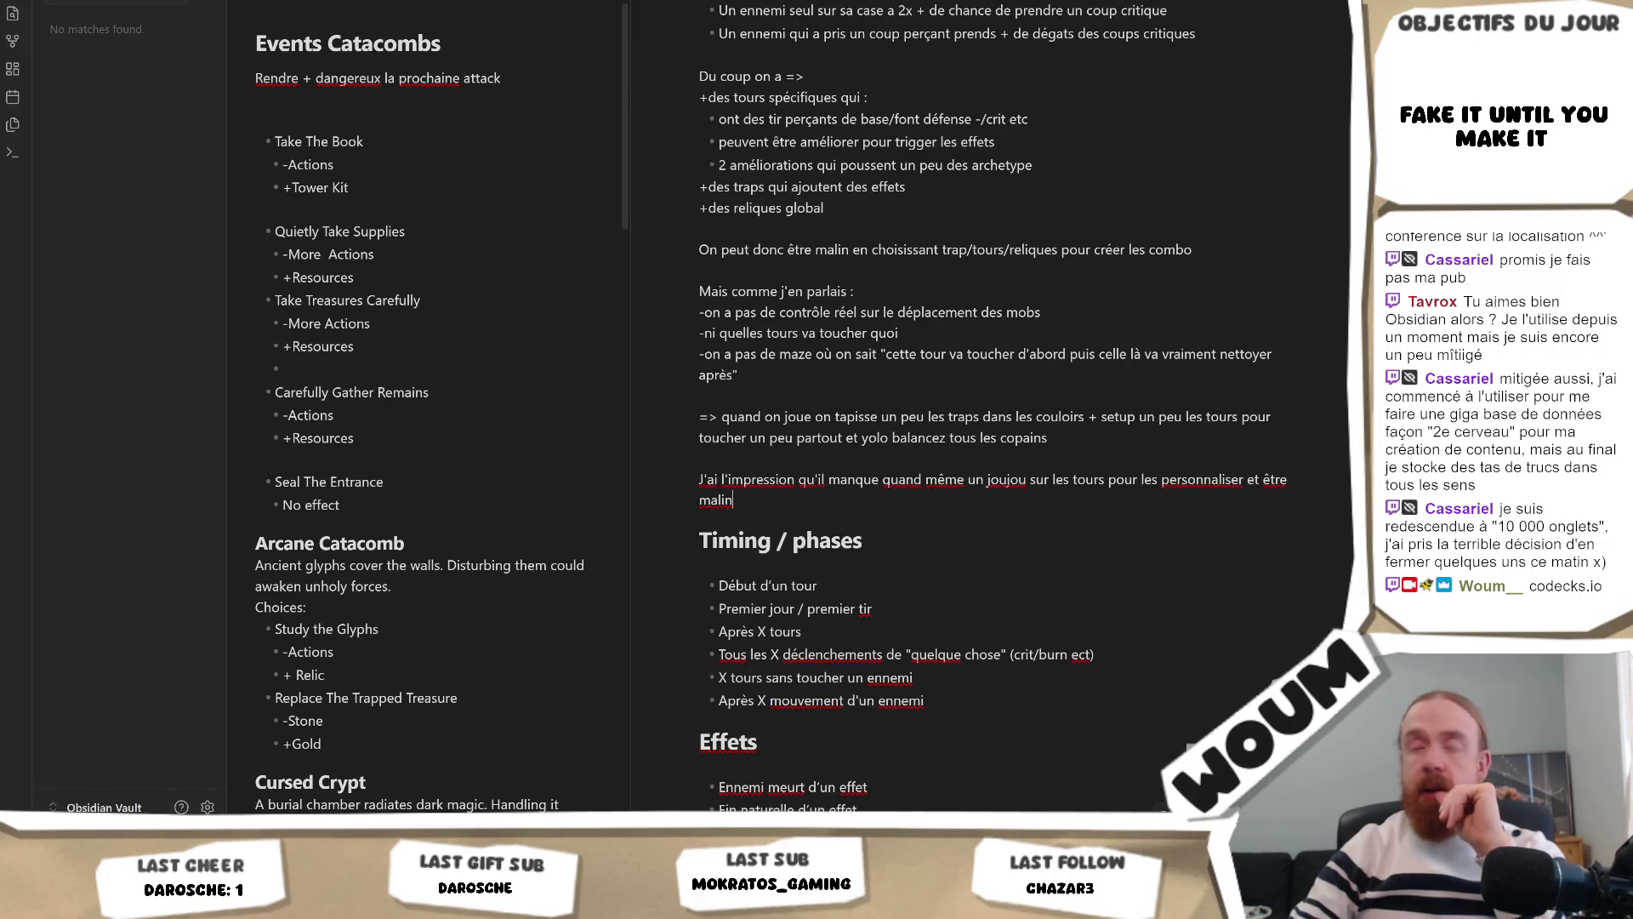
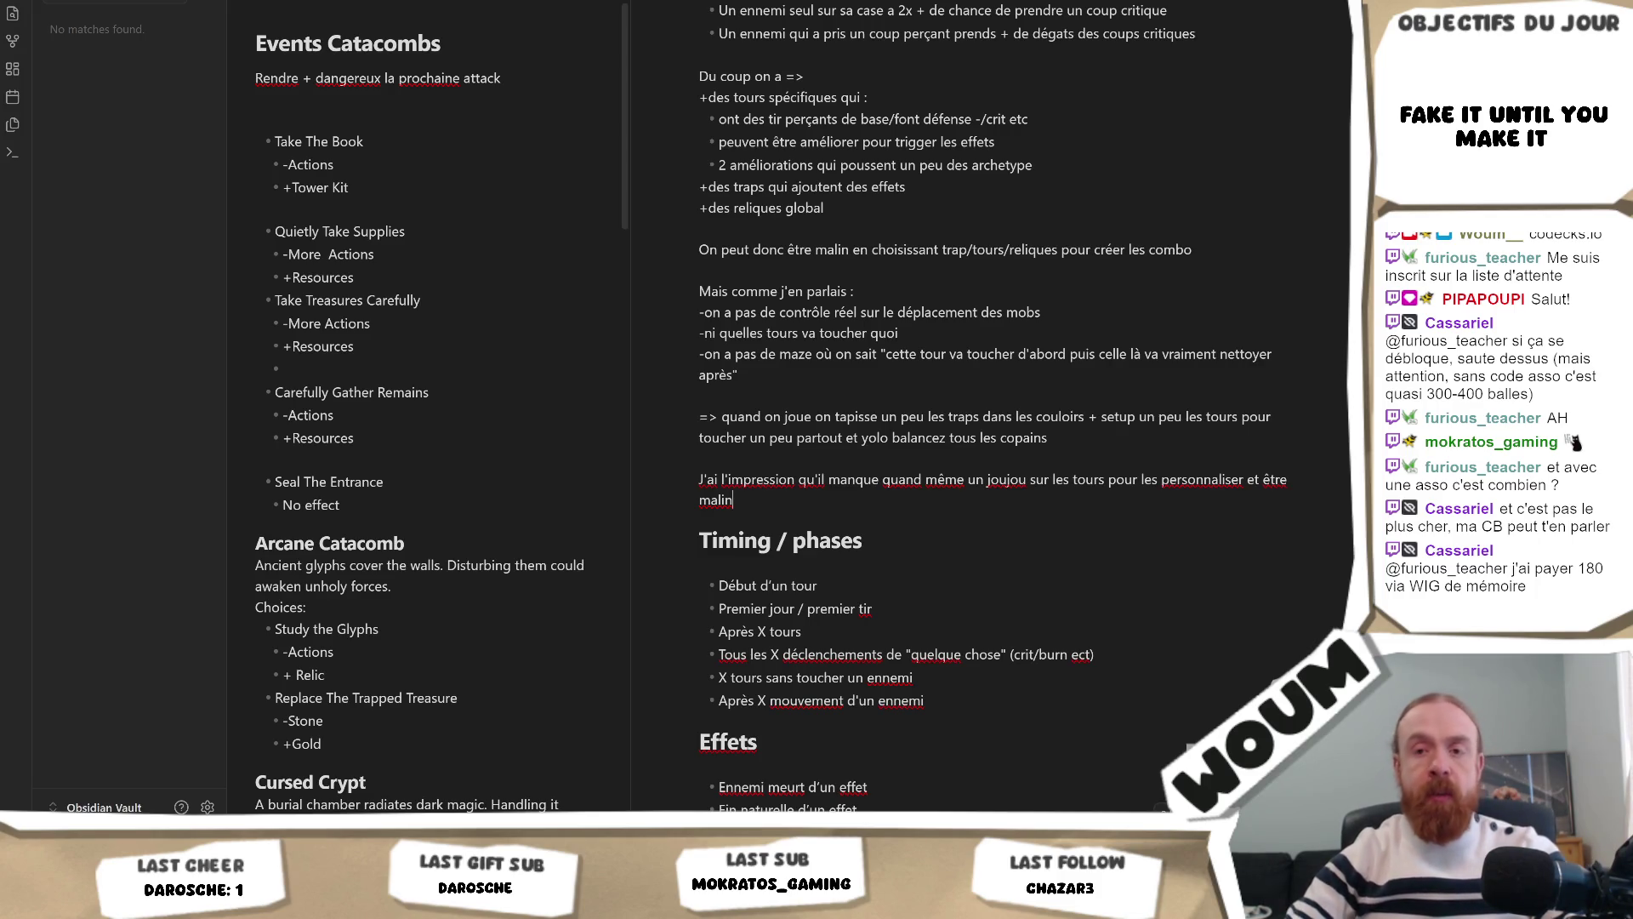
# Step: Switch from the Obsidian notes, past Codecks, to a new Chrome tab for searching
pyautogui.hotkey('alt', 'Tab')
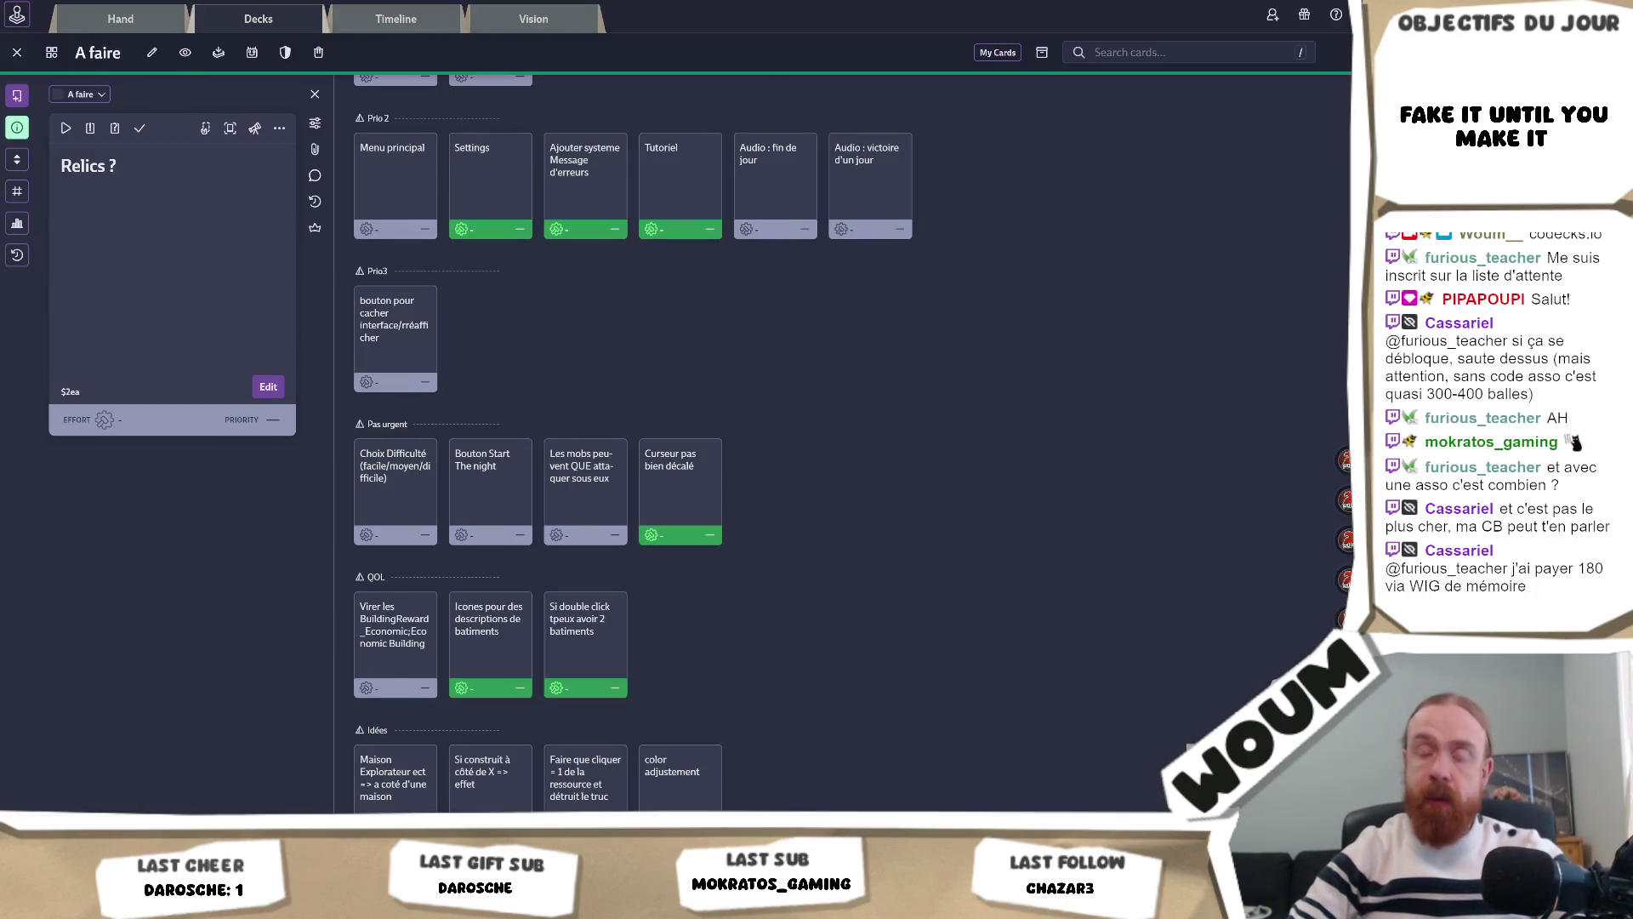
pyautogui.hotkey('alt', 'Tab')
# Step: Search Google for 'gamecamp lille' and follow the Game Camp site's BILLETTERIE link to Eventbrite
pyautogui.write('gamecamp')
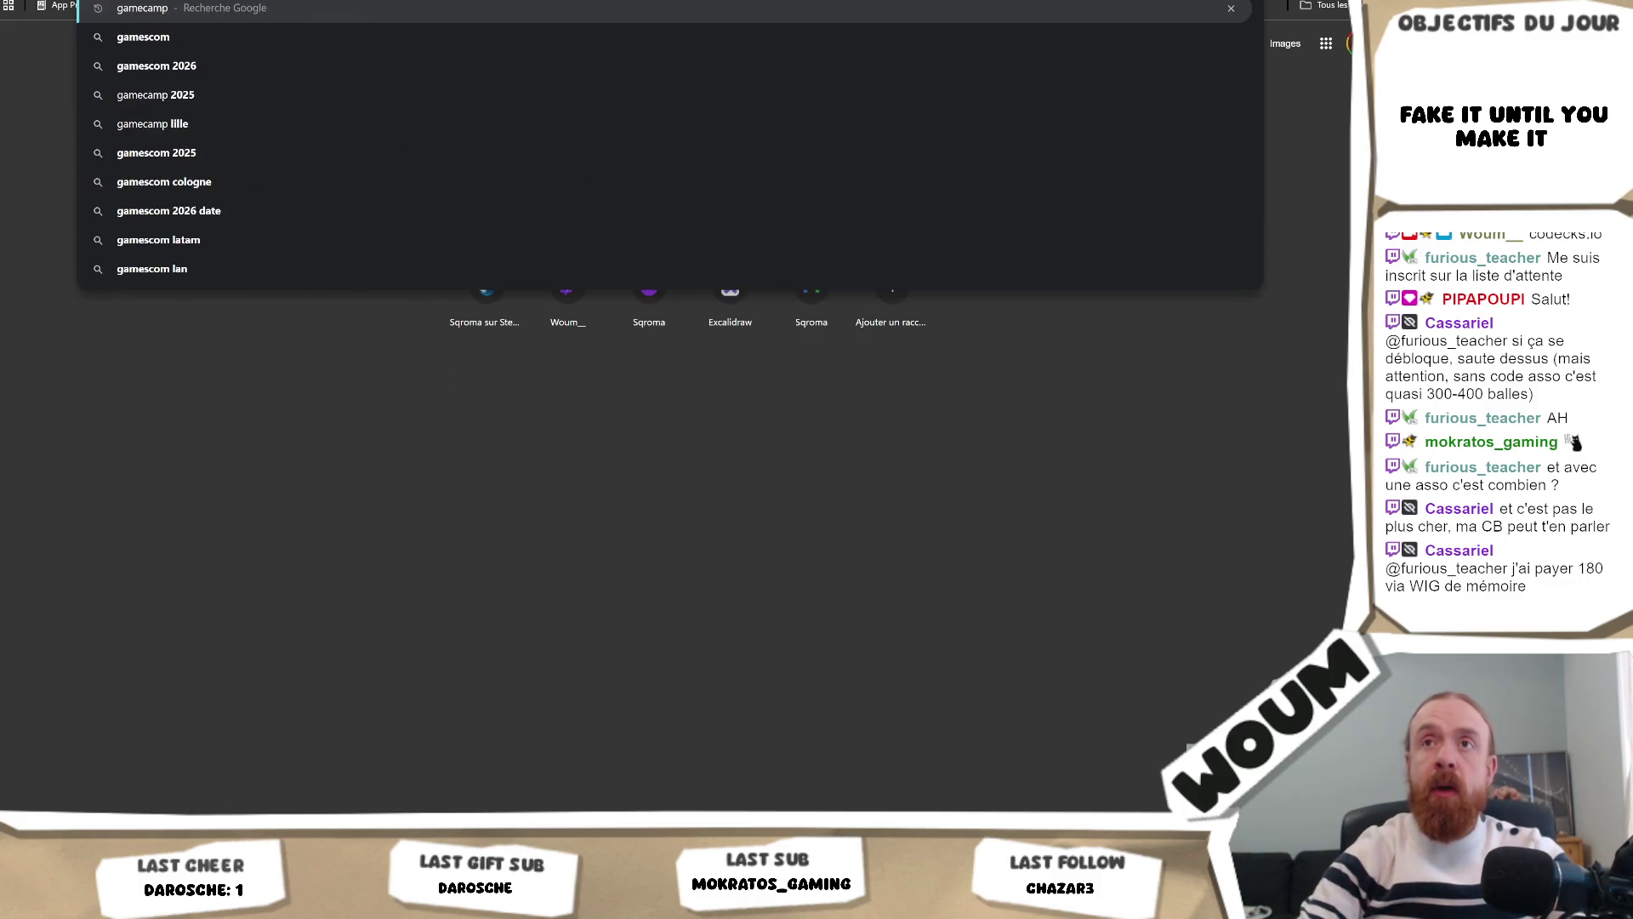
pyautogui.press('Return')
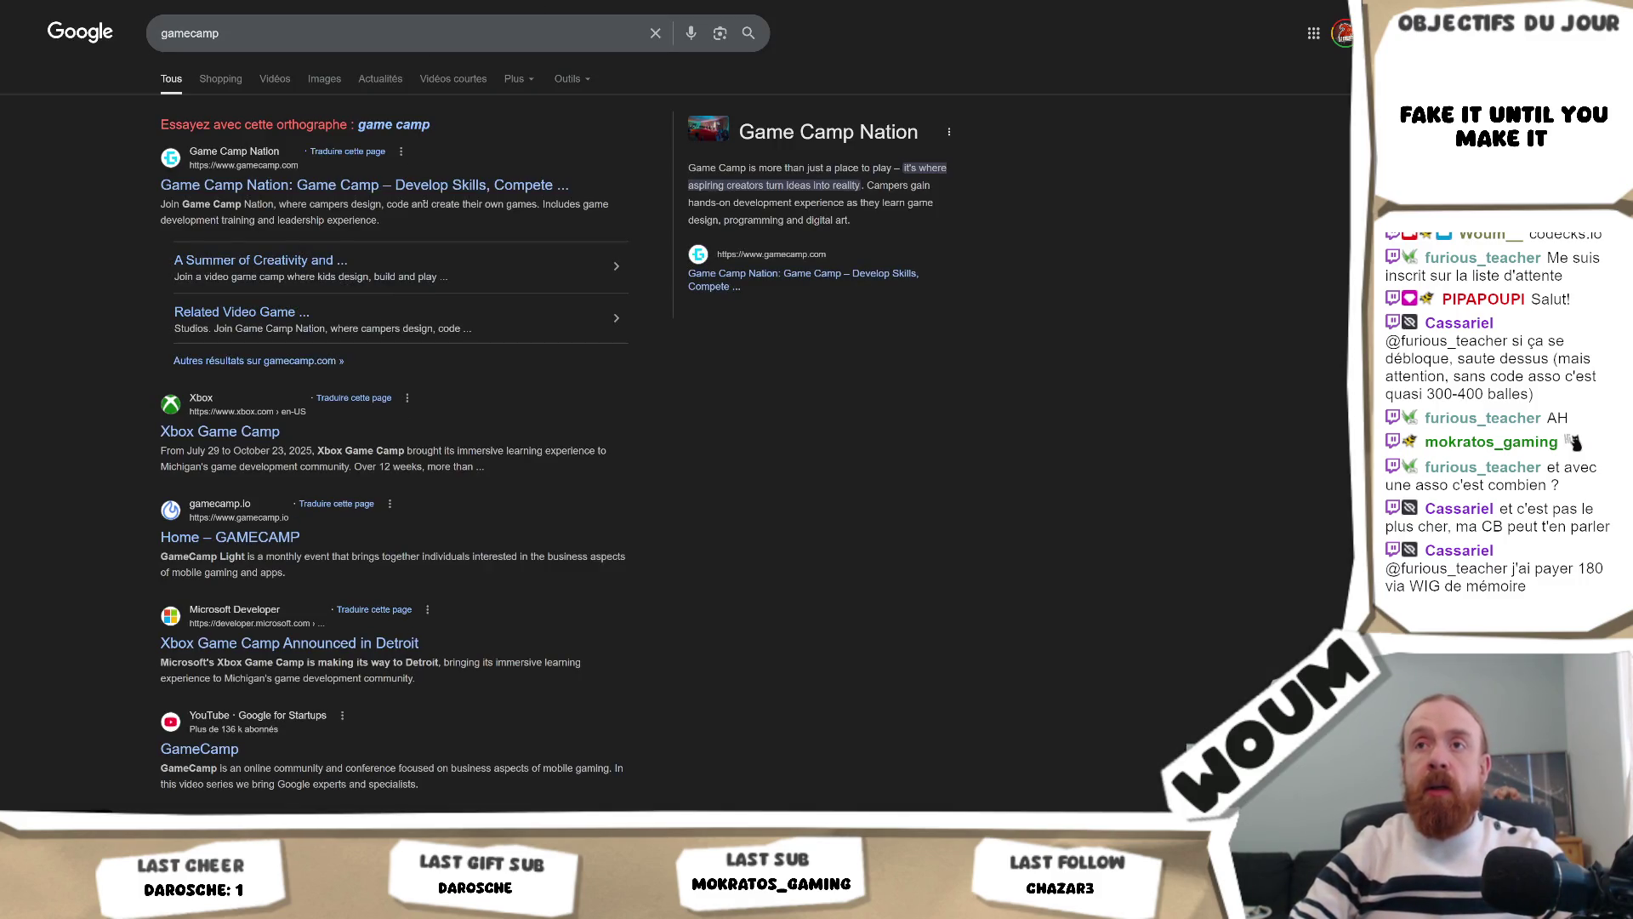
pyautogui.click(309, 24)
pyautogui.write('lill')
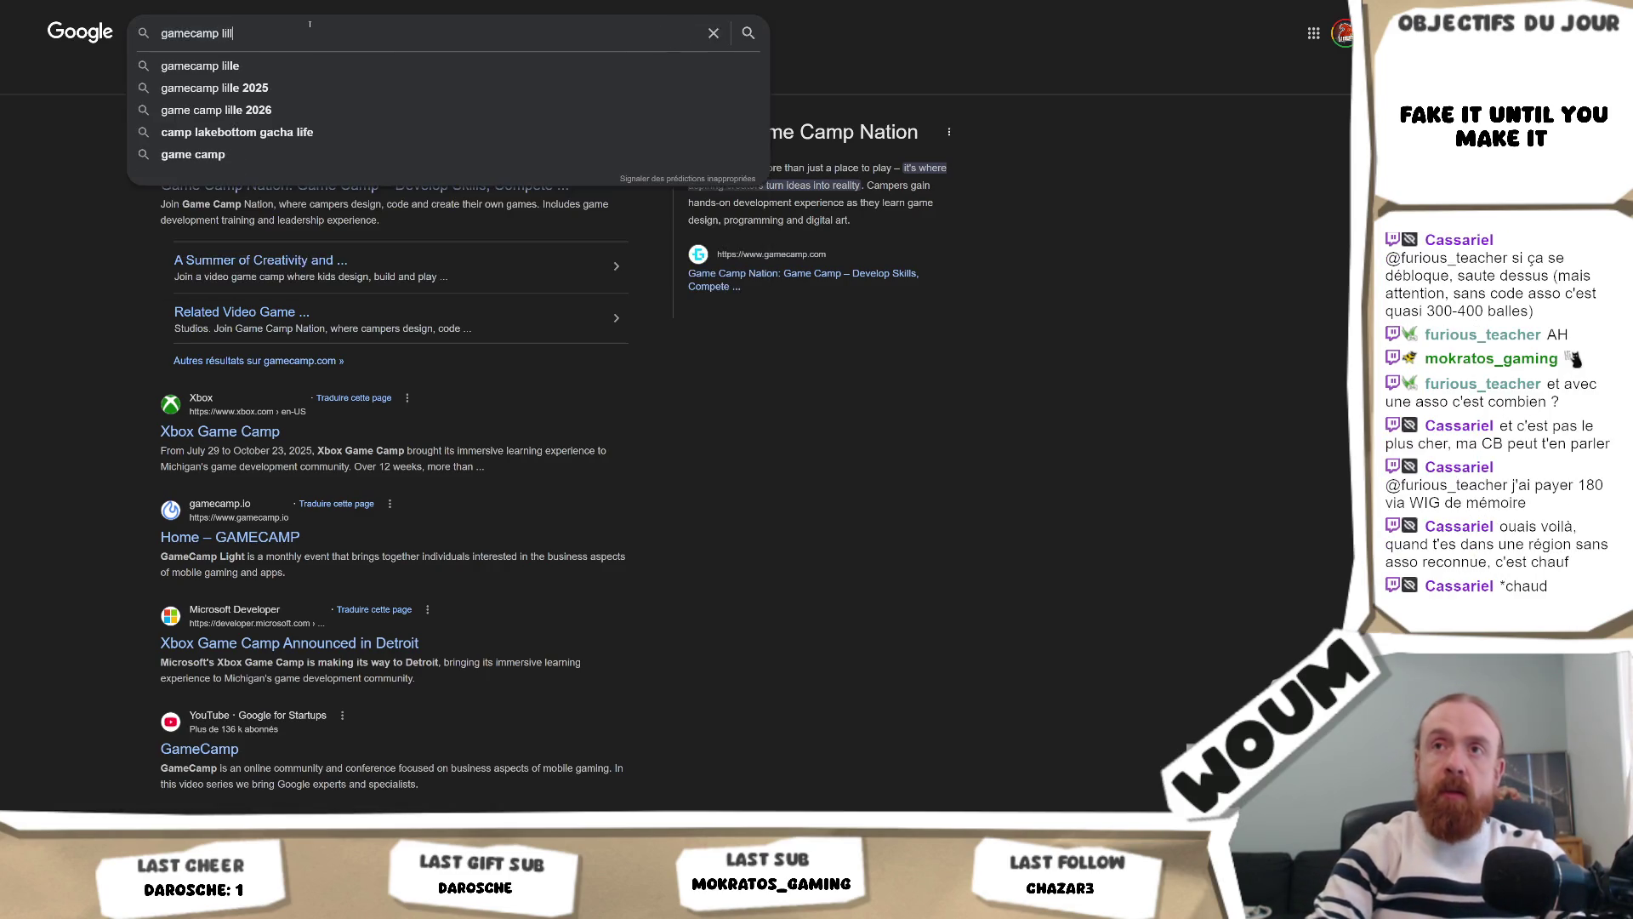
pyautogui.write('e')
pyautogui.press('Return')
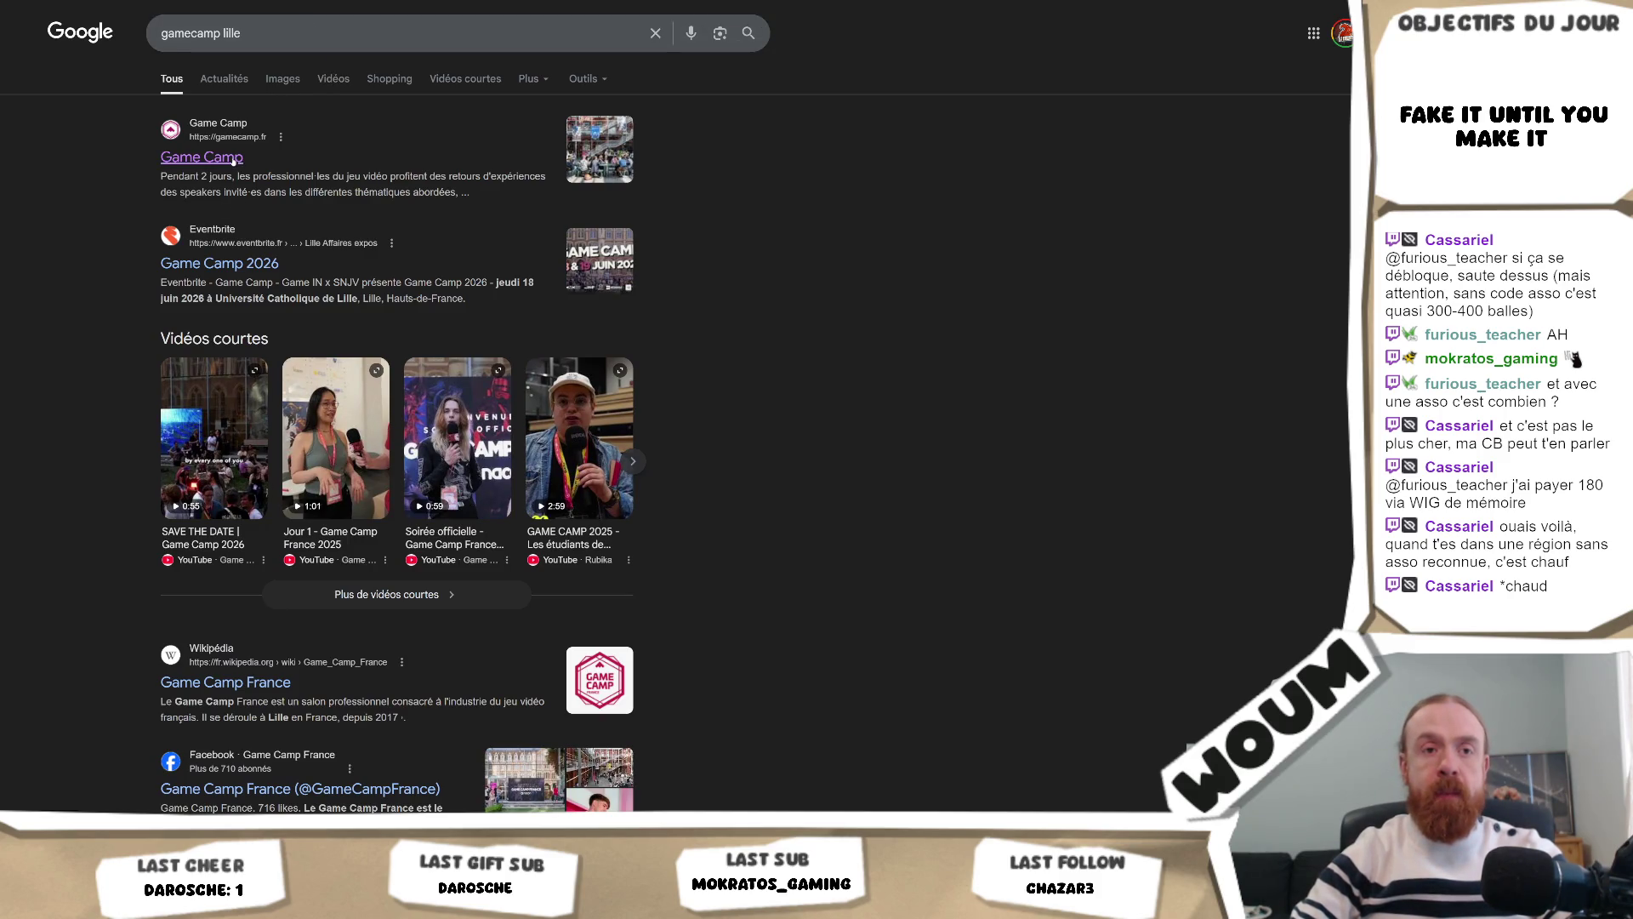
pyautogui.click(218, 159)
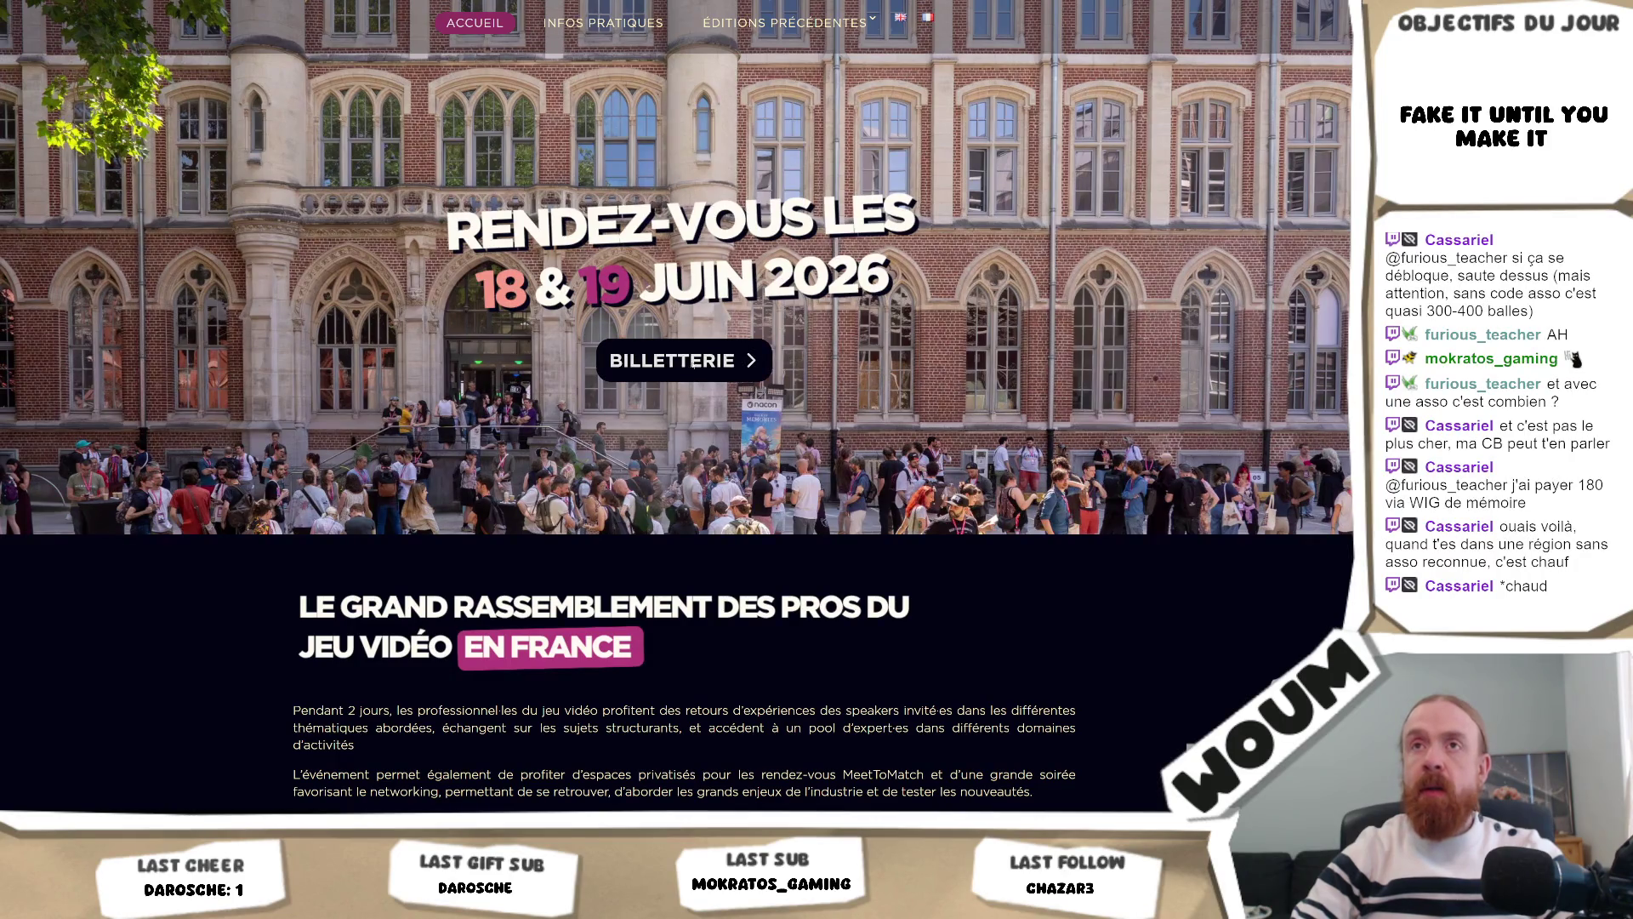
pyautogui.click(693, 362)
# Step: Expand the Game Camp 2026 description, try 'Obtenir les billets' and dismiss the access-code prompt
pyautogui.scroll(-3, 442, 499)
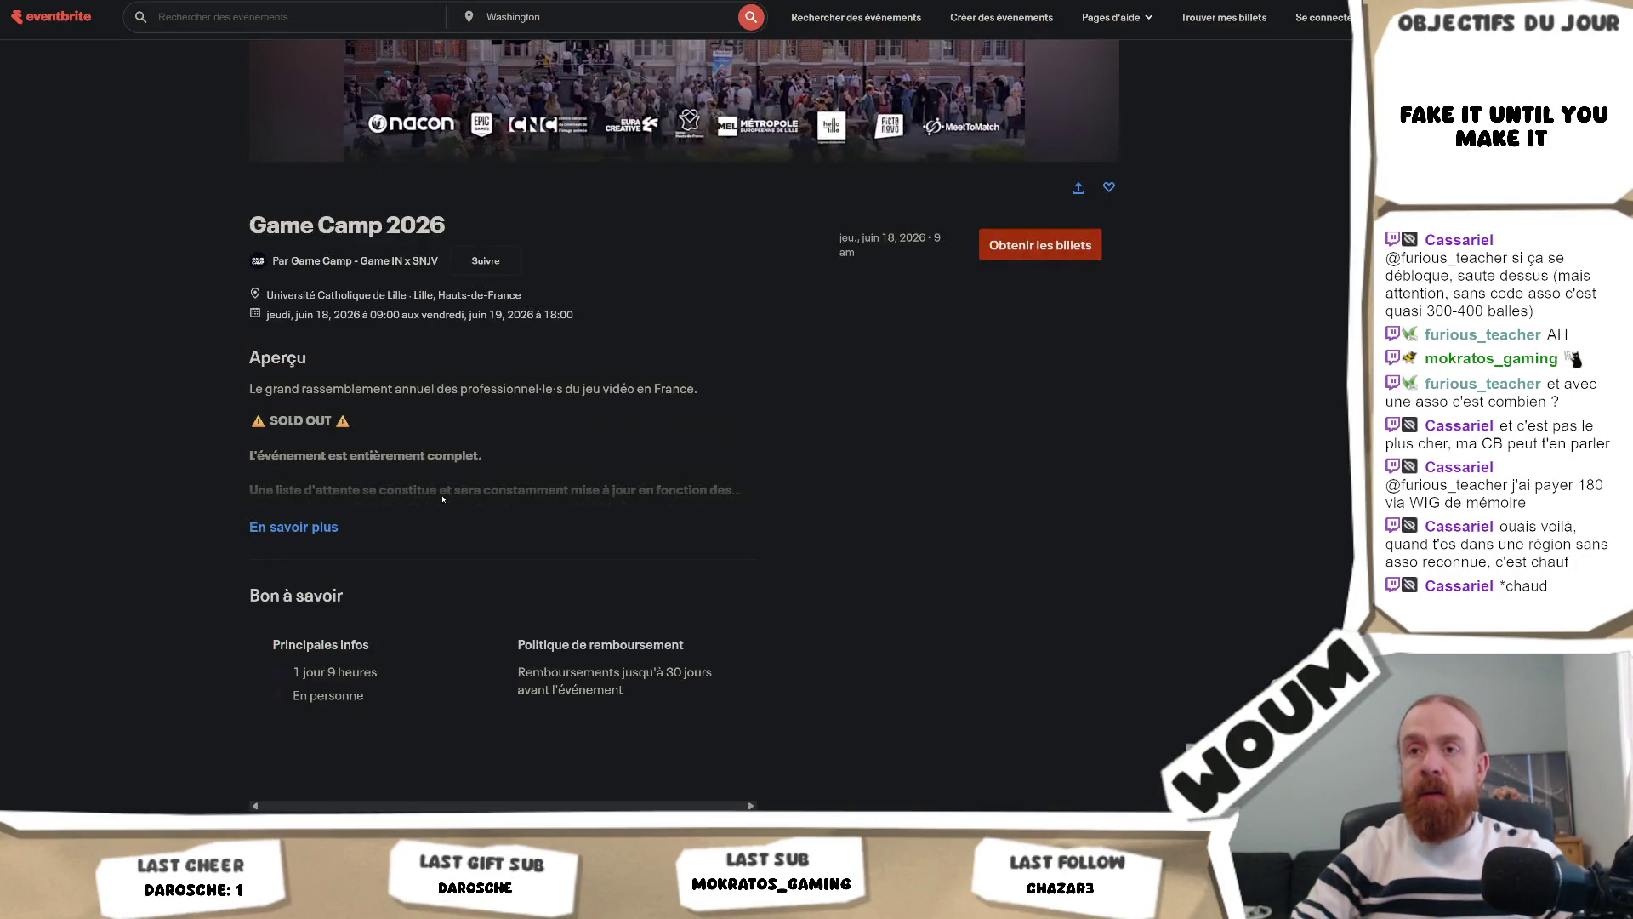
pyautogui.click(301, 528)
pyautogui.scroll(-15, 632, 416)
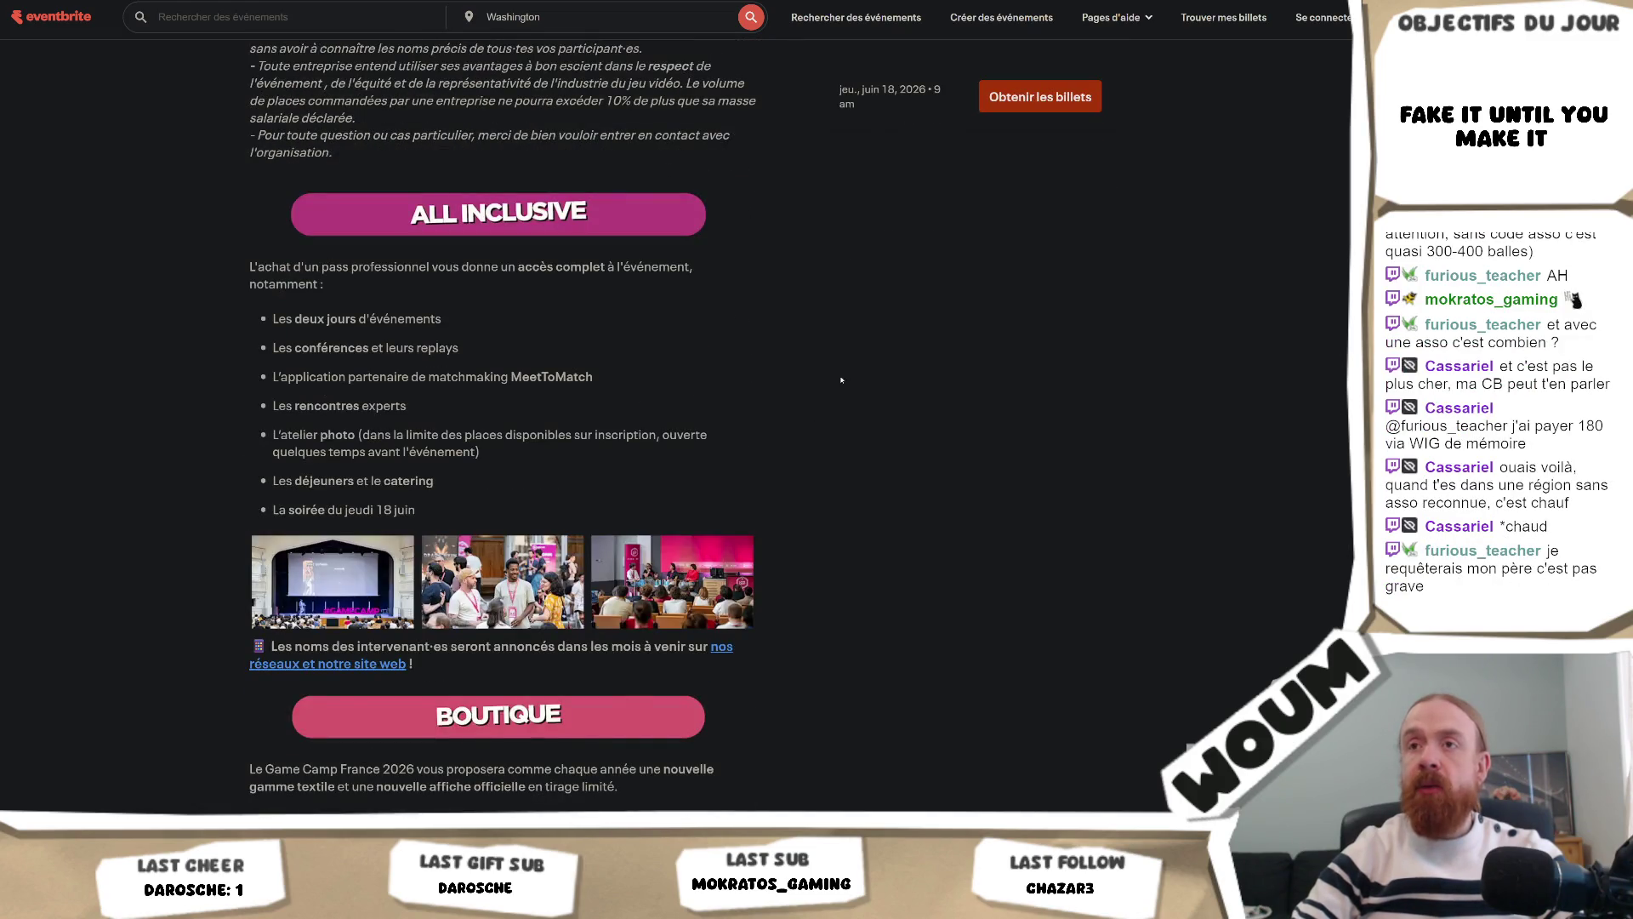
pyautogui.click(1037, 96)
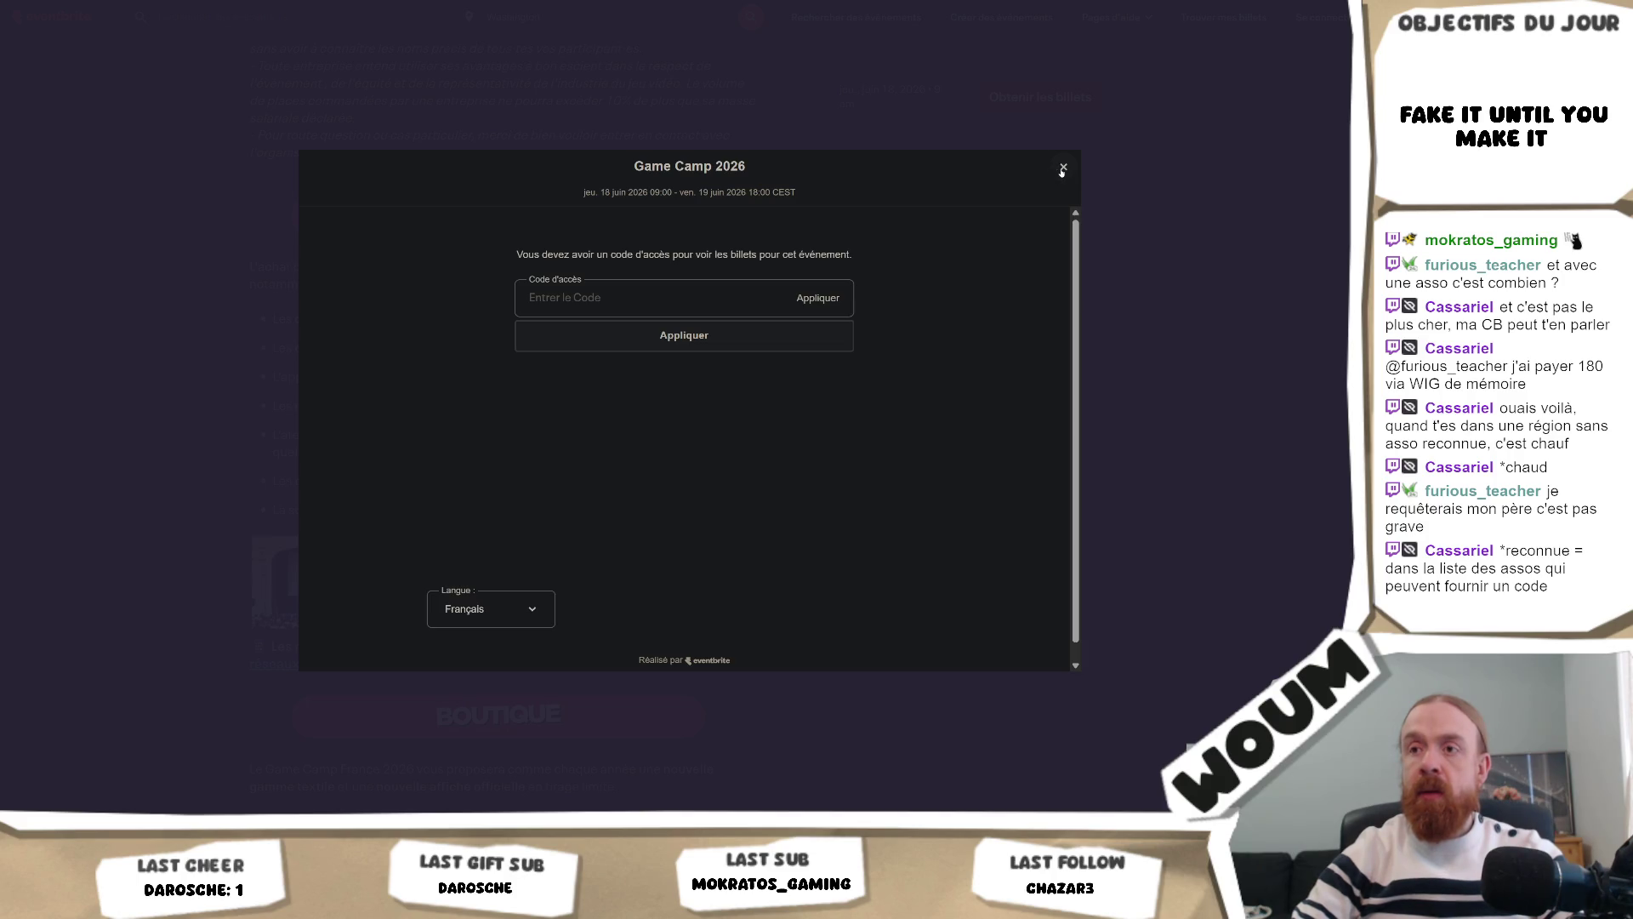
pyautogui.click(1062, 167)
# Step: Scroll down the description to the refund rules and TARIFS pass price tables
pyautogui.scroll(15, 767, 365)
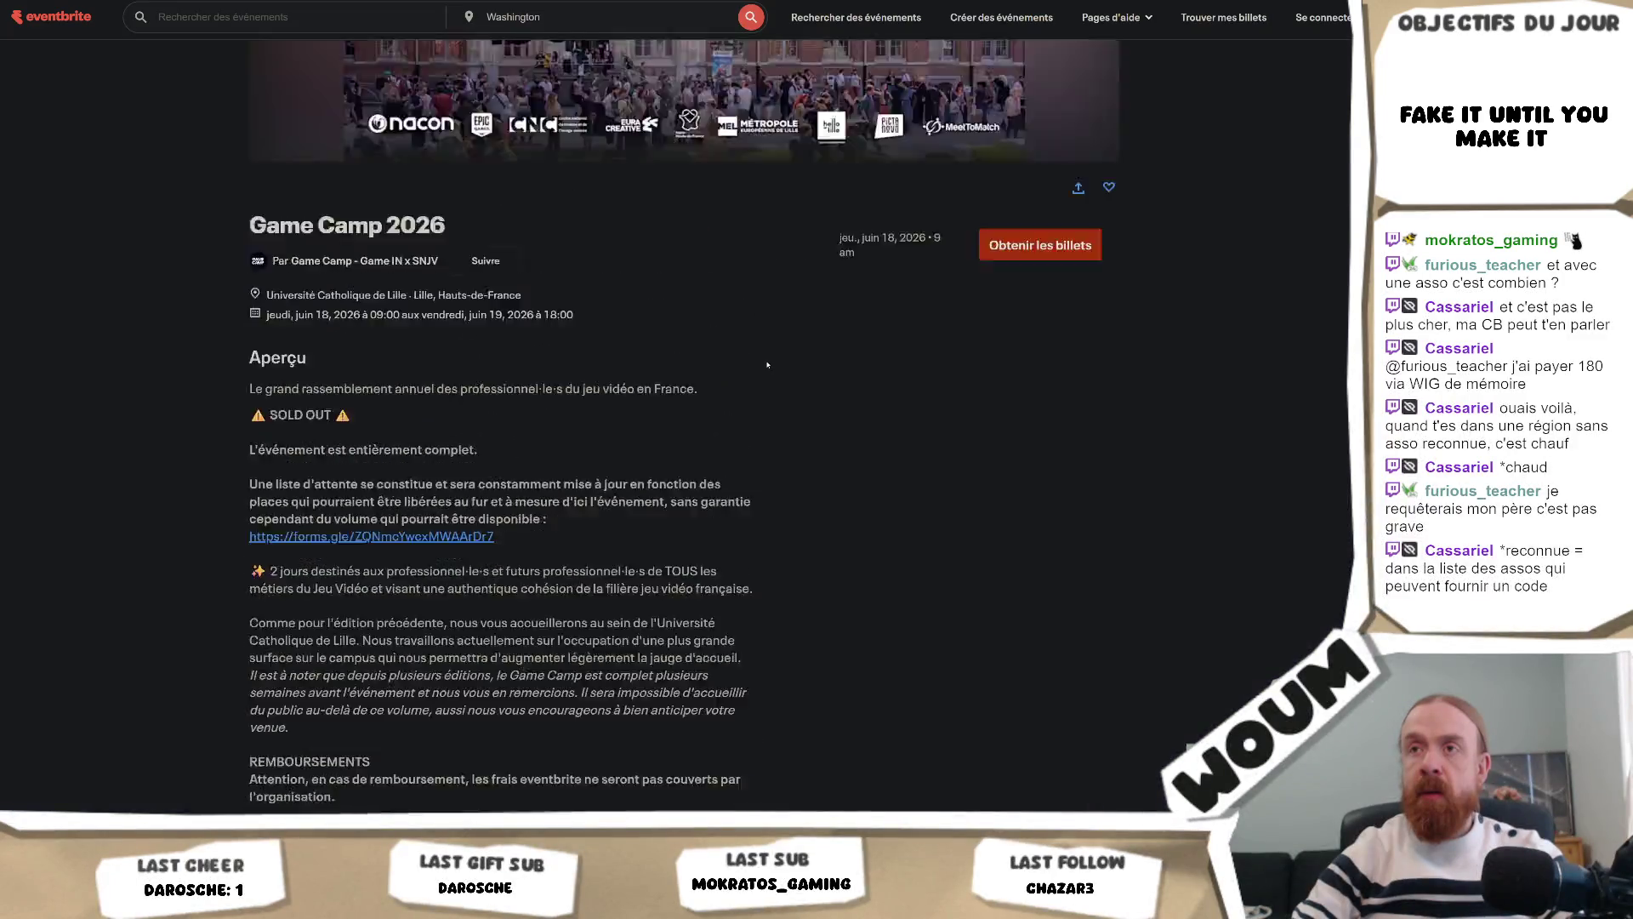
pyautogui.scroll(-3, 766, 365)
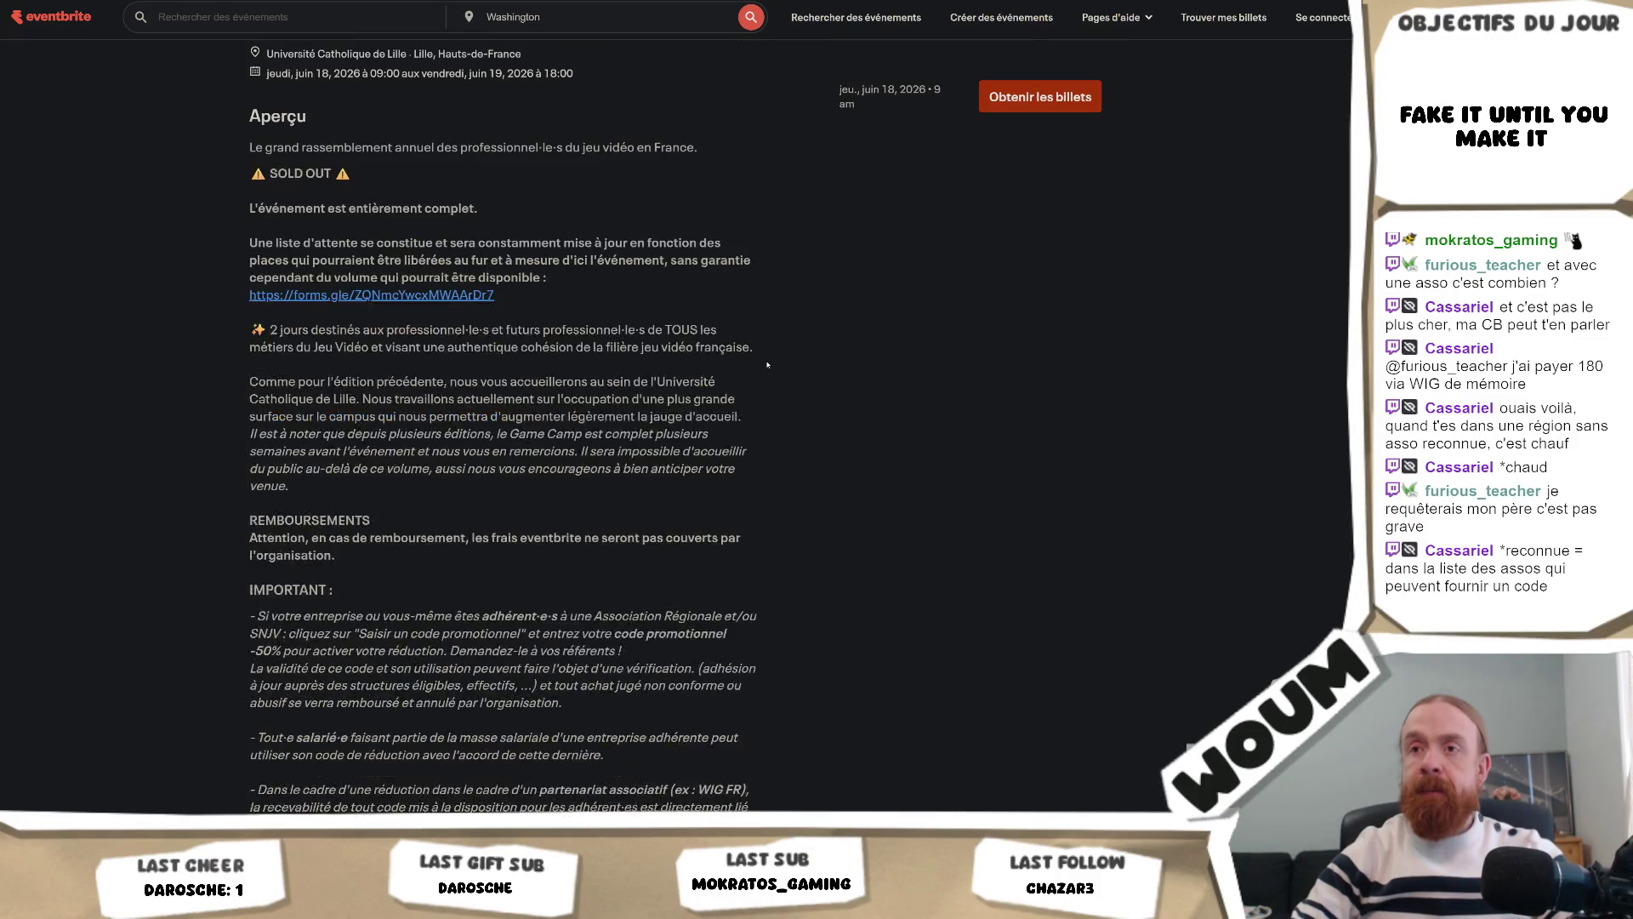
pyautogui.scroll(-4, 766, 365)
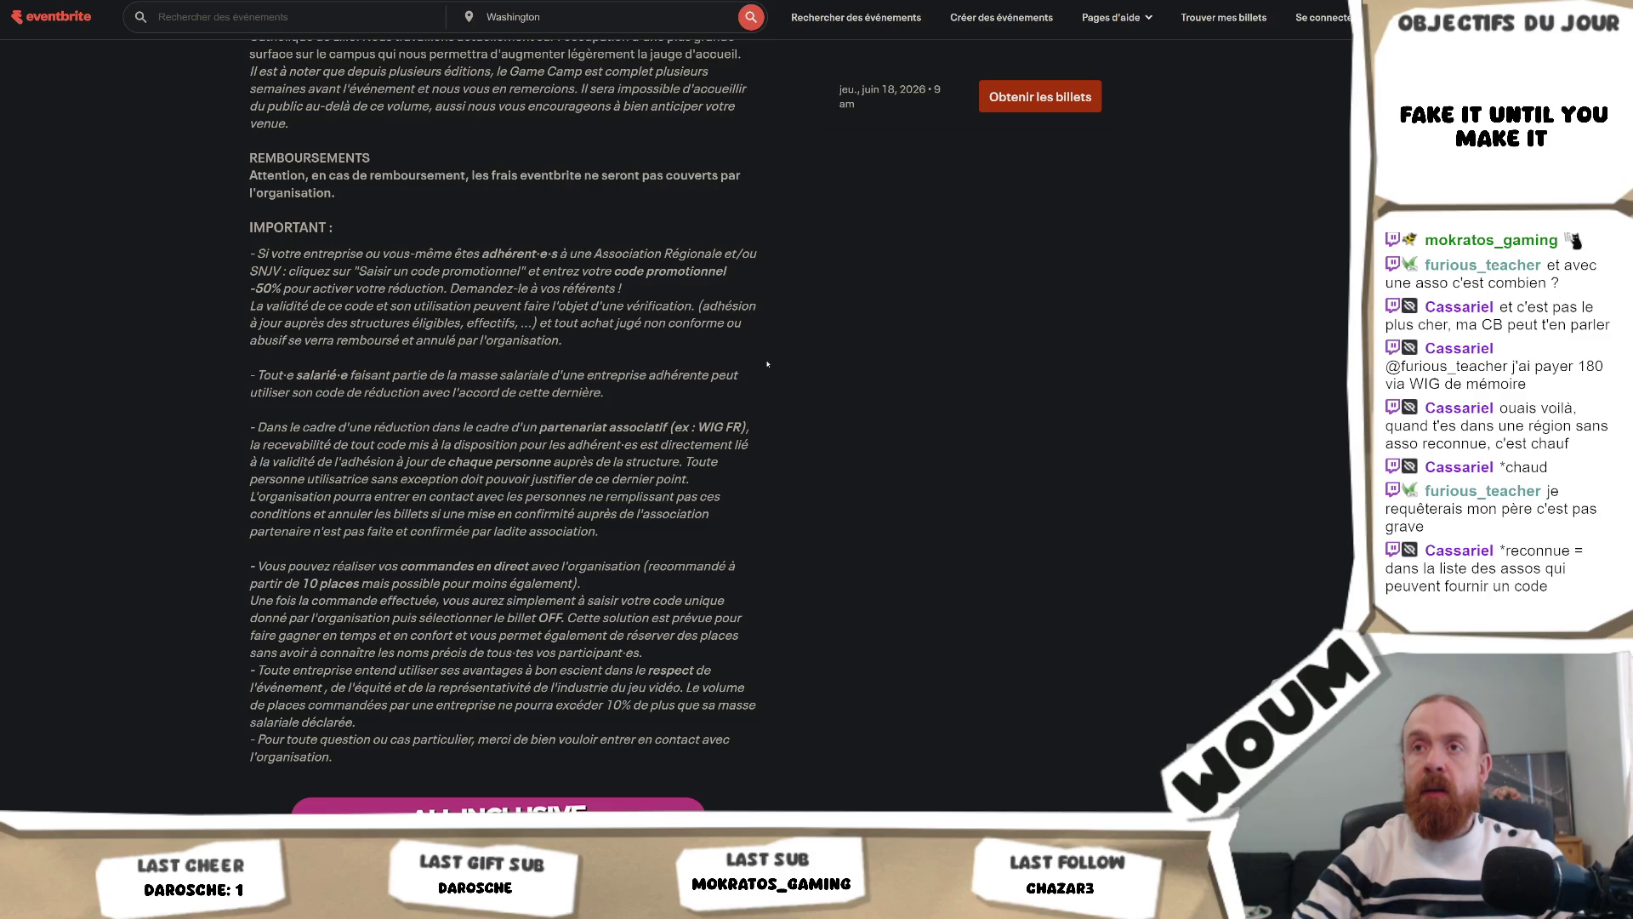
pyautogui.scroll(-16, 767, 365)
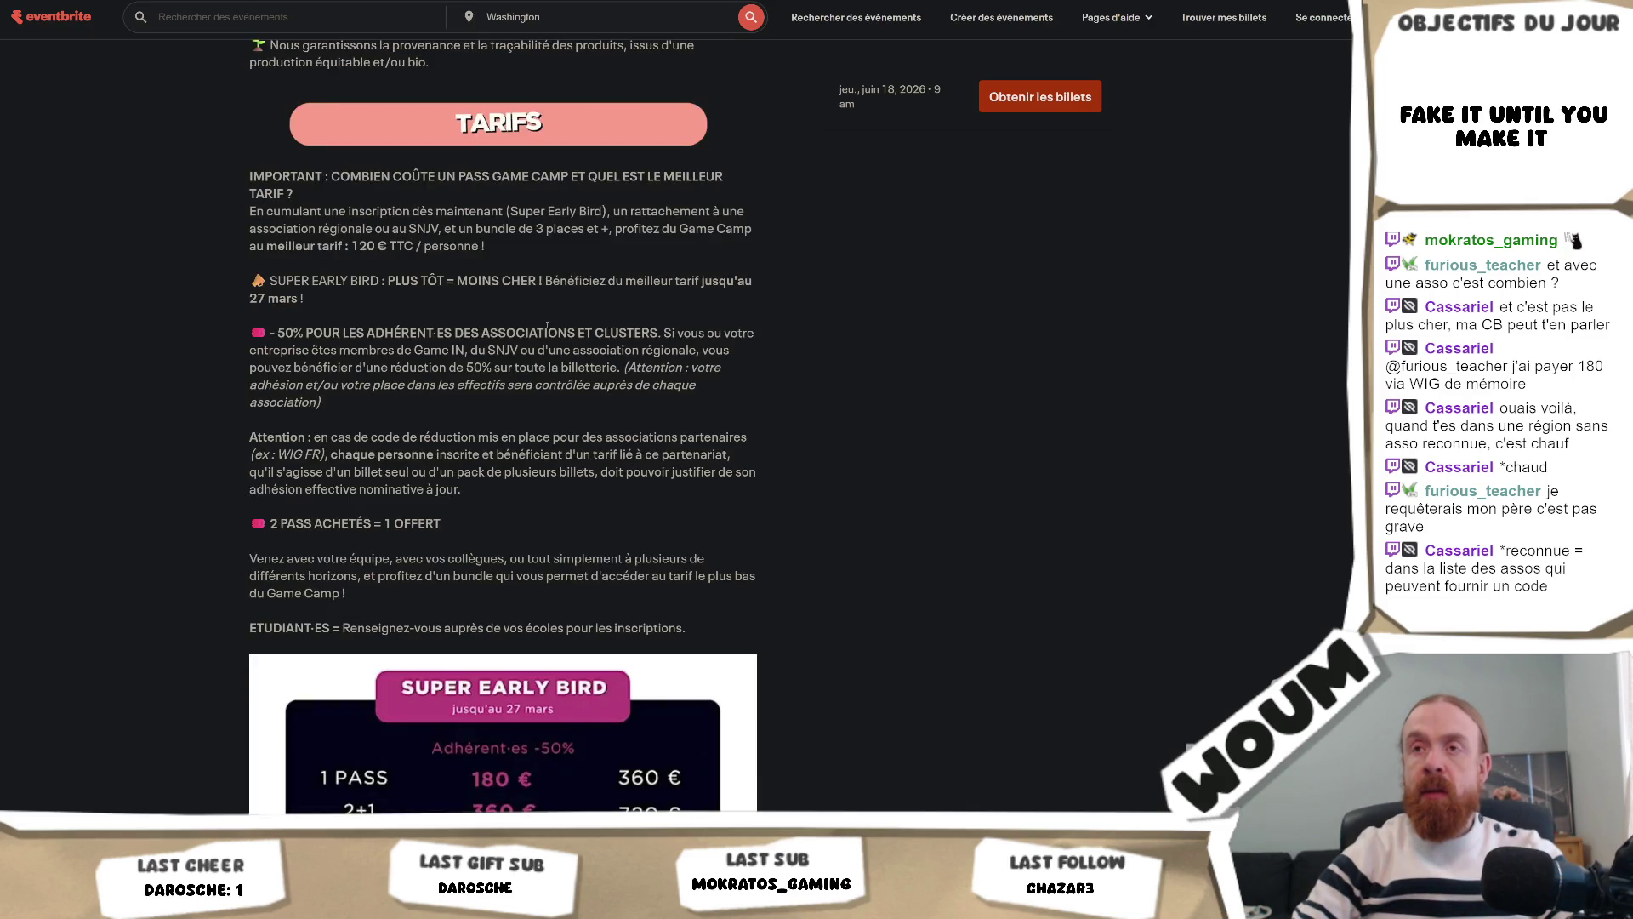
pyautogui.scroll(-5, 815, 344)
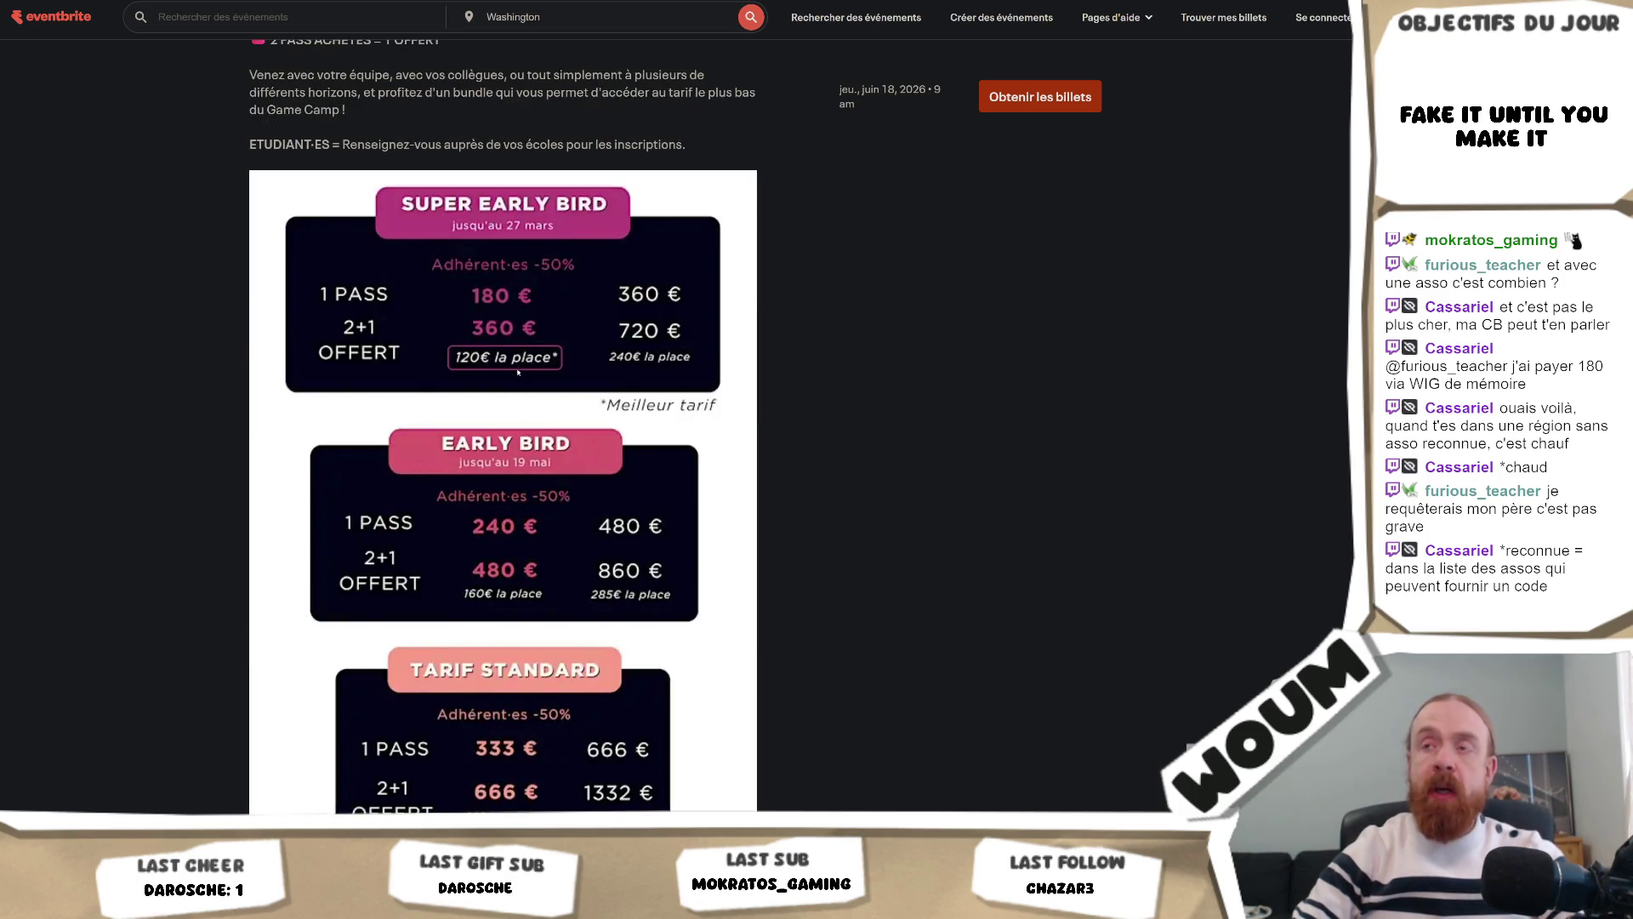
pyautogui.scroll(-1, 545, 518)
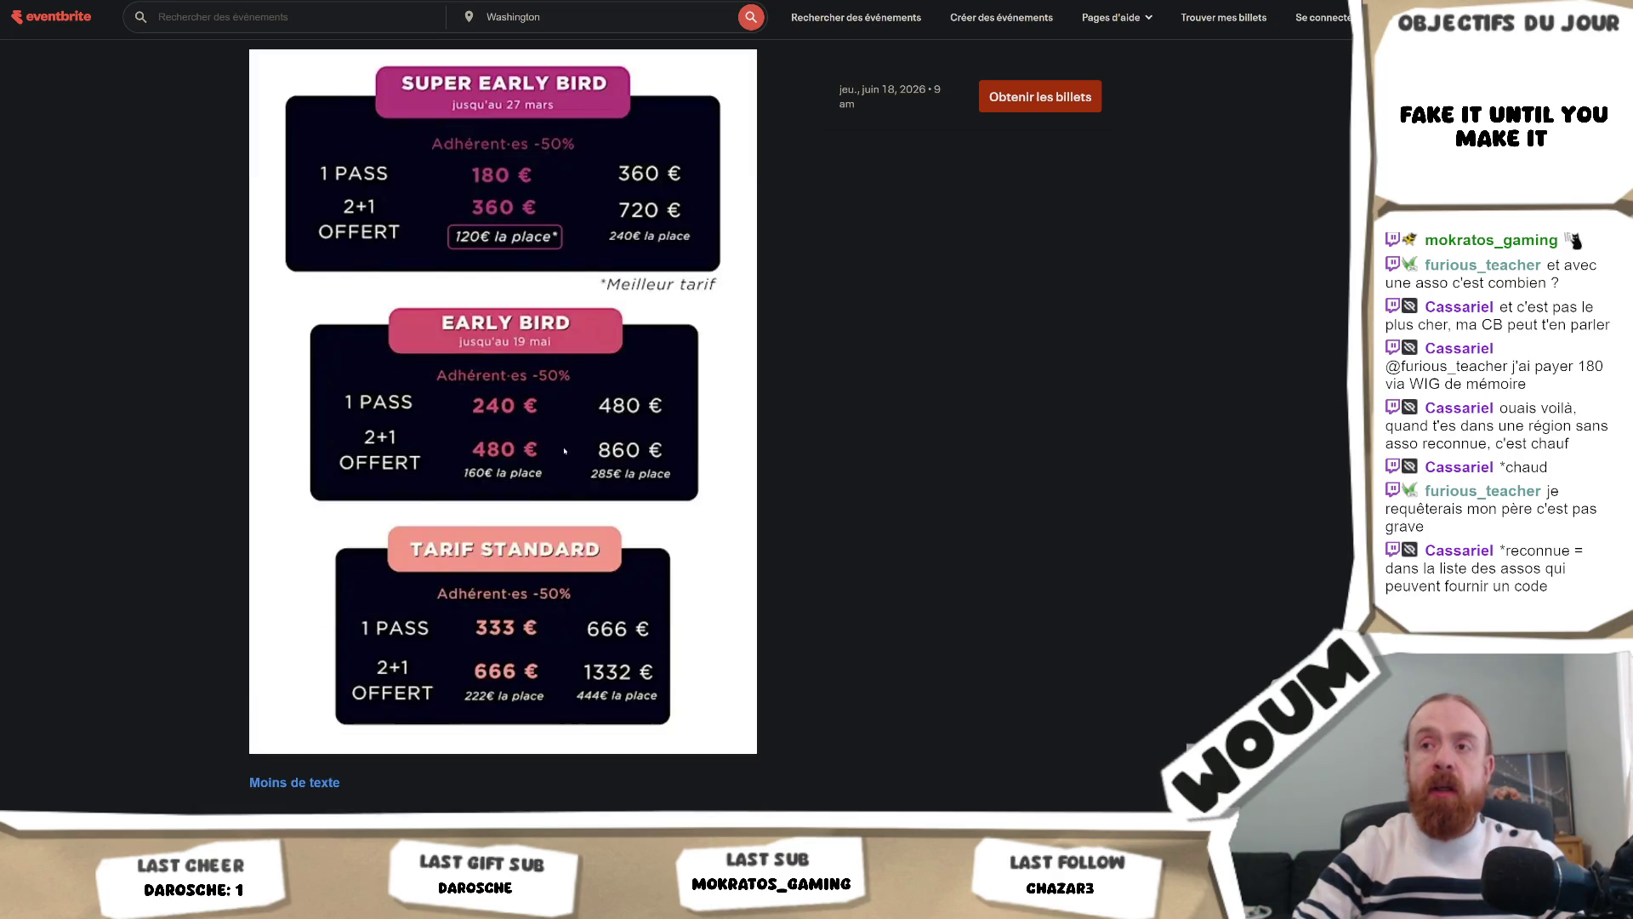
pyautogui.scroll(-1, 553, 449)
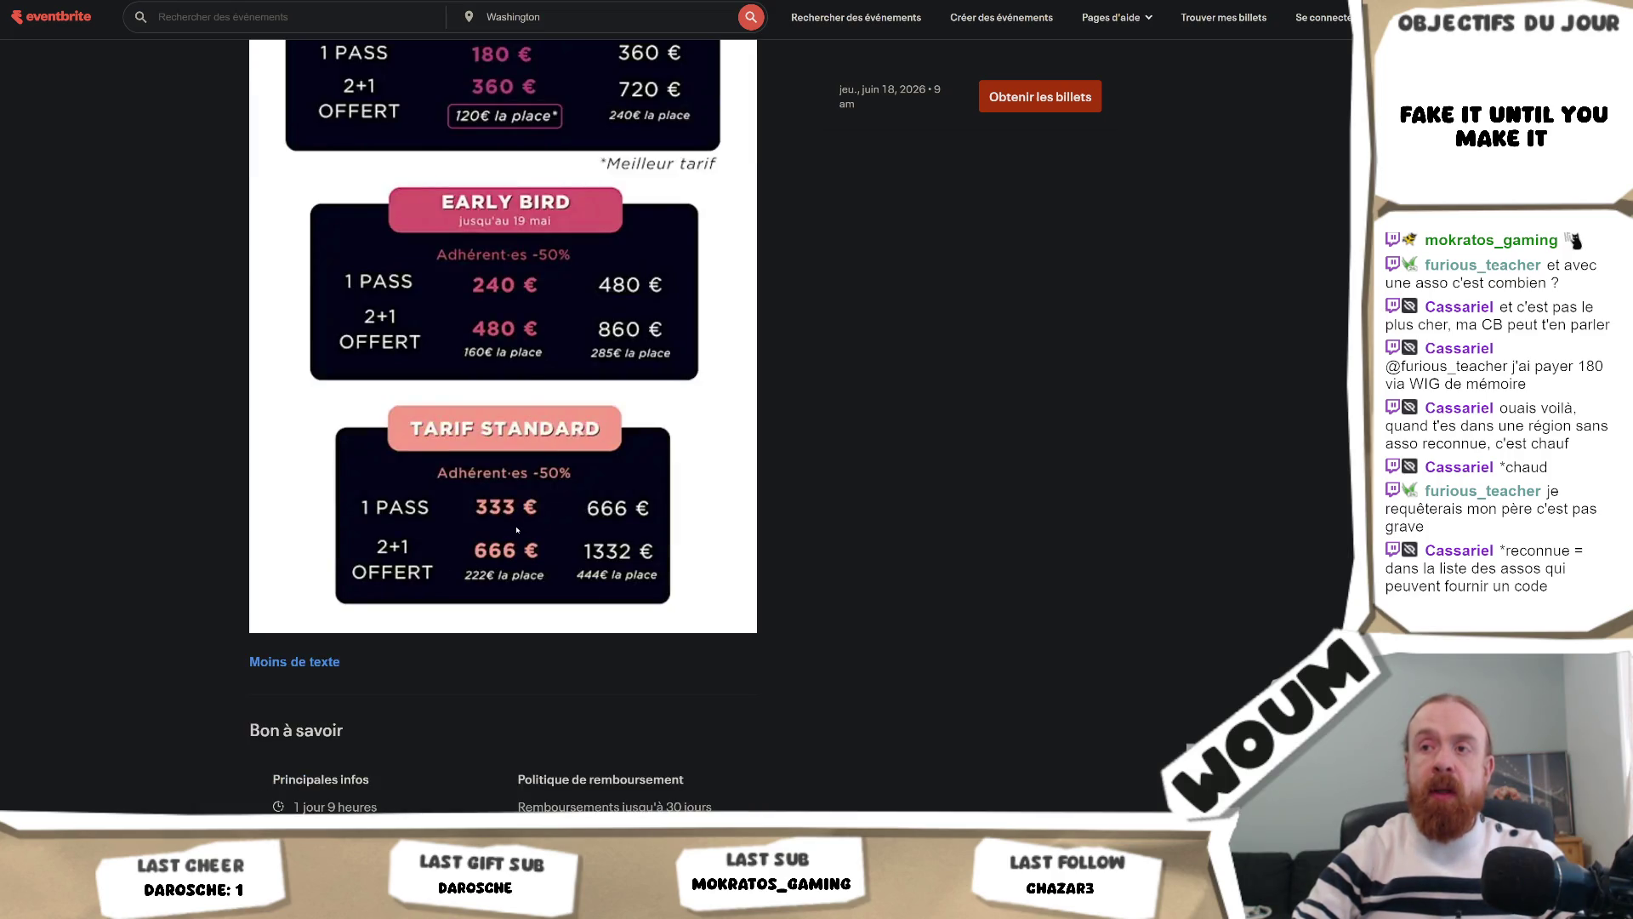
pyautogui.scroll(1, 521, 517)
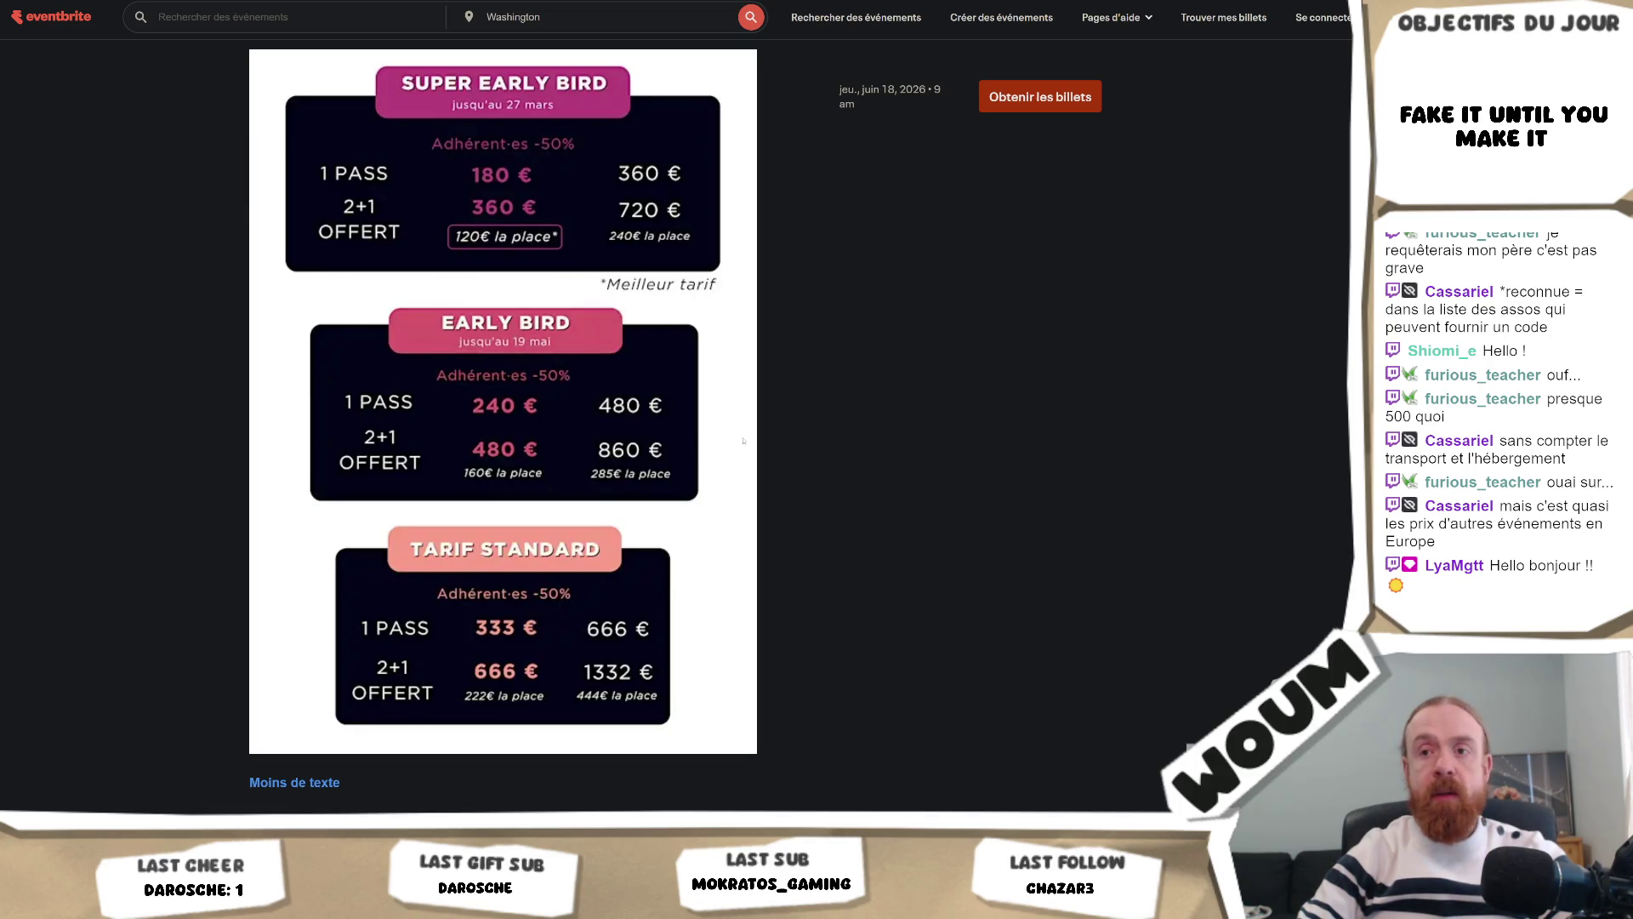
pyautogui.scroll(-1, 743, 440)
pyautogui.scroll(-1, 743, 440)
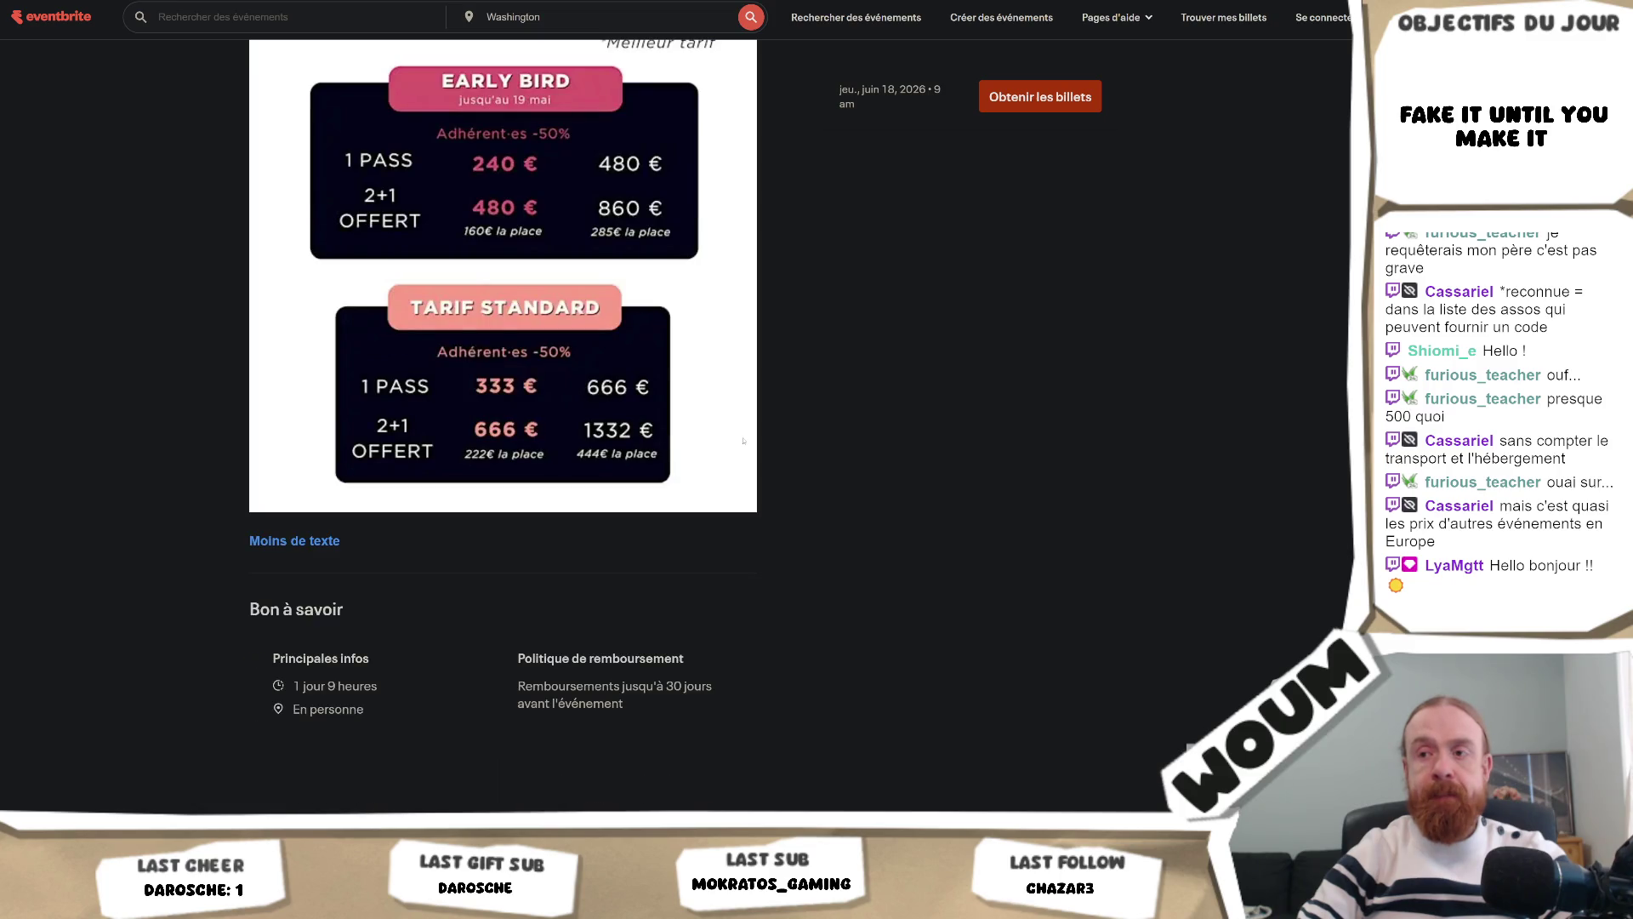
pyautogui.scroll(-1, 743, 440)
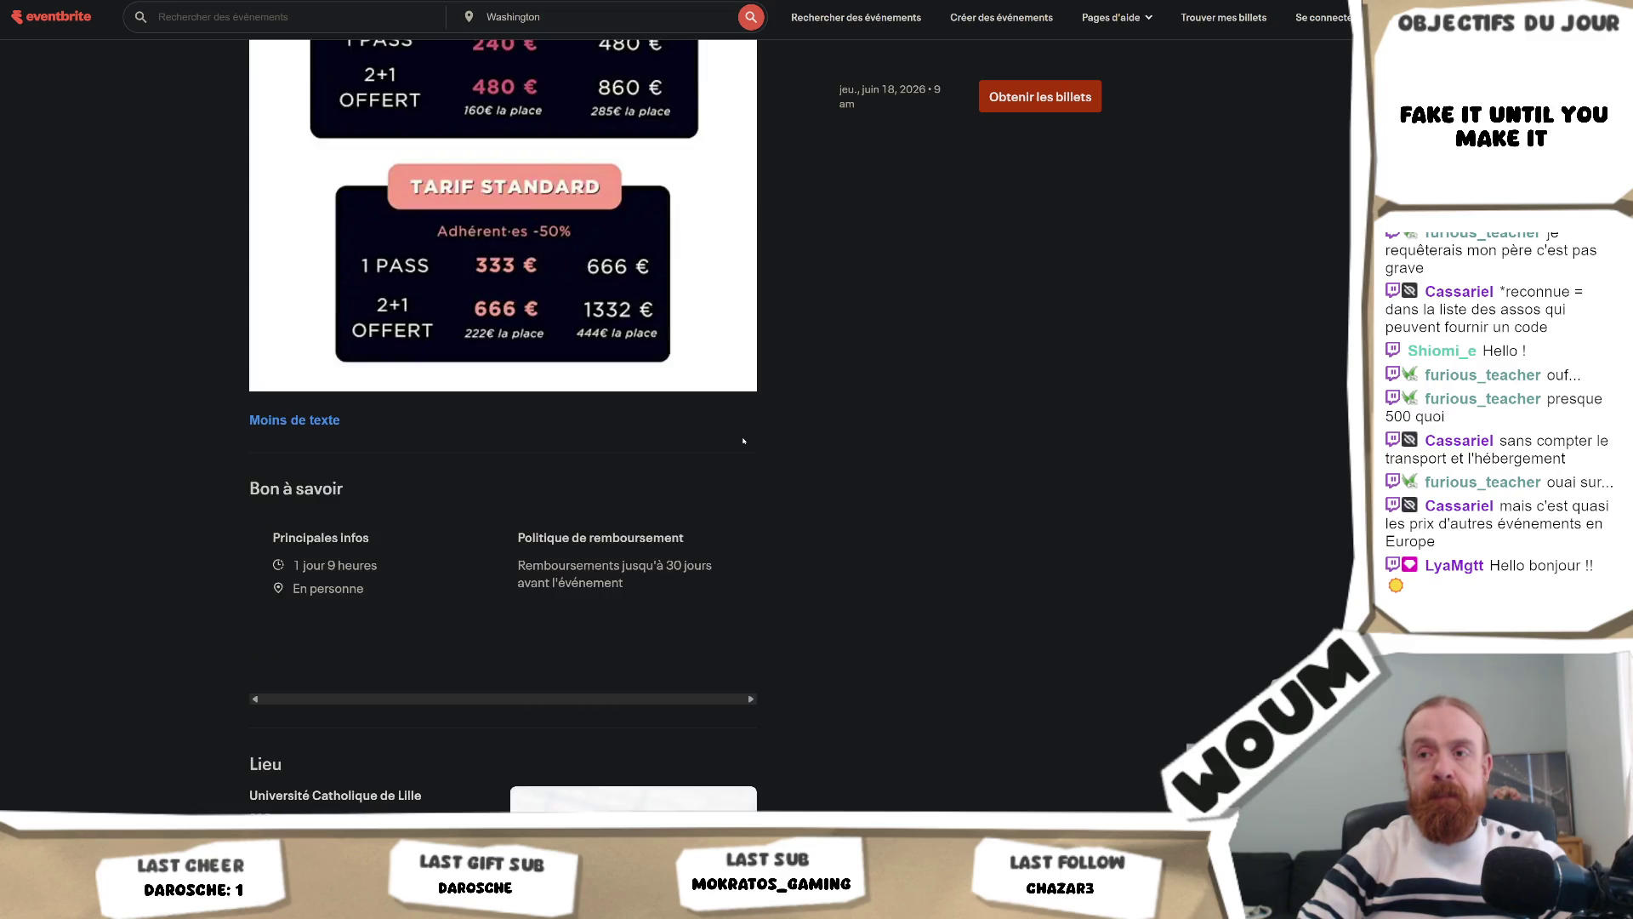
pyautogui.scroll(-1, 743, 441)
pyautogui.scroll(-1, 744, 440)
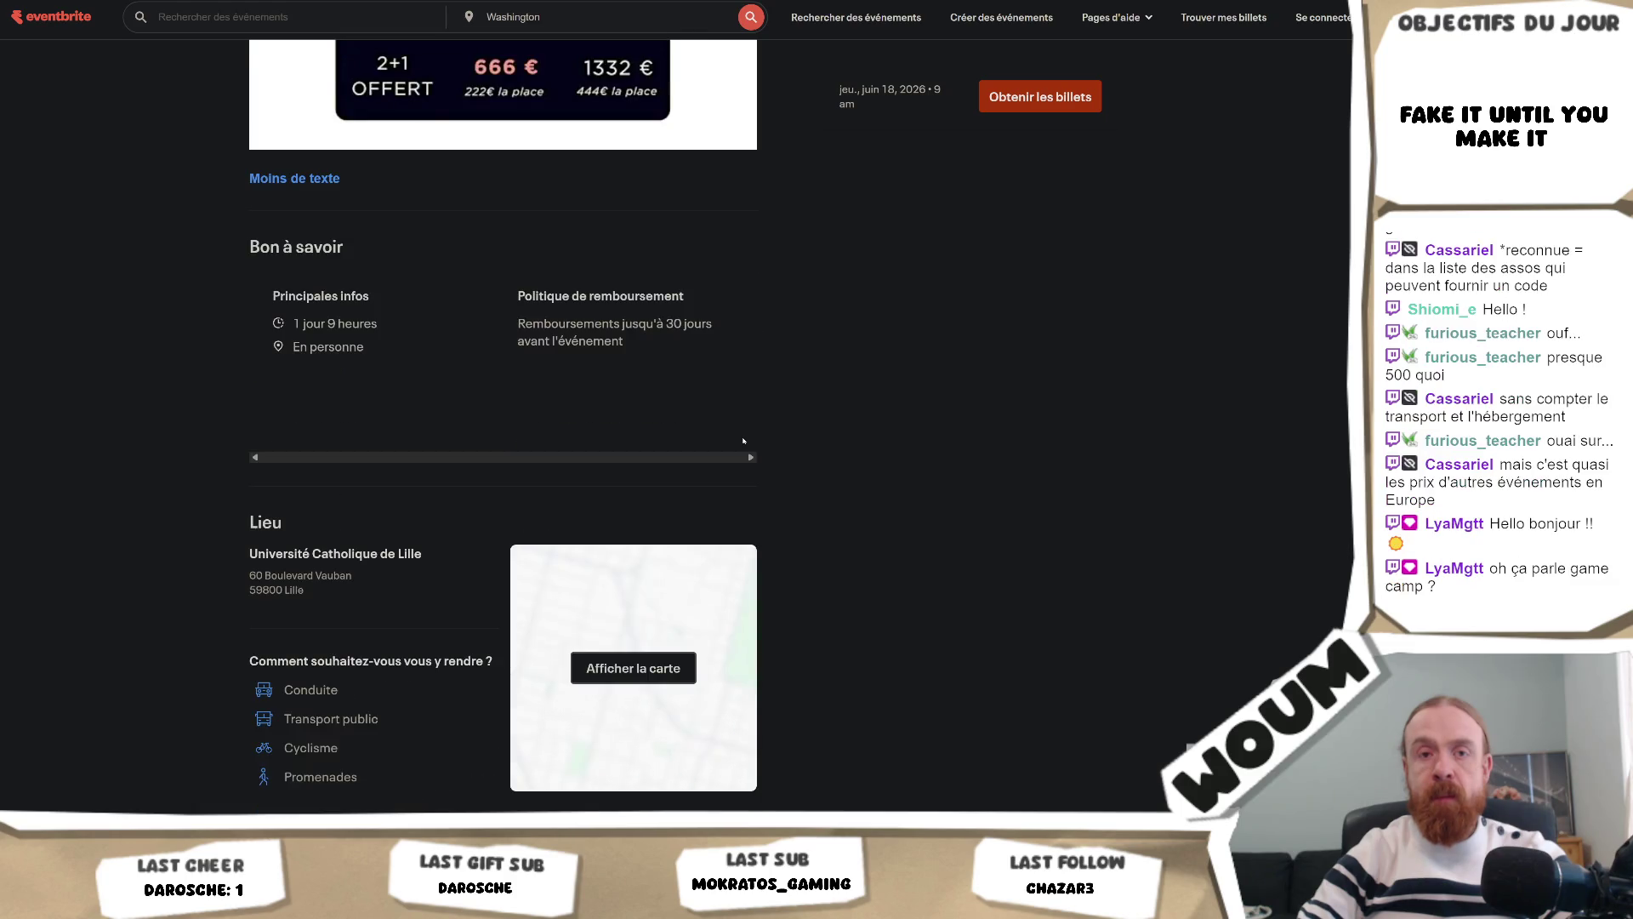
# Step: Scroll up to the 'IMPORTANT : combien coûte un pass' text and Super Early Bird rates (180 €/360 €)
pyautogui.scroll(4, 743, 440)
pyautogui.scroll(5, 744, 441)
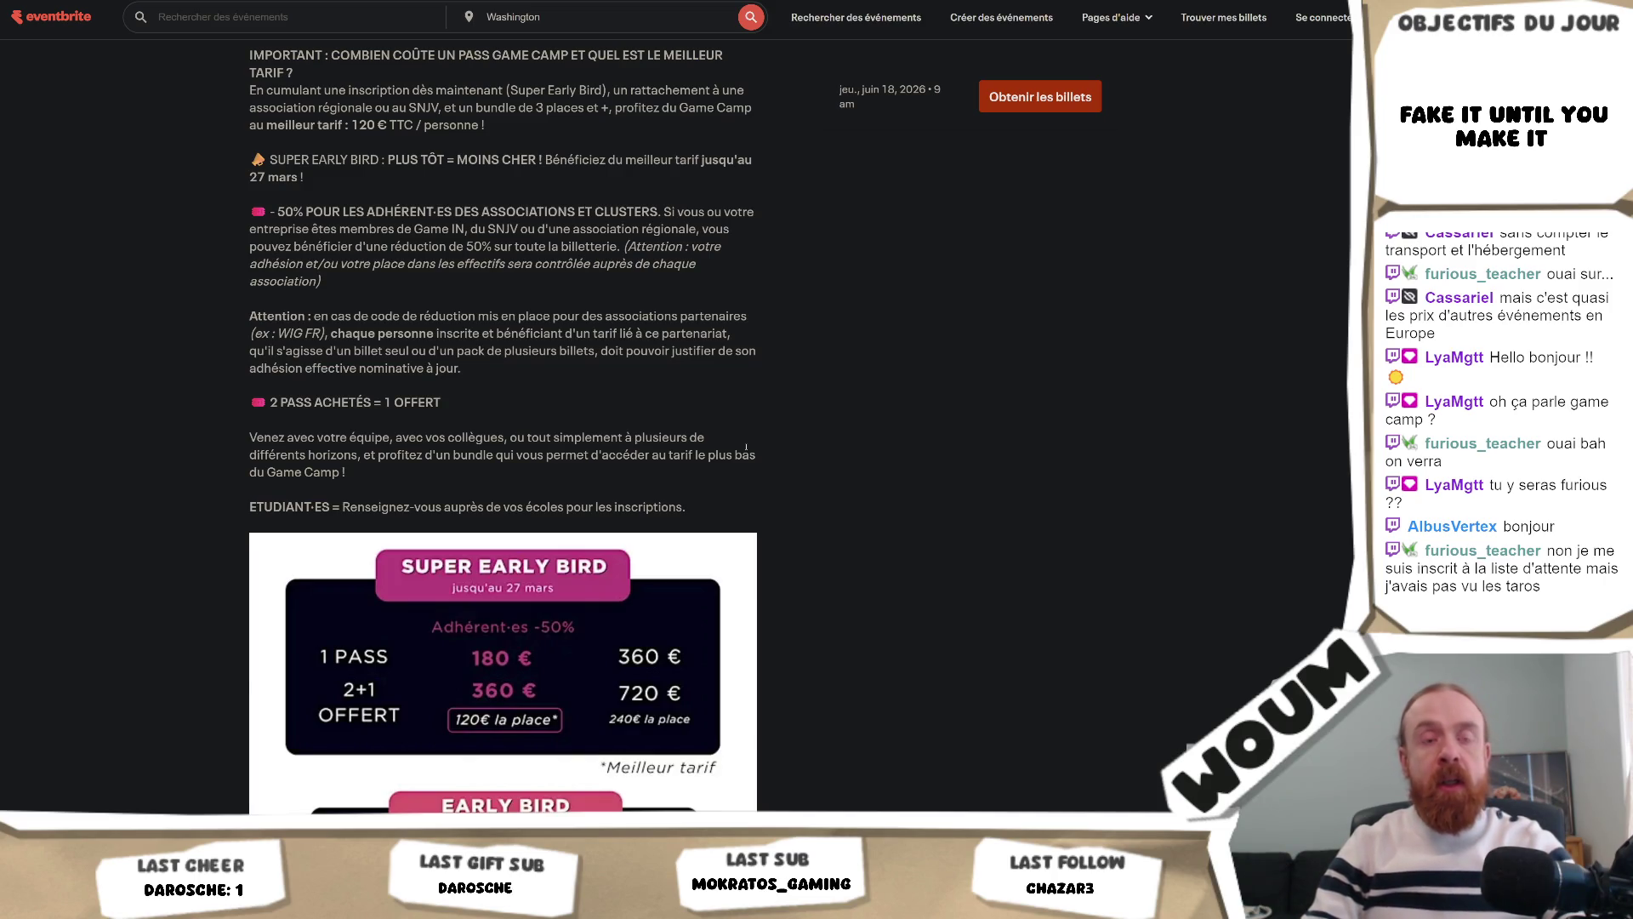
# Step: Scroll down to the Early Bird (240 €/480 €) and Tarif Standard (333 €/666 €) pricing tables
pyautogui.scroll(-7, 749, 444)
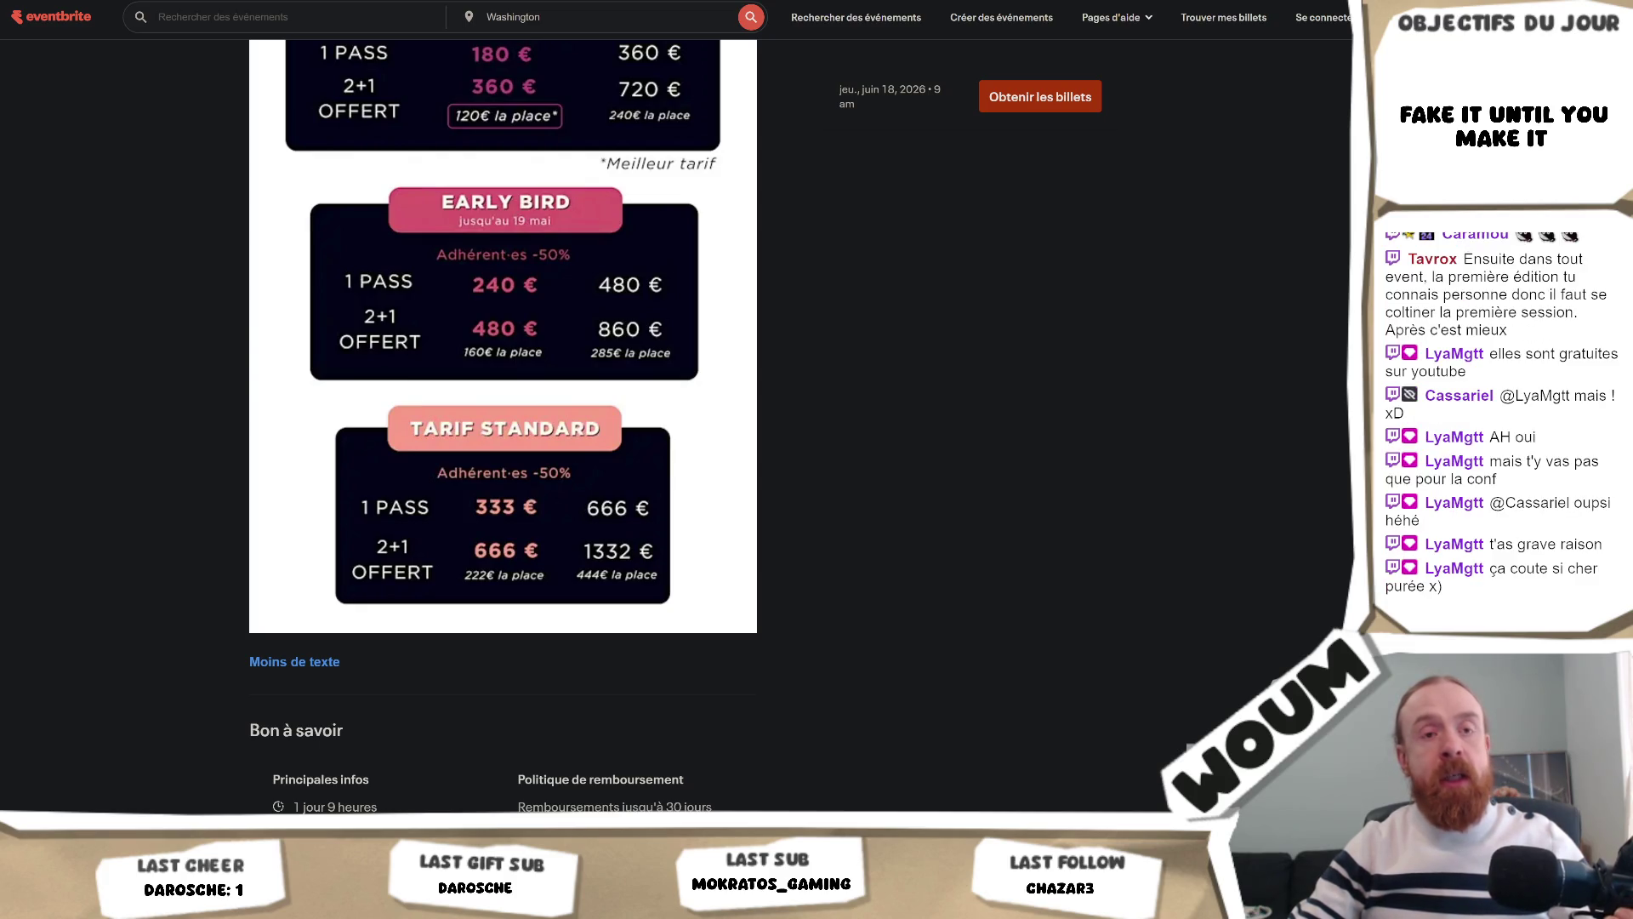
# Step: Scroll up slightly so Super Early Bird sits above the Early Bird and Tarif Standard cards
pyautogui.scroll(1, 999, 515)
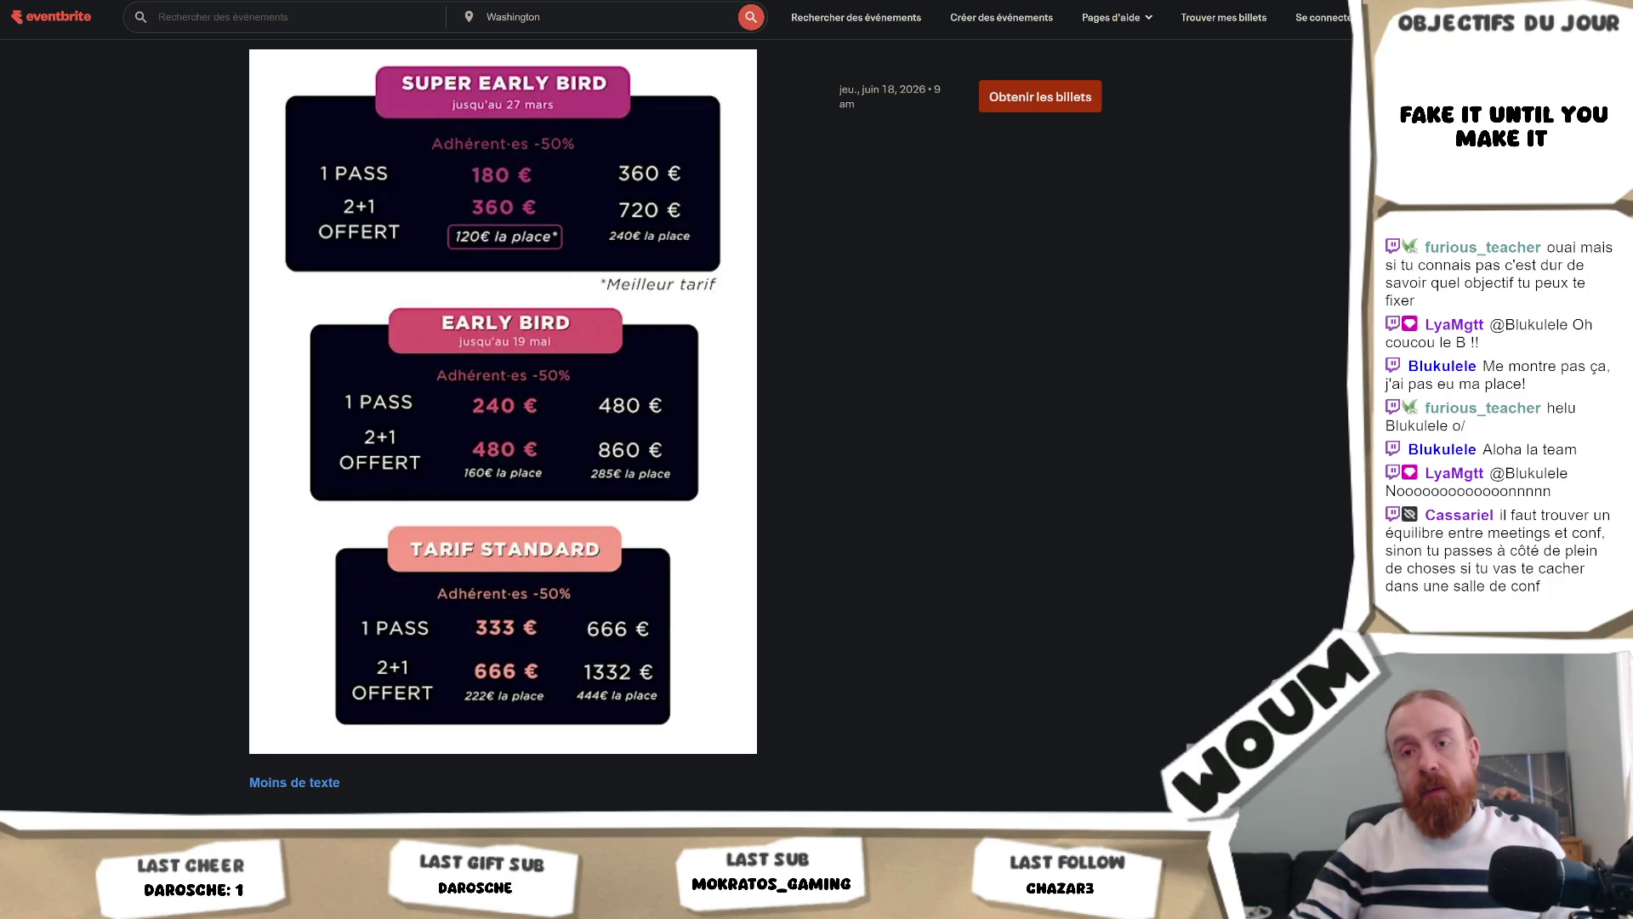
# Step: Switch from the browser to the Unity Editor showing the testmap scene at Jour 12
pyautogui.hotkey('alt', 'Tab')
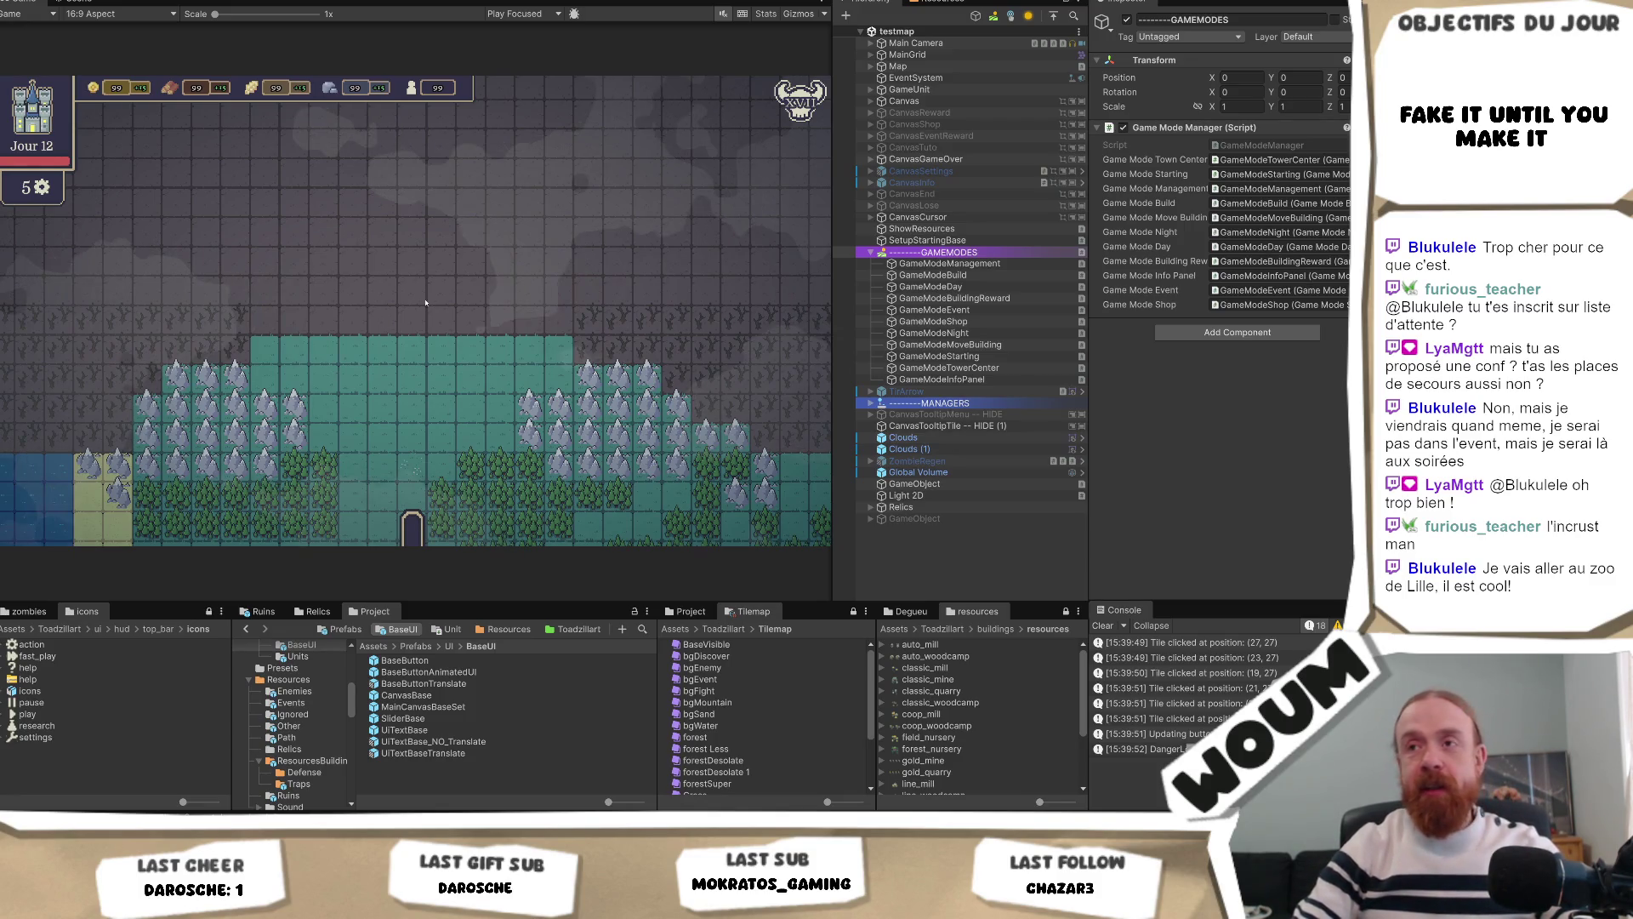
# Step: Switch from Unity back to the Obsidian notes showing Events Catacombs and Timing / phases
pyautogui.hotkey('alt', 'Tab')
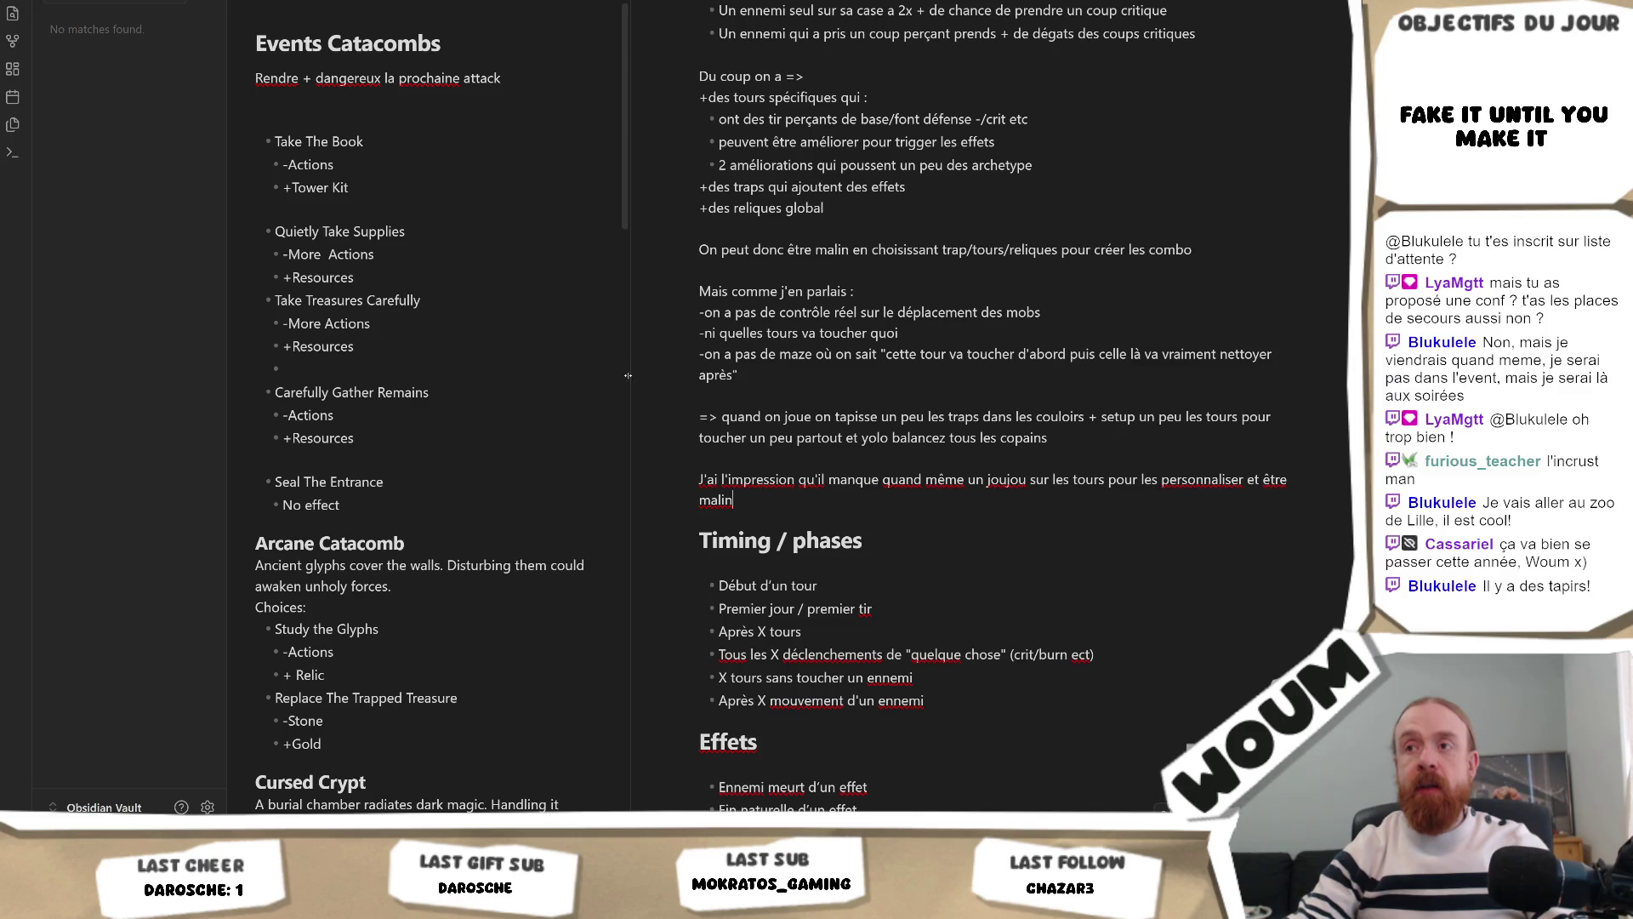
# Step: Drag the pane divider right to widen the Events Catacombs note, briefly visiting Unity before returning
pyautogui.moveTo(628, 375); pyautogui.dragTo(685, 383)
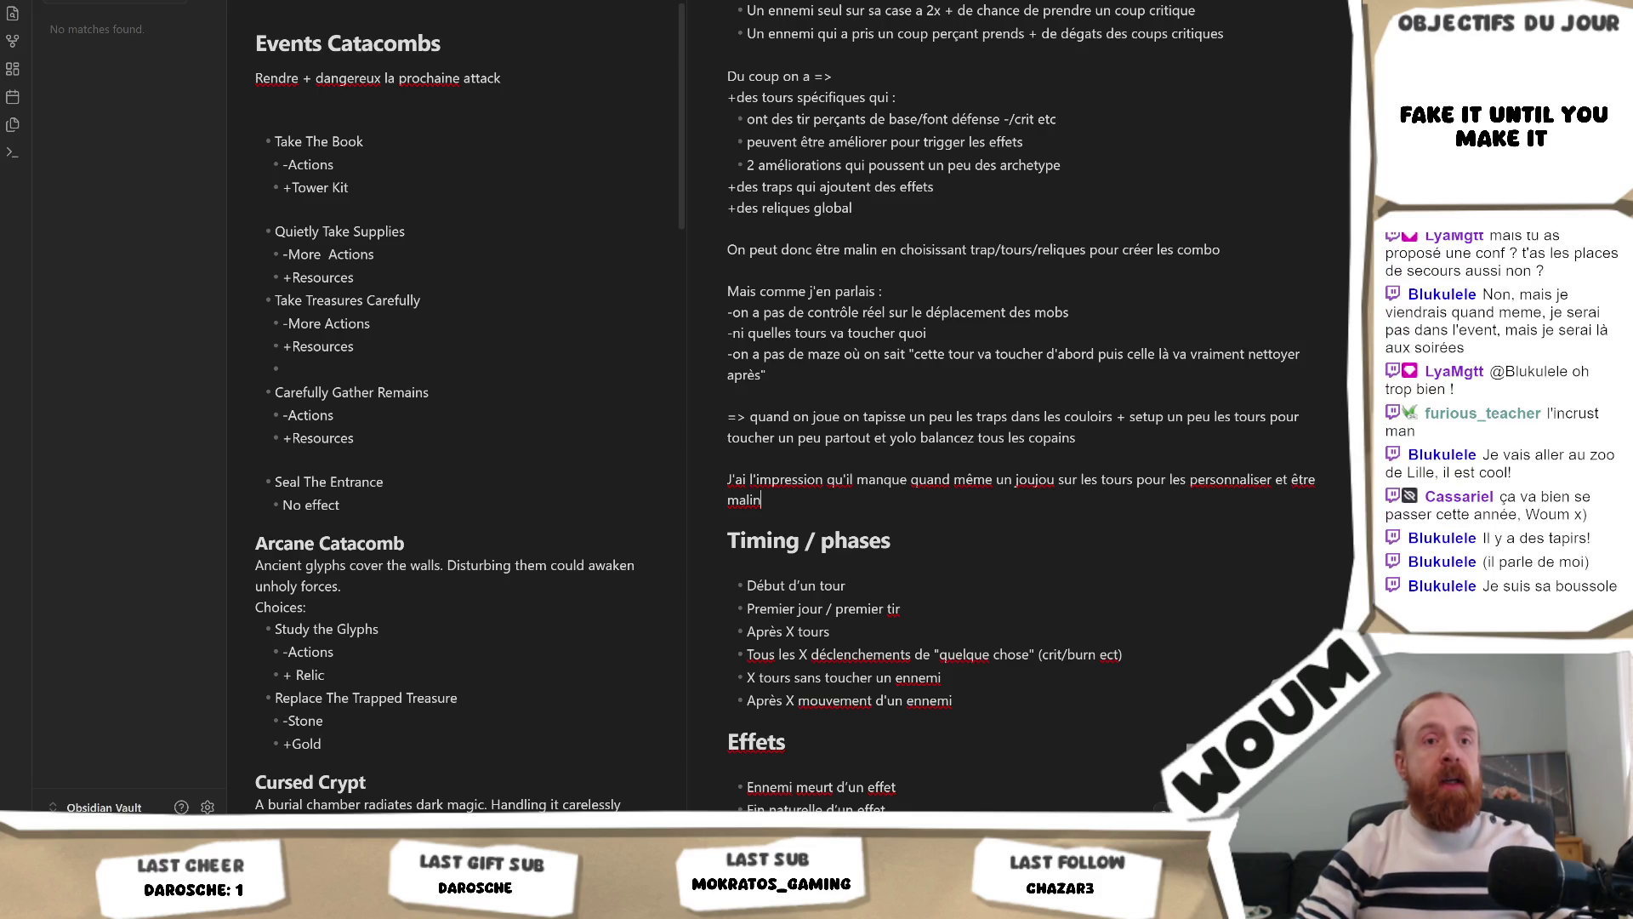
pyautogui.hotkey('alt', 'Tab')
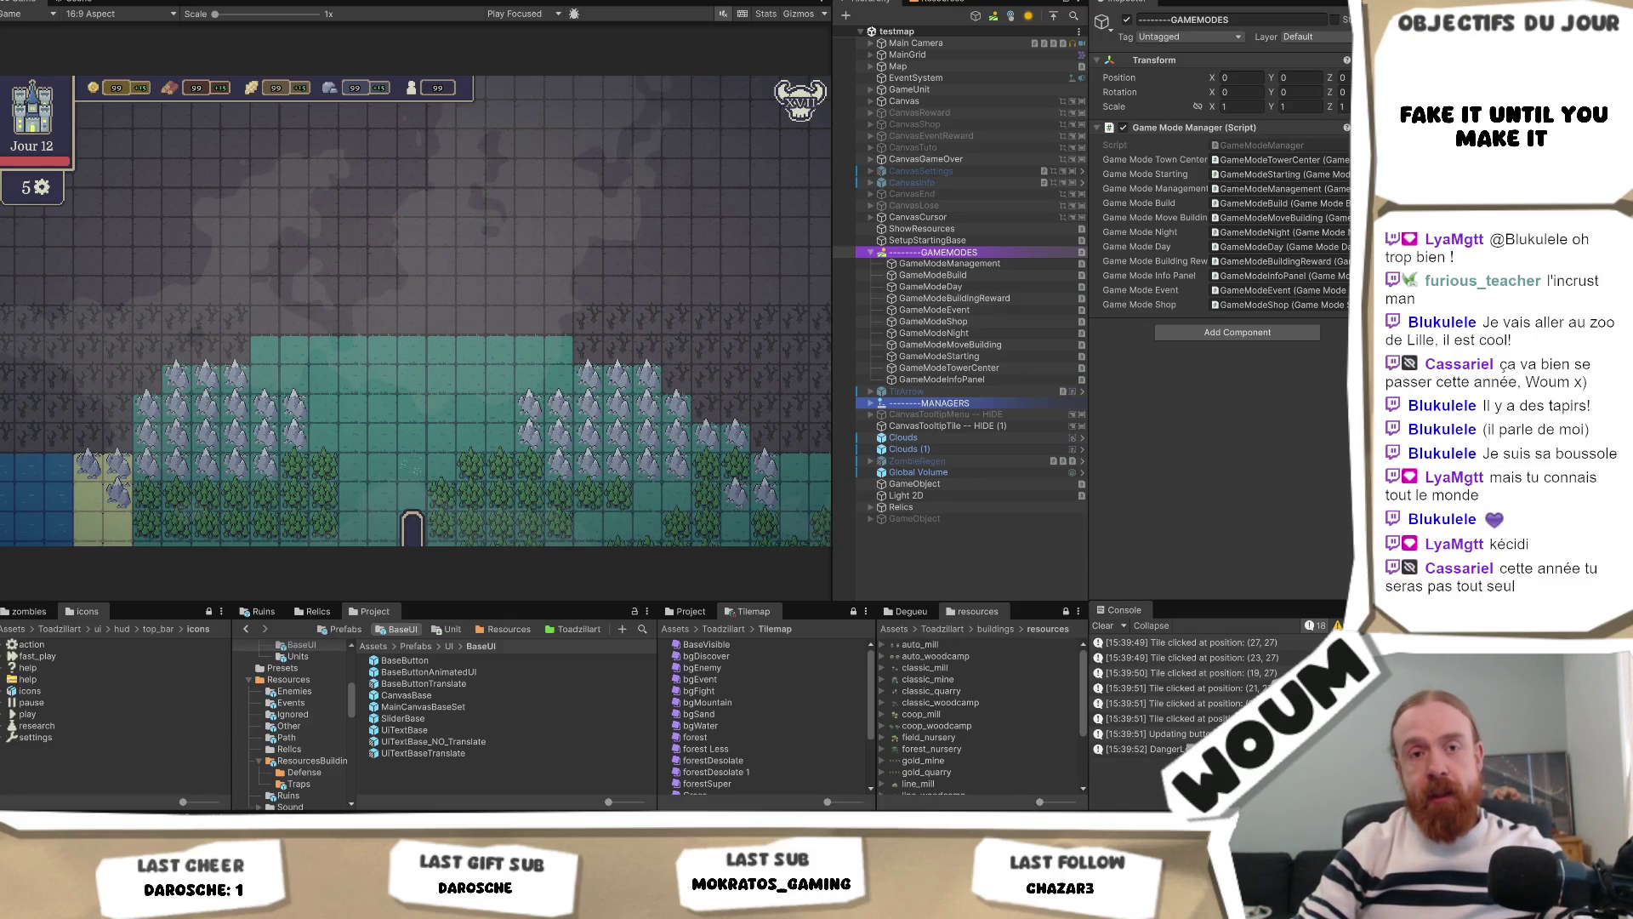
pyautogui.moveTo(177, 825)
pyautogui.click(177, 761)
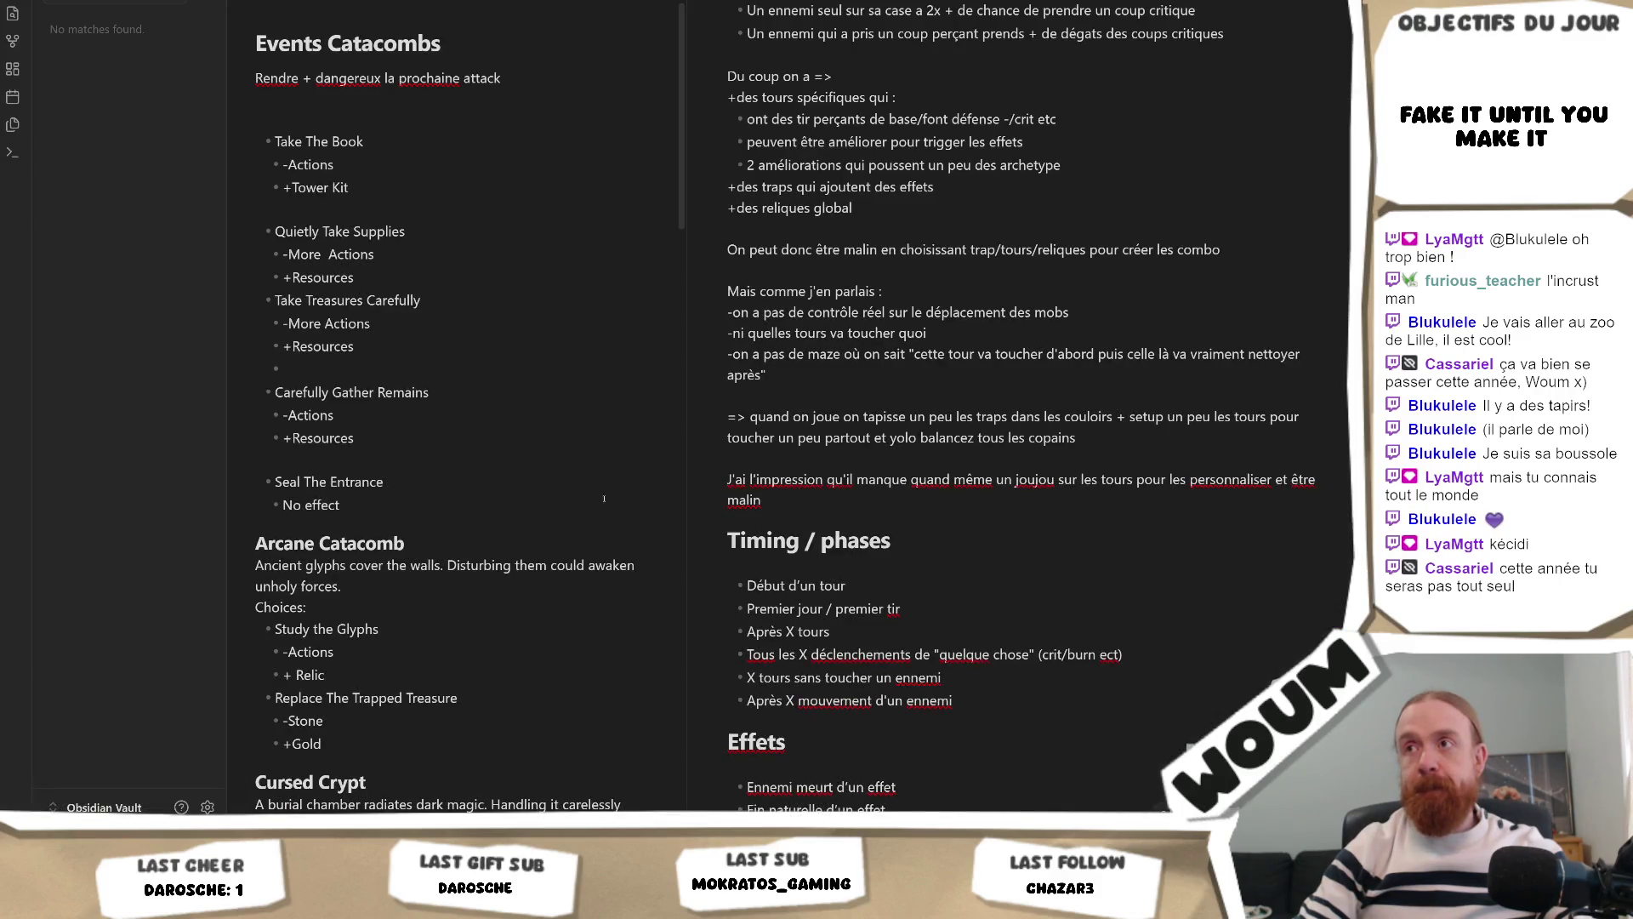
# Step: Scroll through the Events Catacombs list and drag the pane divider twice more to the right
pyautogui.scroll(-8, 676, 438)
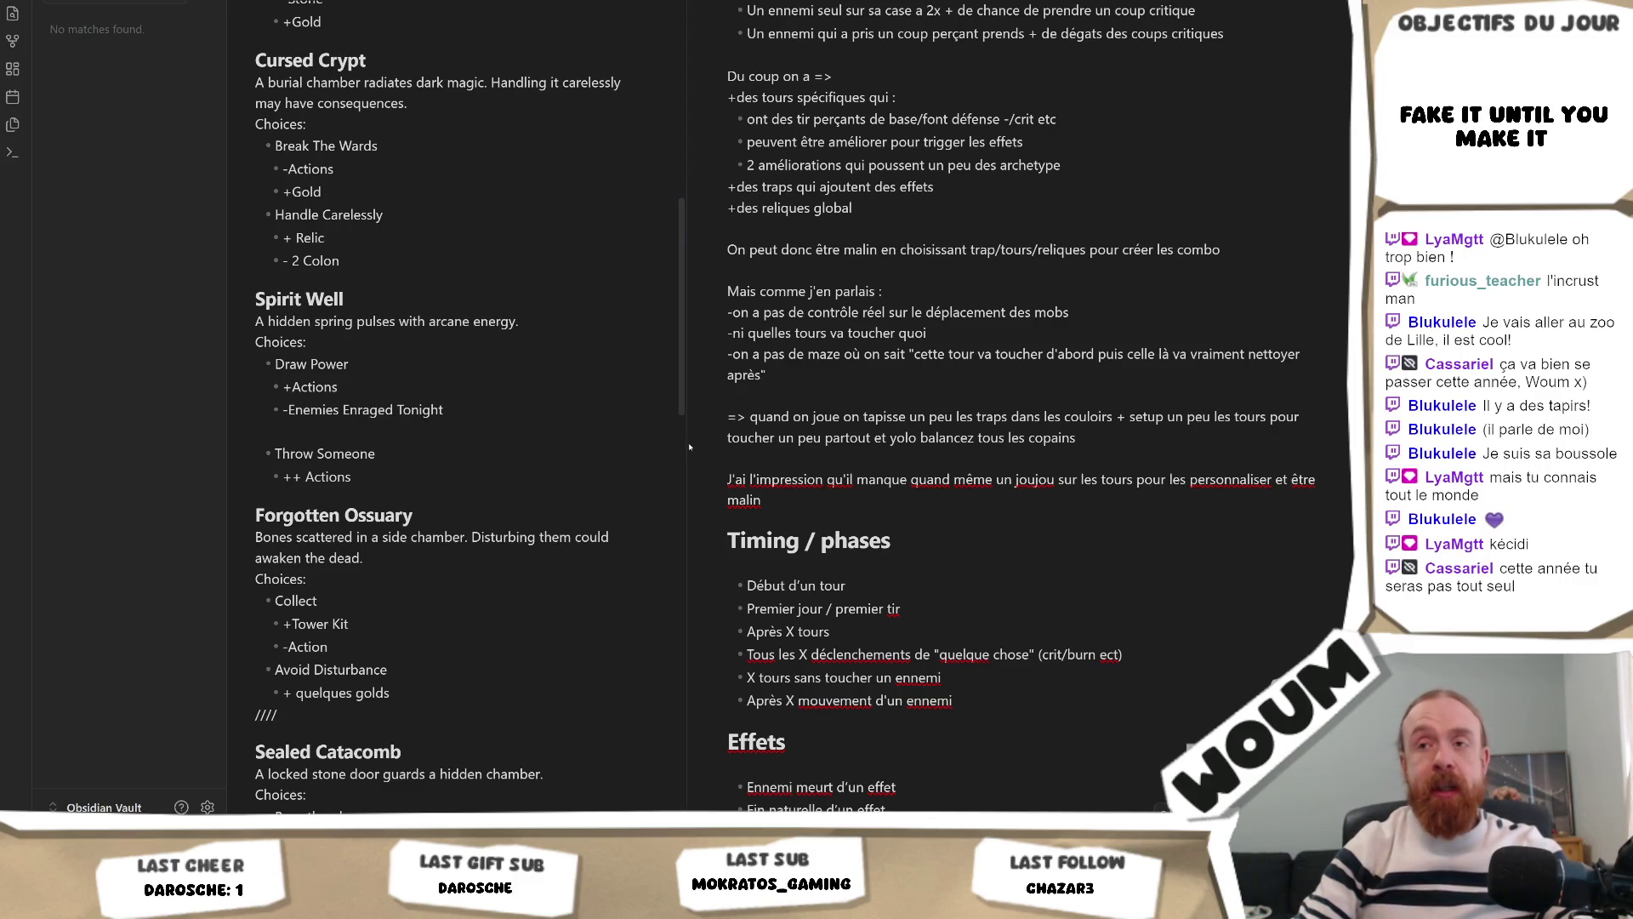
pyautogui.moveTo(690, 446); pyautogui.dragTo(718, 446)
pyautogui.scroll(5, 697, 369)
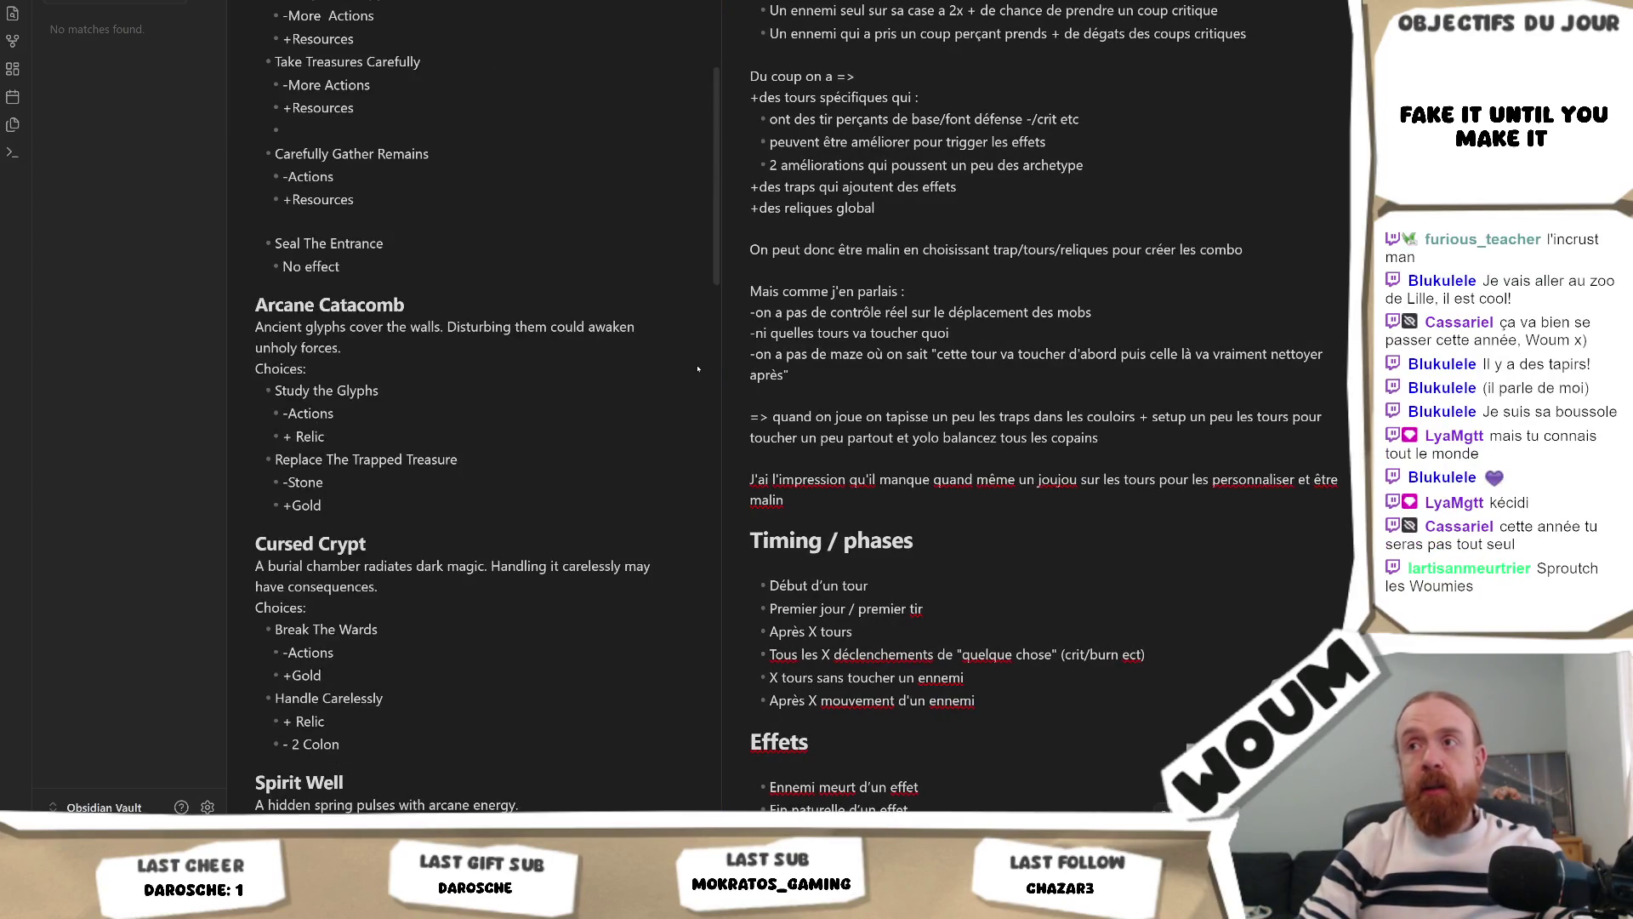
pyautogui.scroll(3, 698, 368)
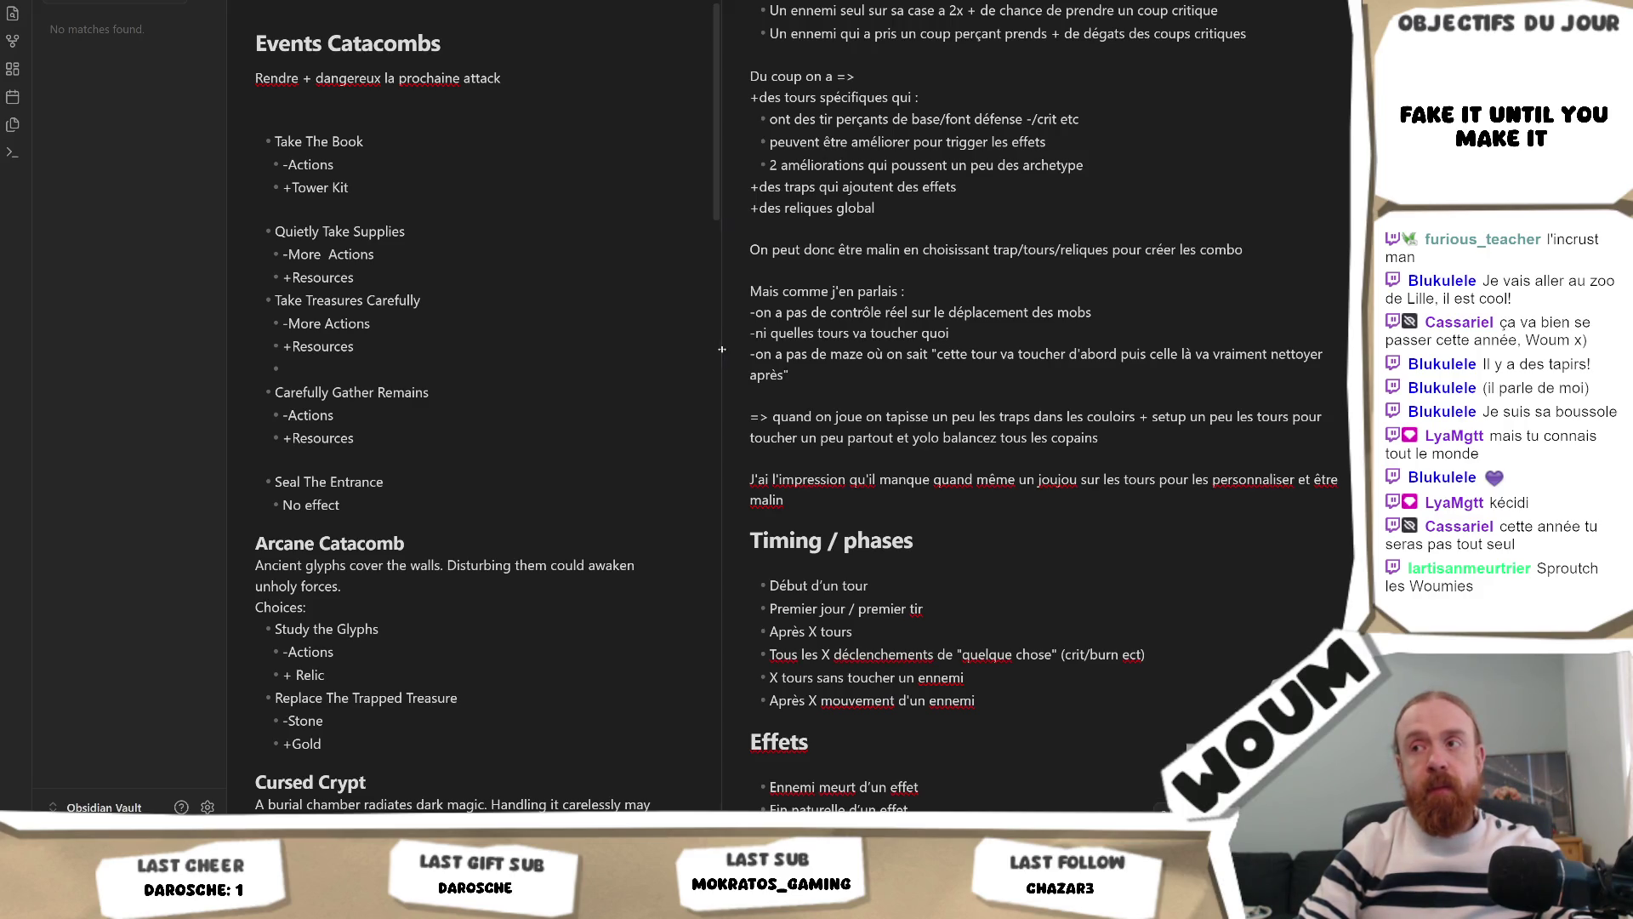
pyautogui.moveTo(721, 350); pyautogui.dragTo(731, 350)
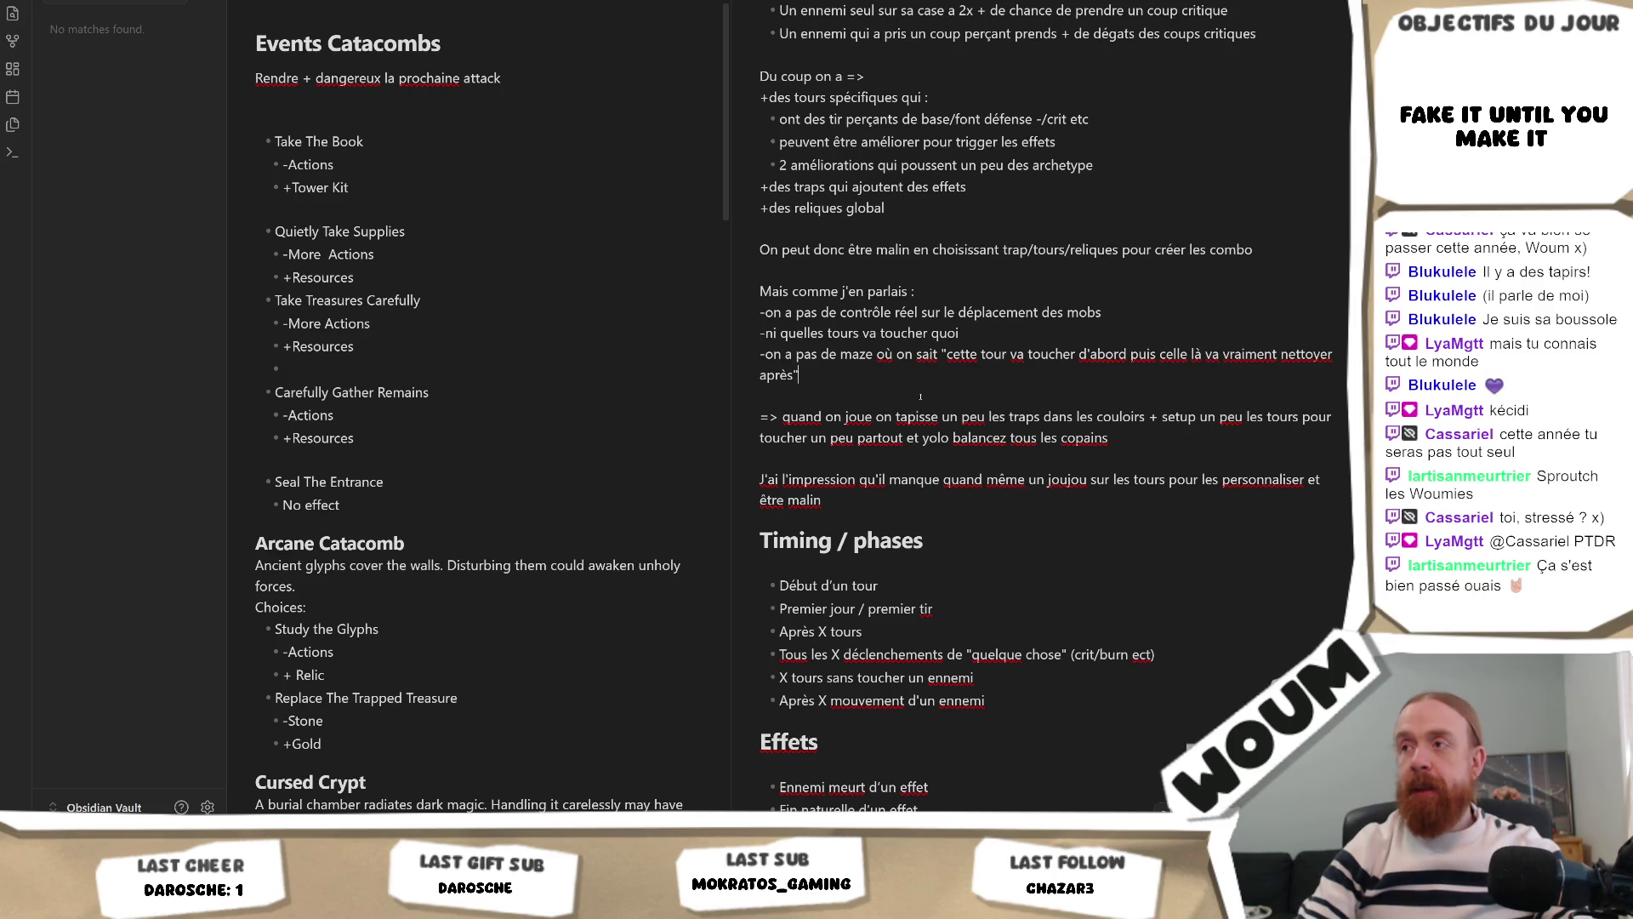
# Step: Place the caret after the archetype bullet and scroll to the top of the Untitled note's game-systems recap
pyautogui.scroll(3, 920, 397)
pyautogui.scroll(-5, 919, 432)
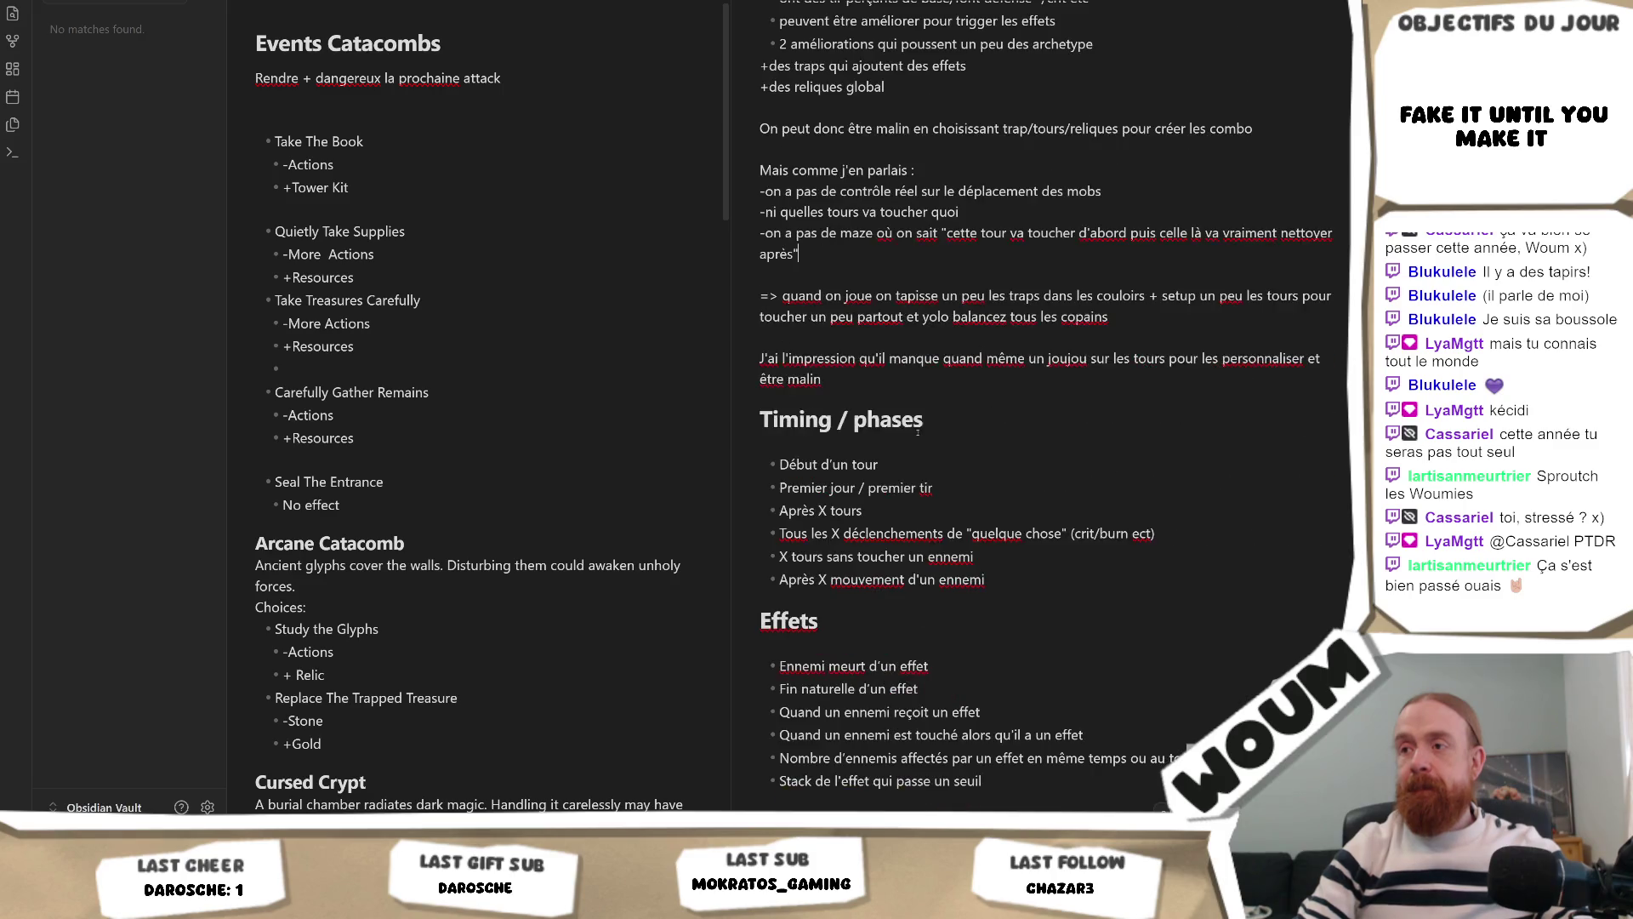
pyautogui.scroll(3, 919, 450)
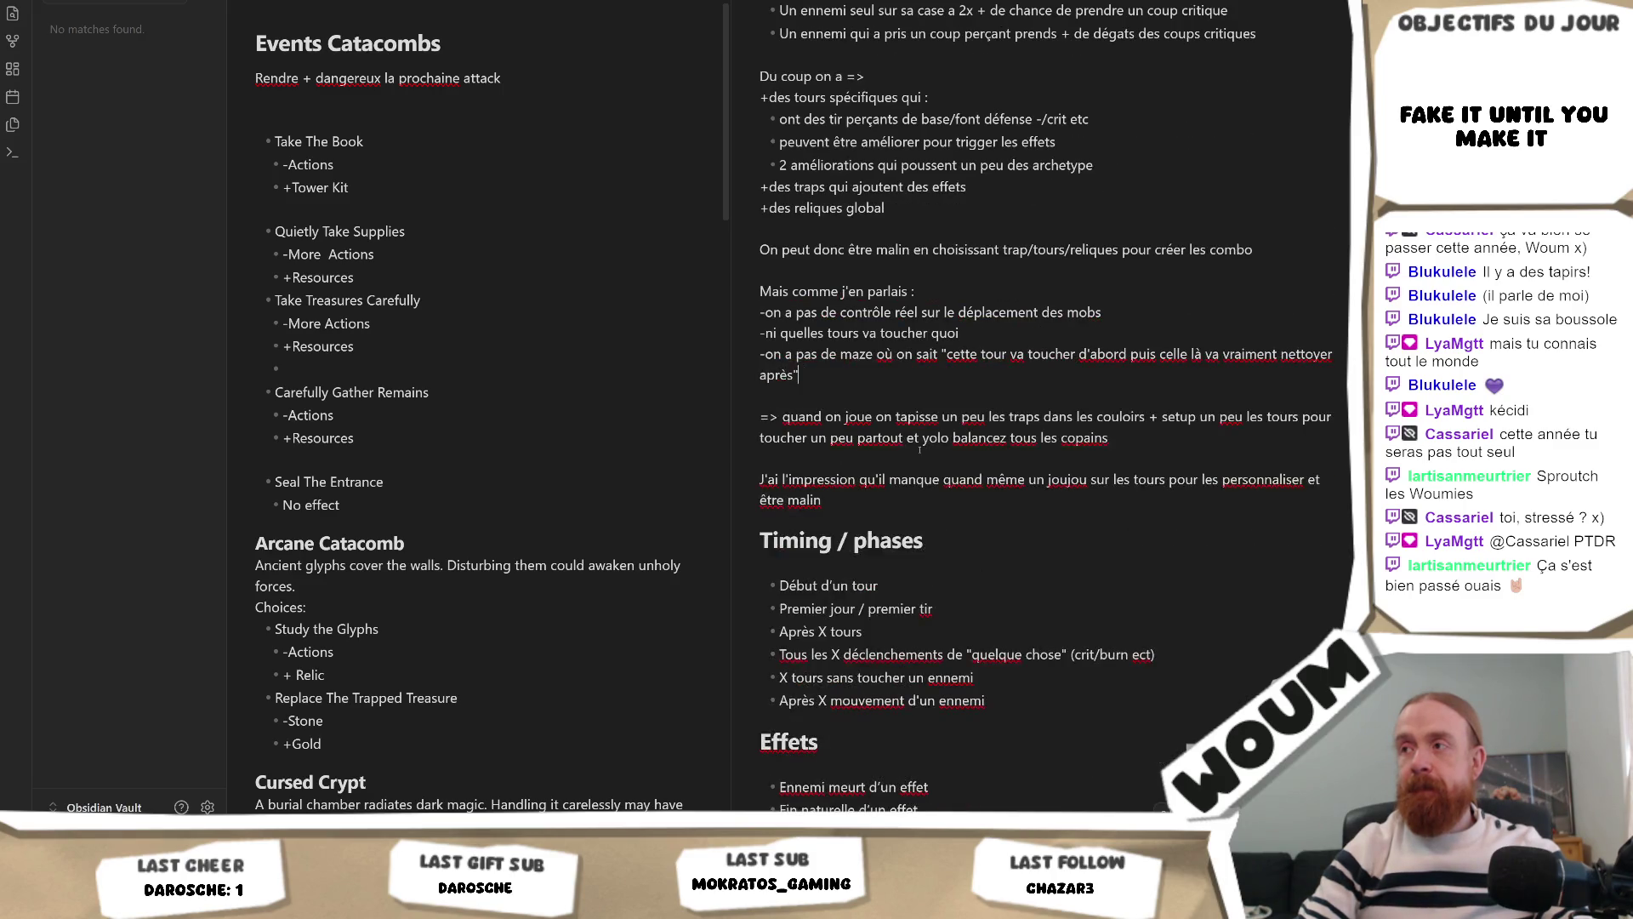
pyautogui.scroll(12, 910, 456)
pyautogui.scroll(-15, 908, 443)
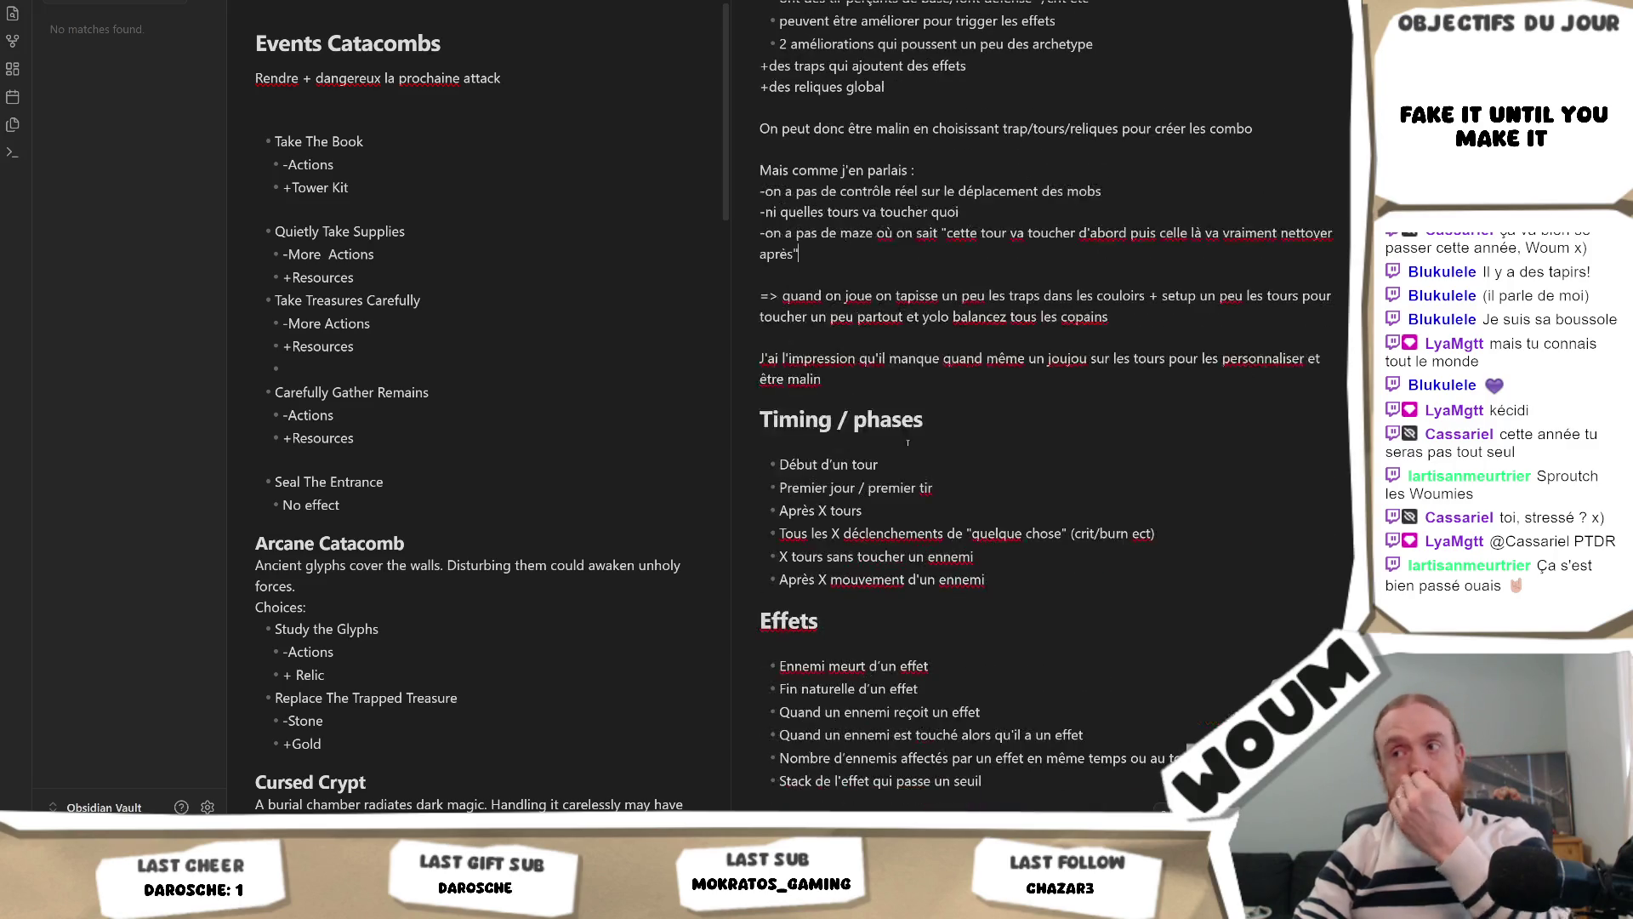
pyautogui.scroll(5, 908, 437)
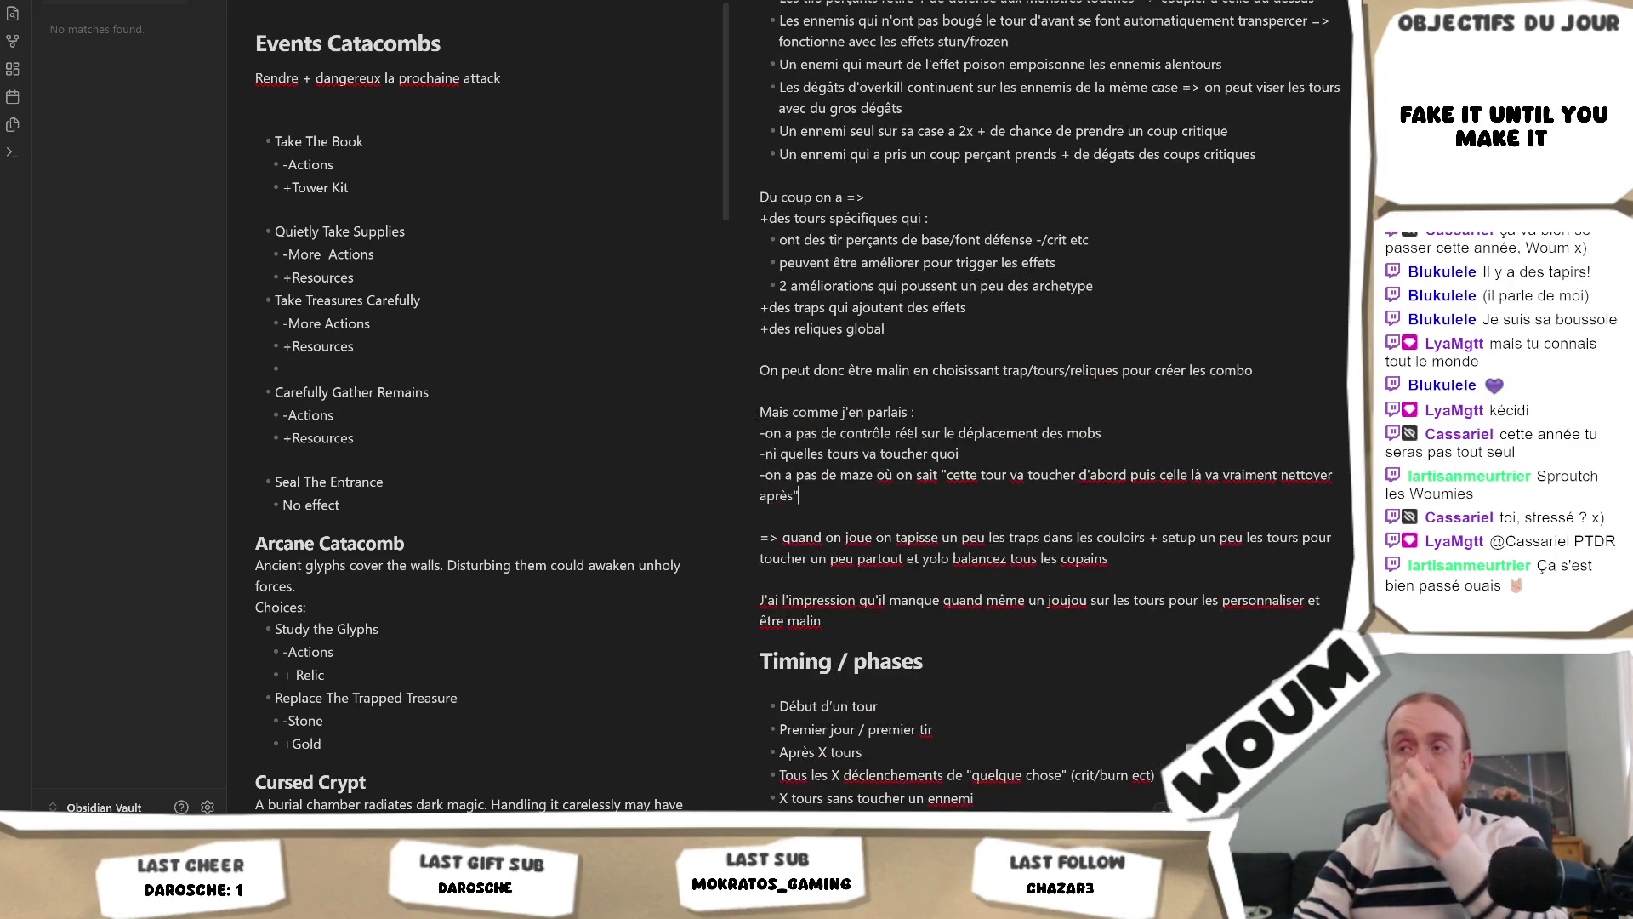
pyautogui.click(1105, 284)
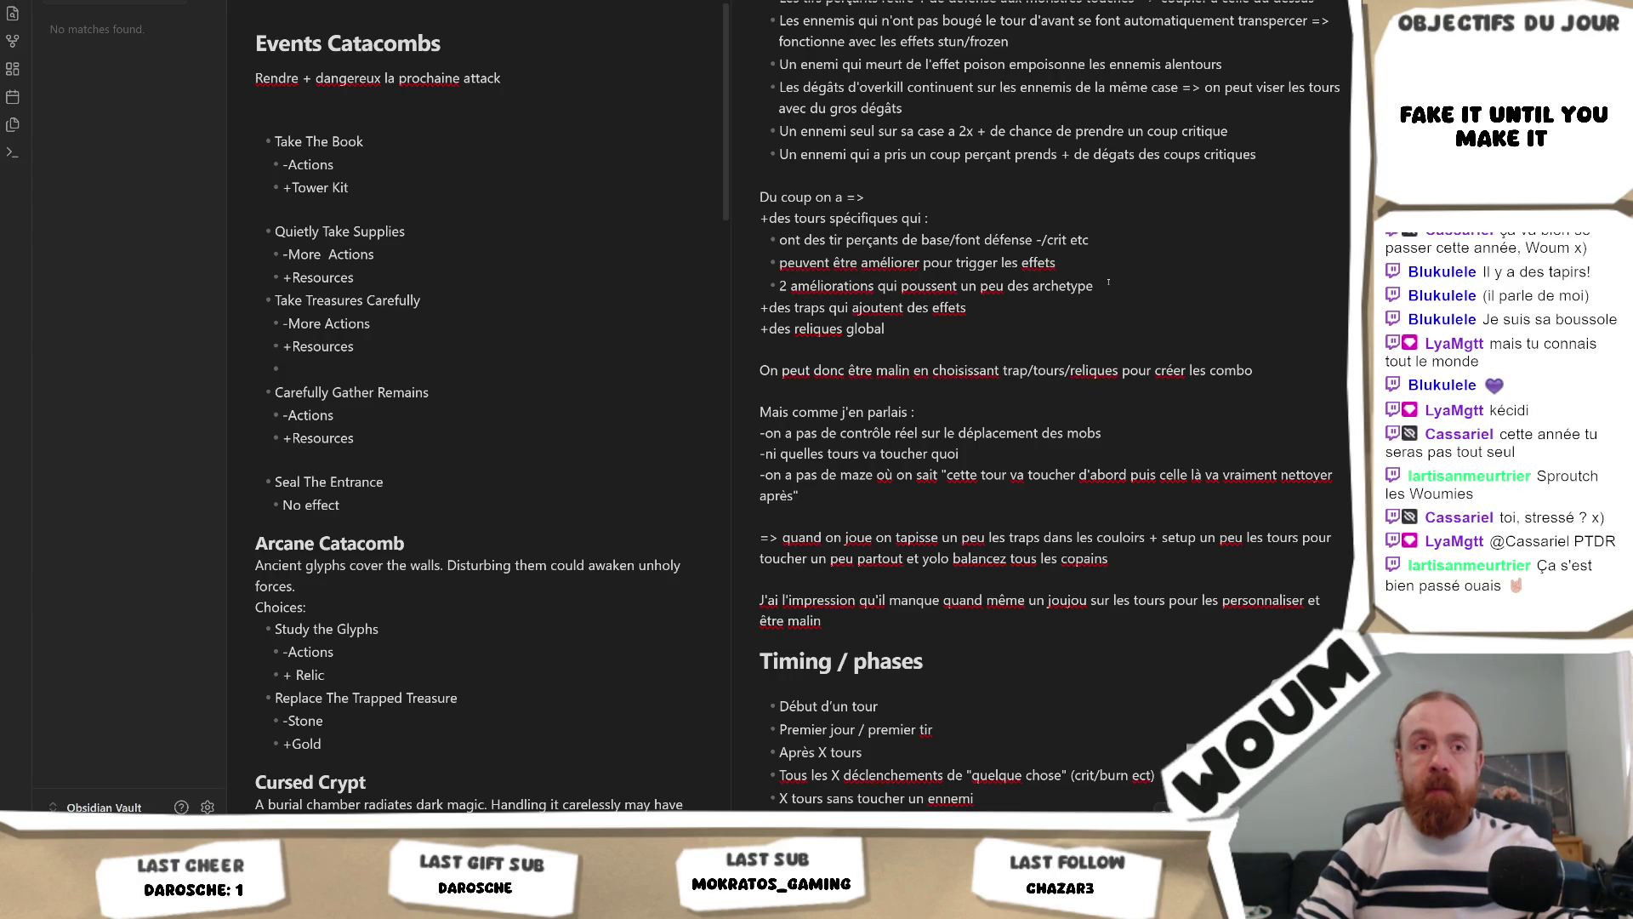
pyautogui.scroll(15, 1086, 319)
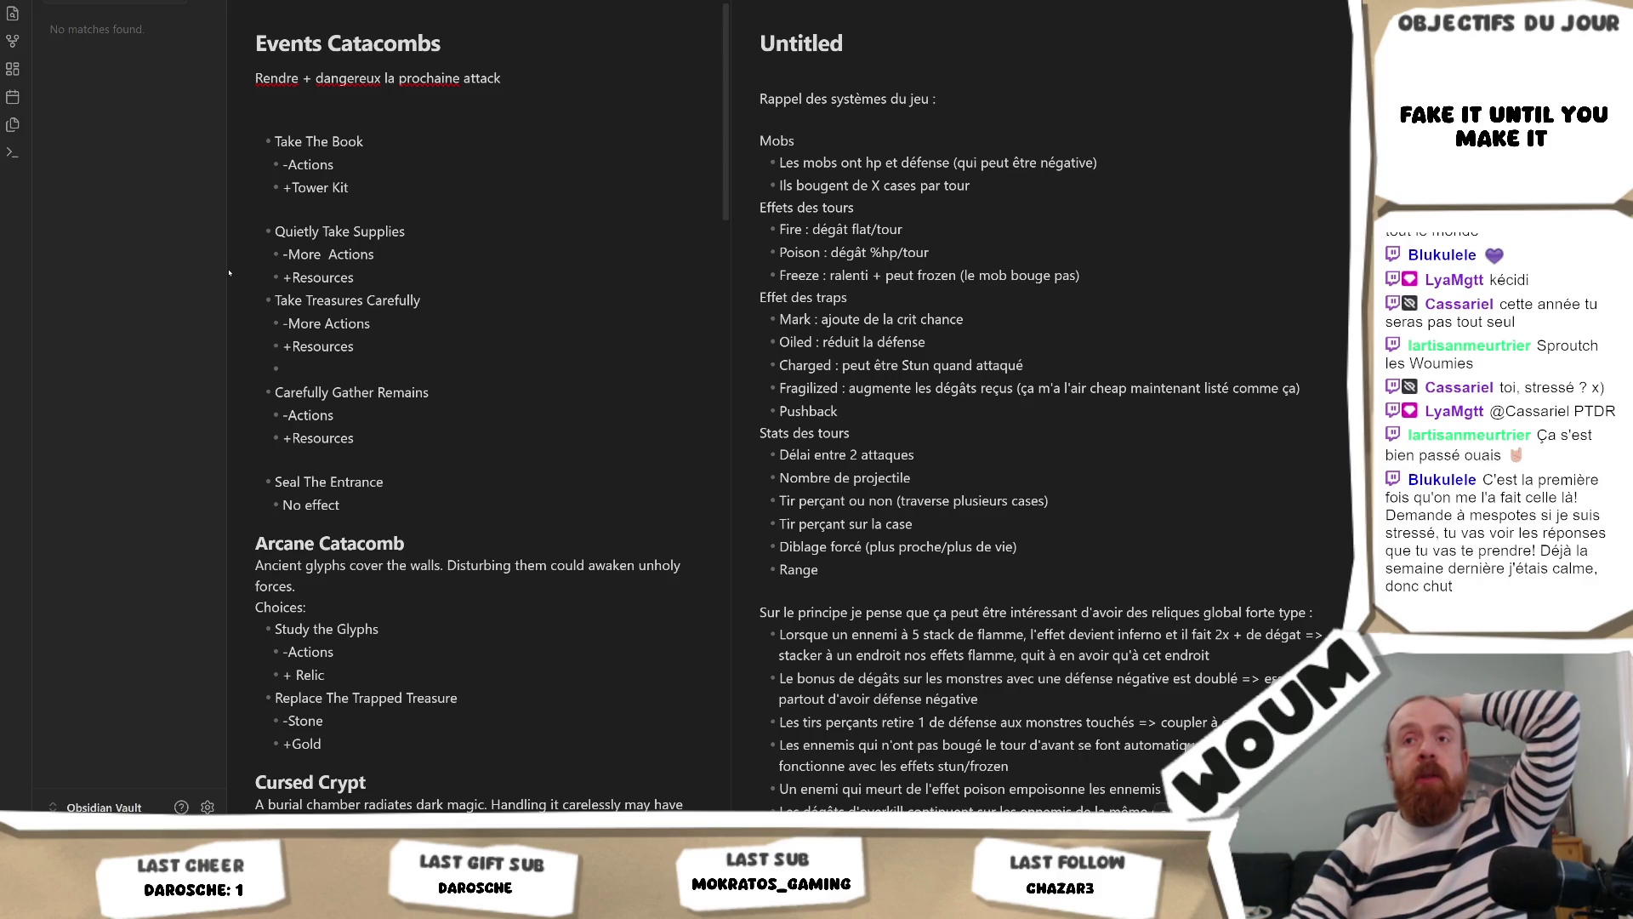
pyautogui.moveTo(227, 276)
pyautogui.mouseDown()
pyautogui.moveTo(192, 270)
pyautogui.moveTo(216, 269)
pyautogui.mouseUp()
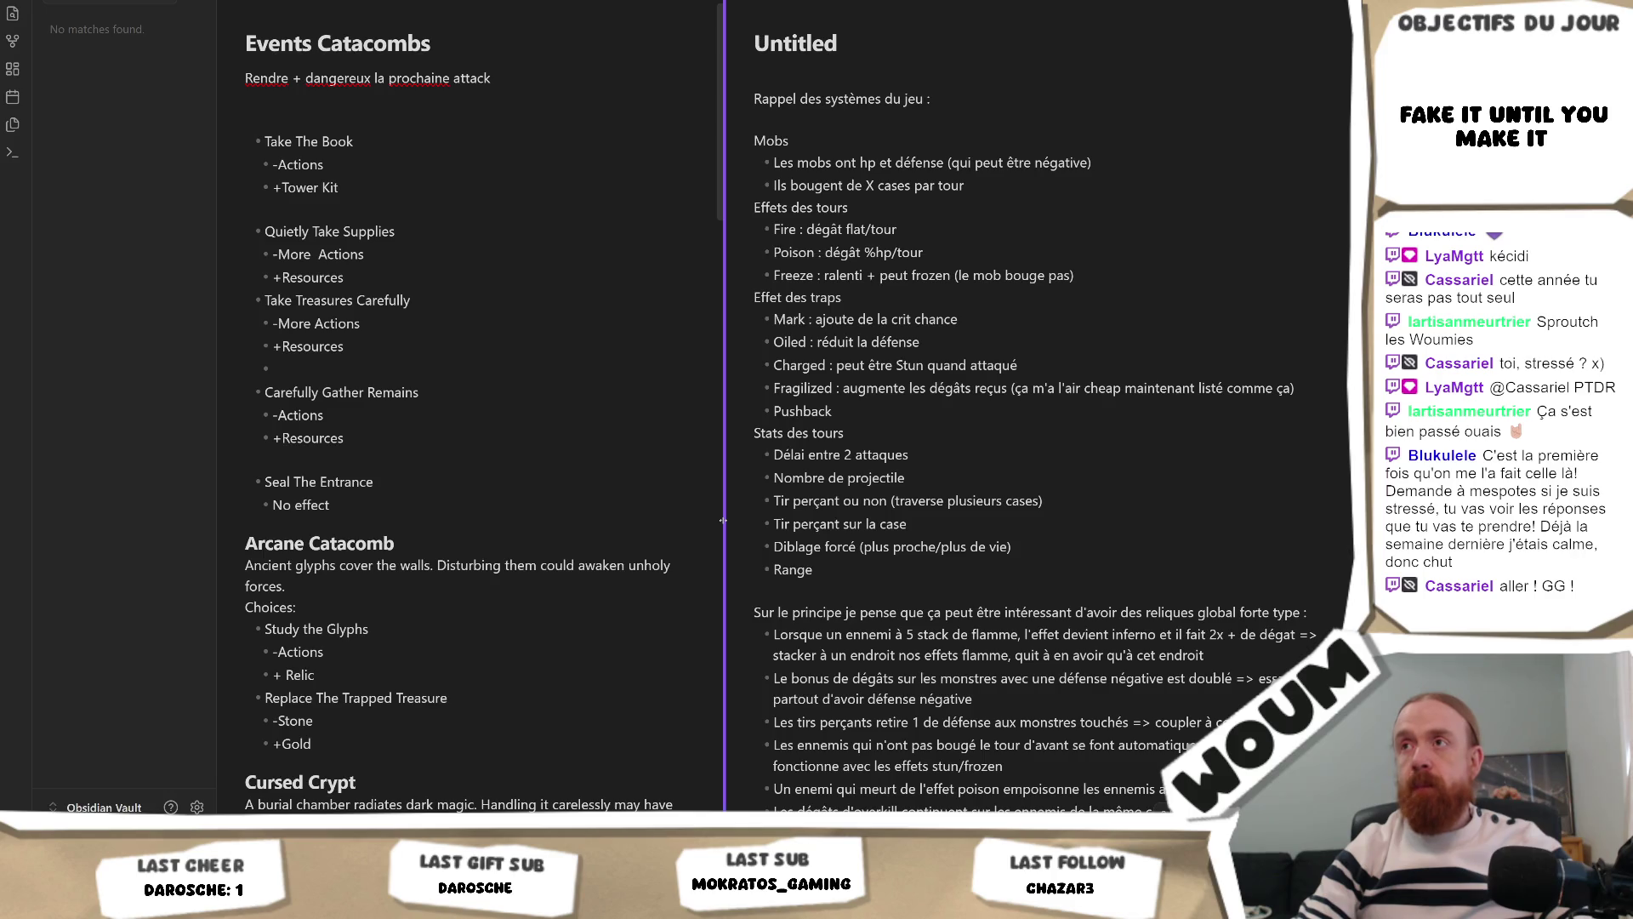
pyautogui.moveTo(723, 520); pyautogui.dragTo(747, 518)
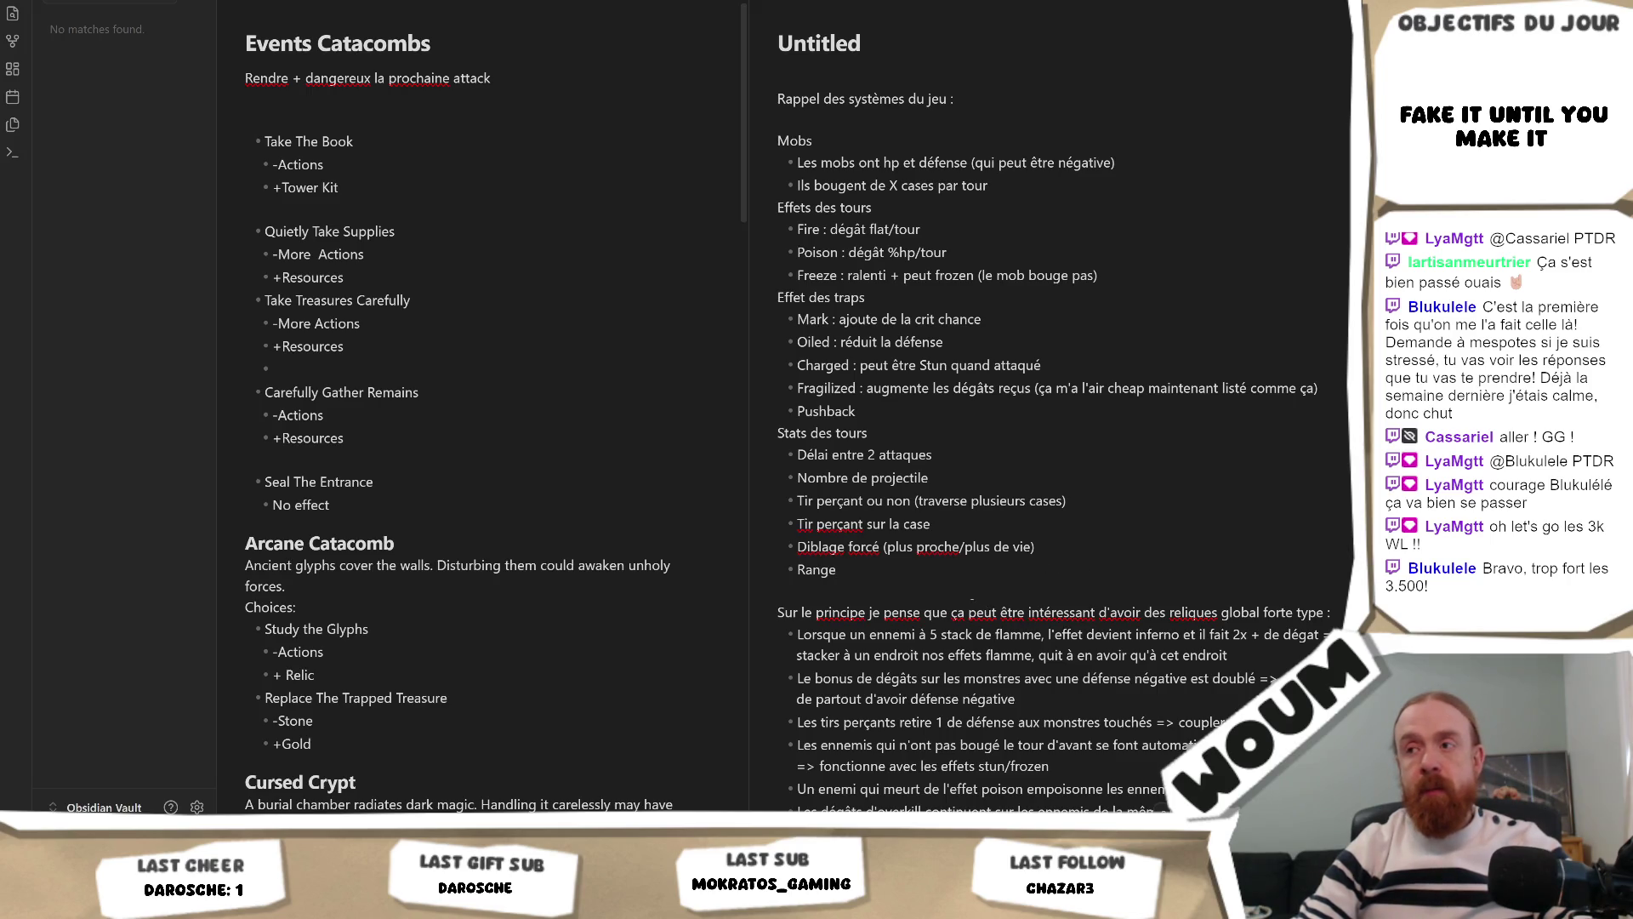
pyautogui.moveTo(972, 598); pyautogui.dragTo(974, 613)
pyautogui.click(975, 591)
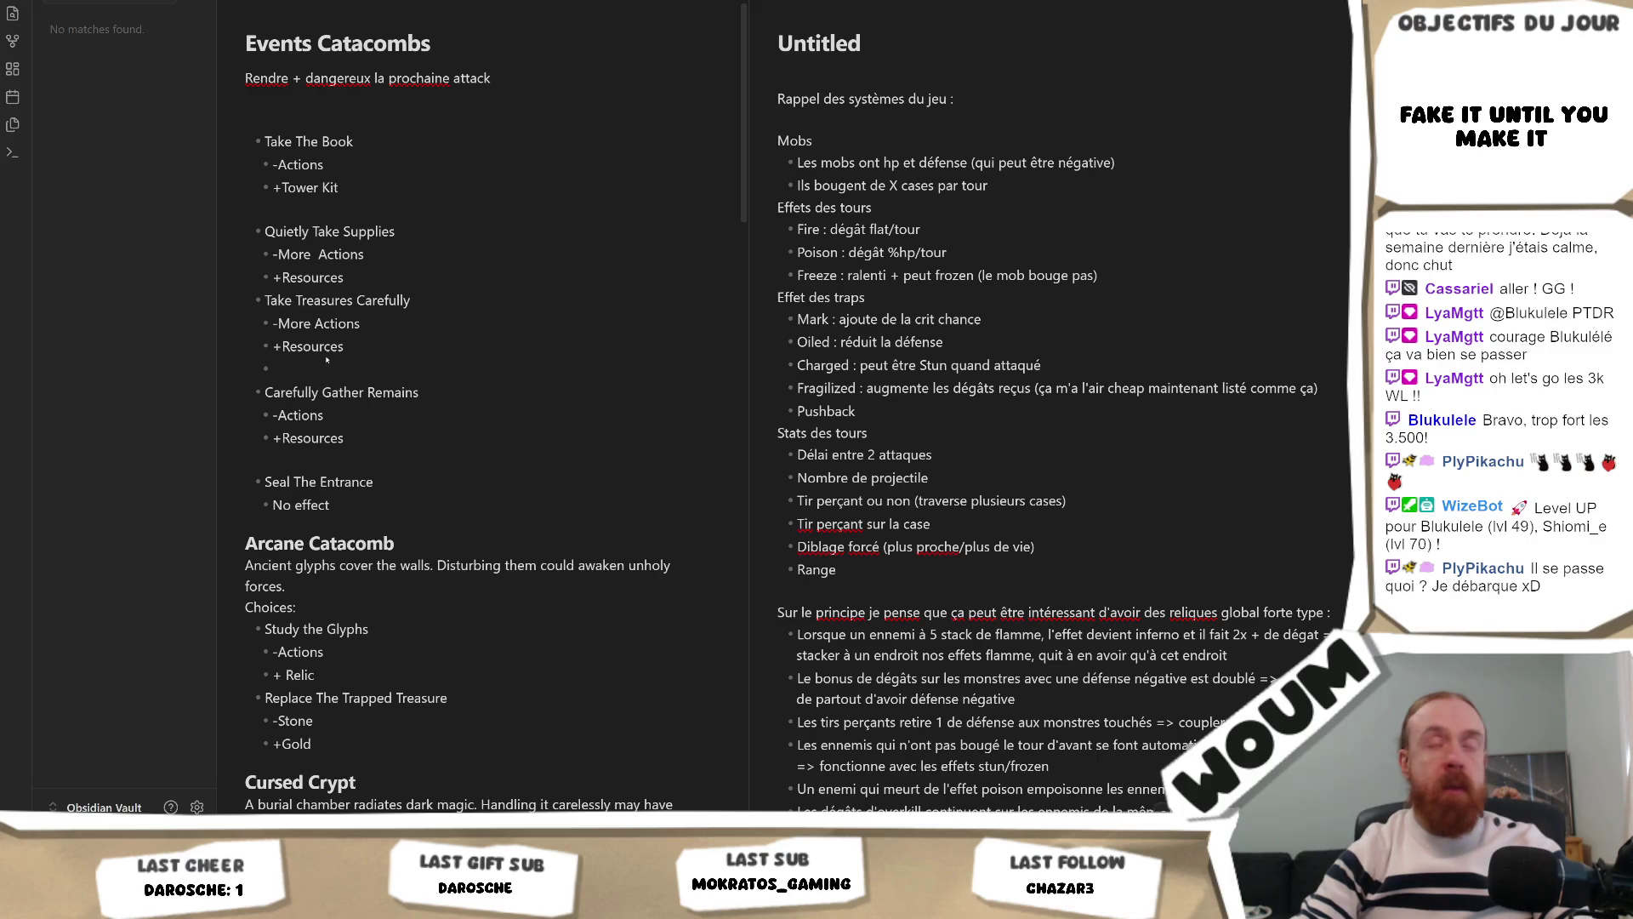
# Step: Add a 'Chance Double Attaque' bullet below Range in the tower stats list
pyautogui.press('Return')
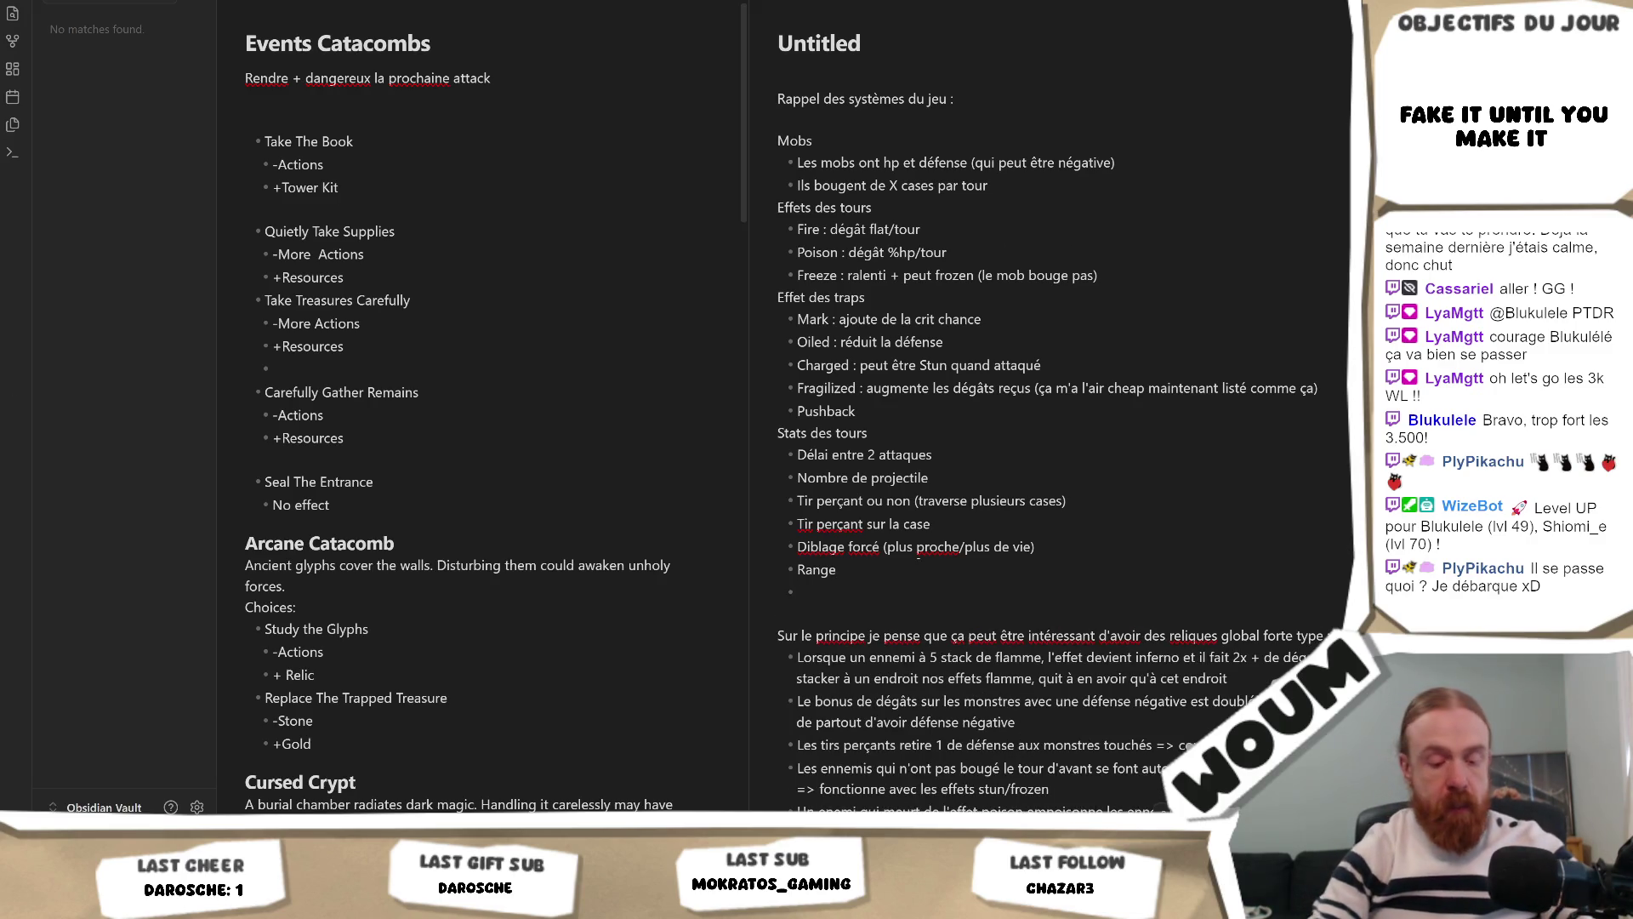
pyautogui.write('Double a')
pyautogui.press('BackSpace')
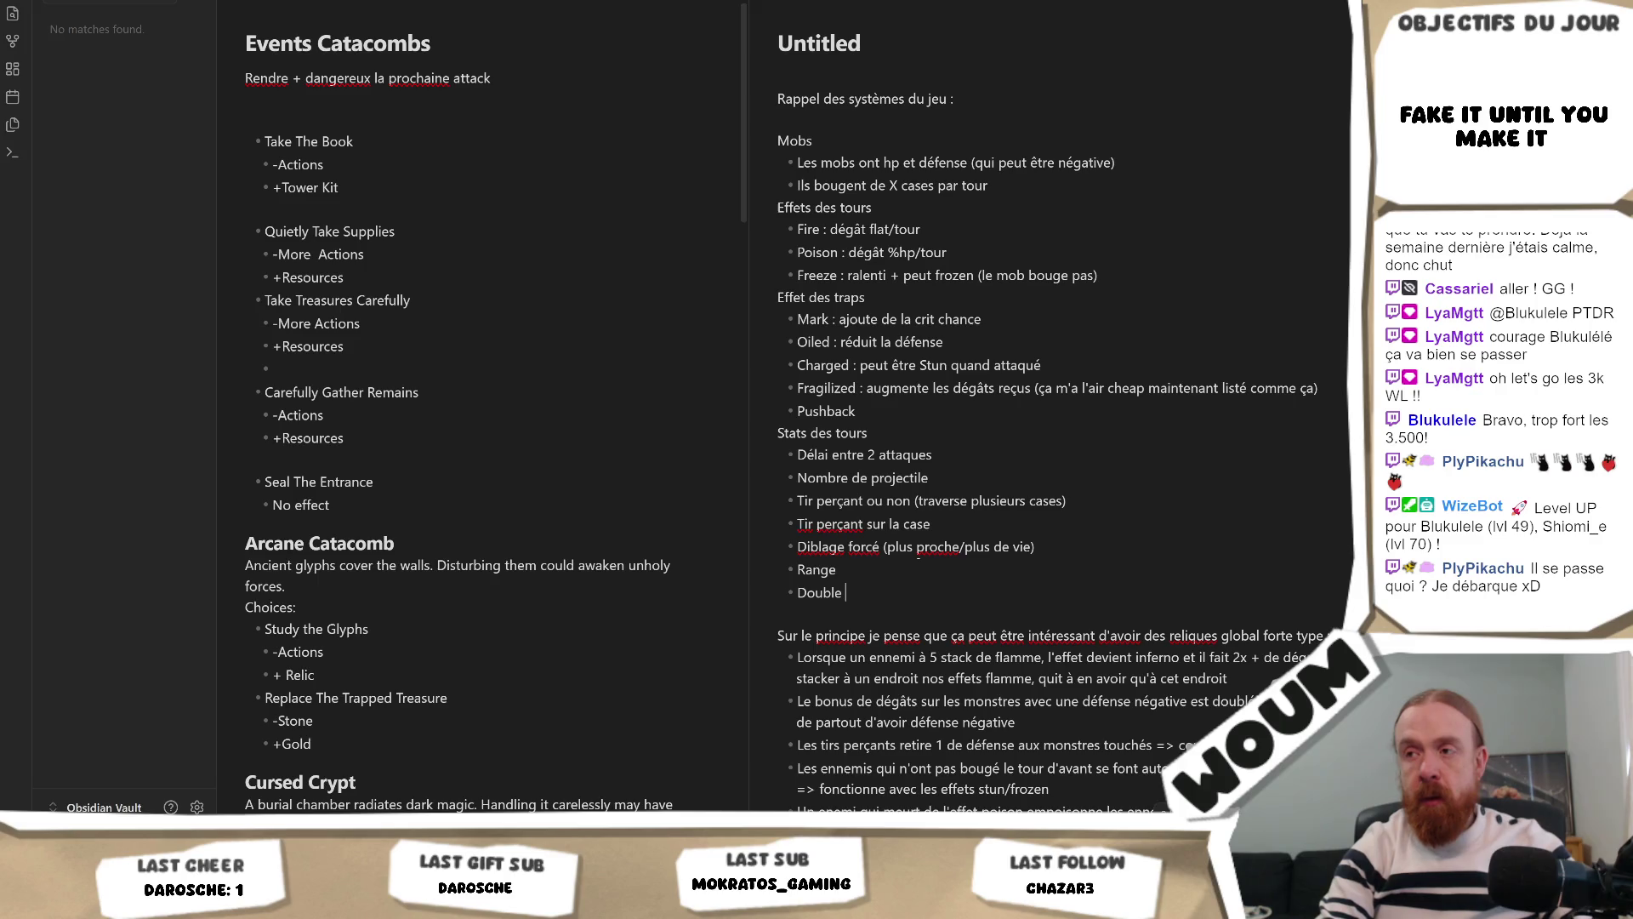
pyautogui.press('BackSpace')
pyautogui.press('BackSpace')
pyautogui.press('BackSpace')
pyautogui.write('Chanc')
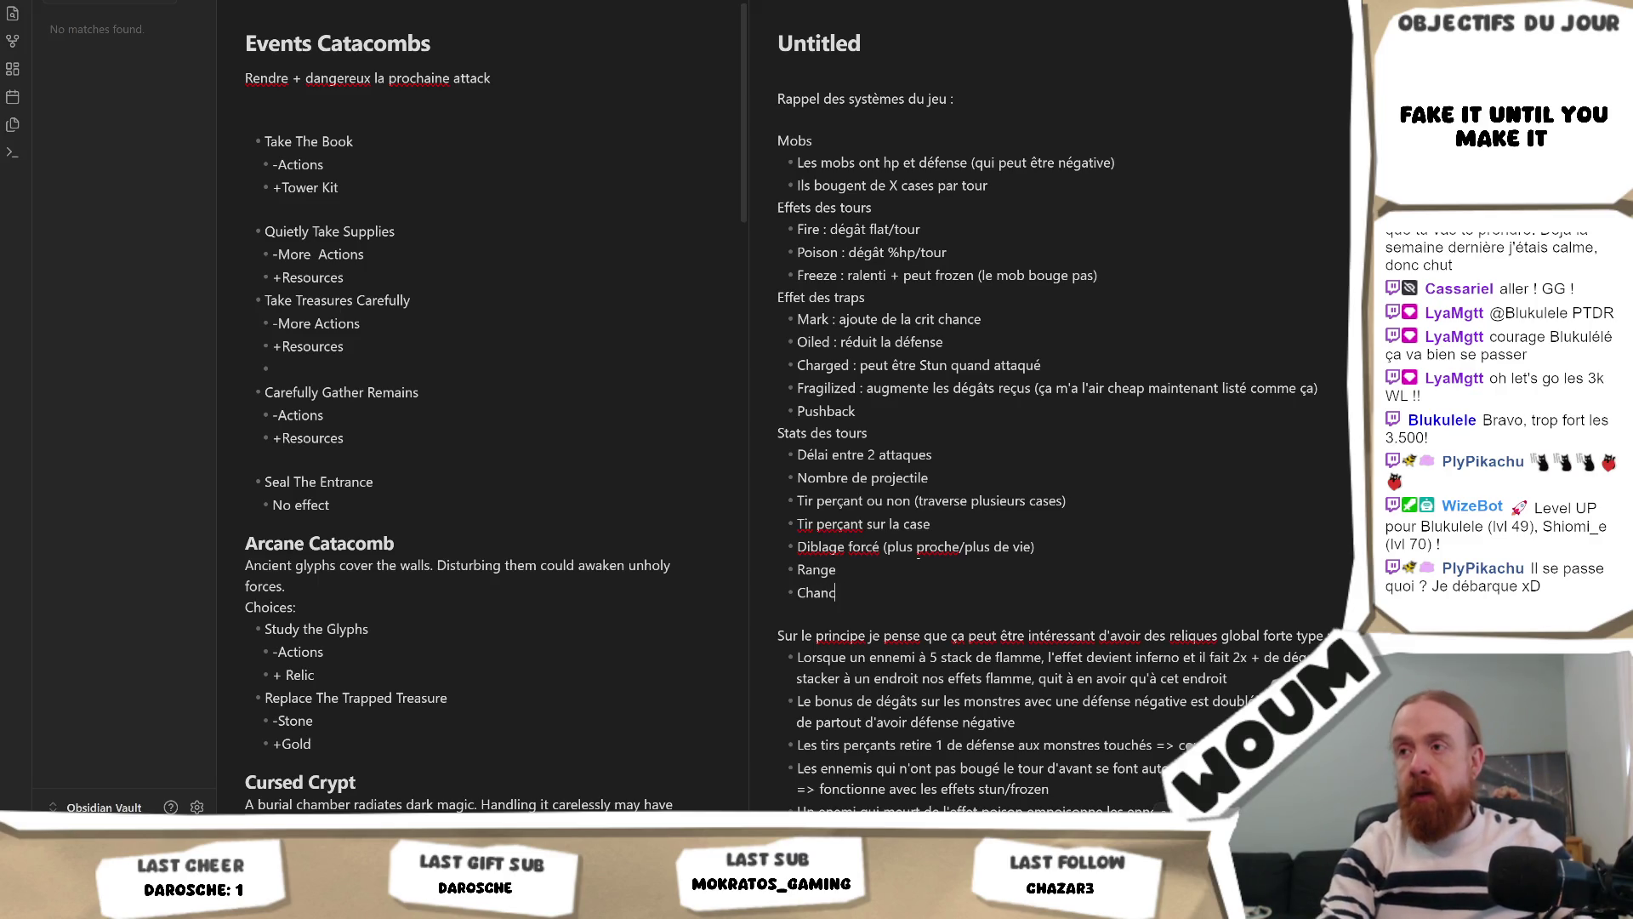
pyautogui.write('e Double Attaque')
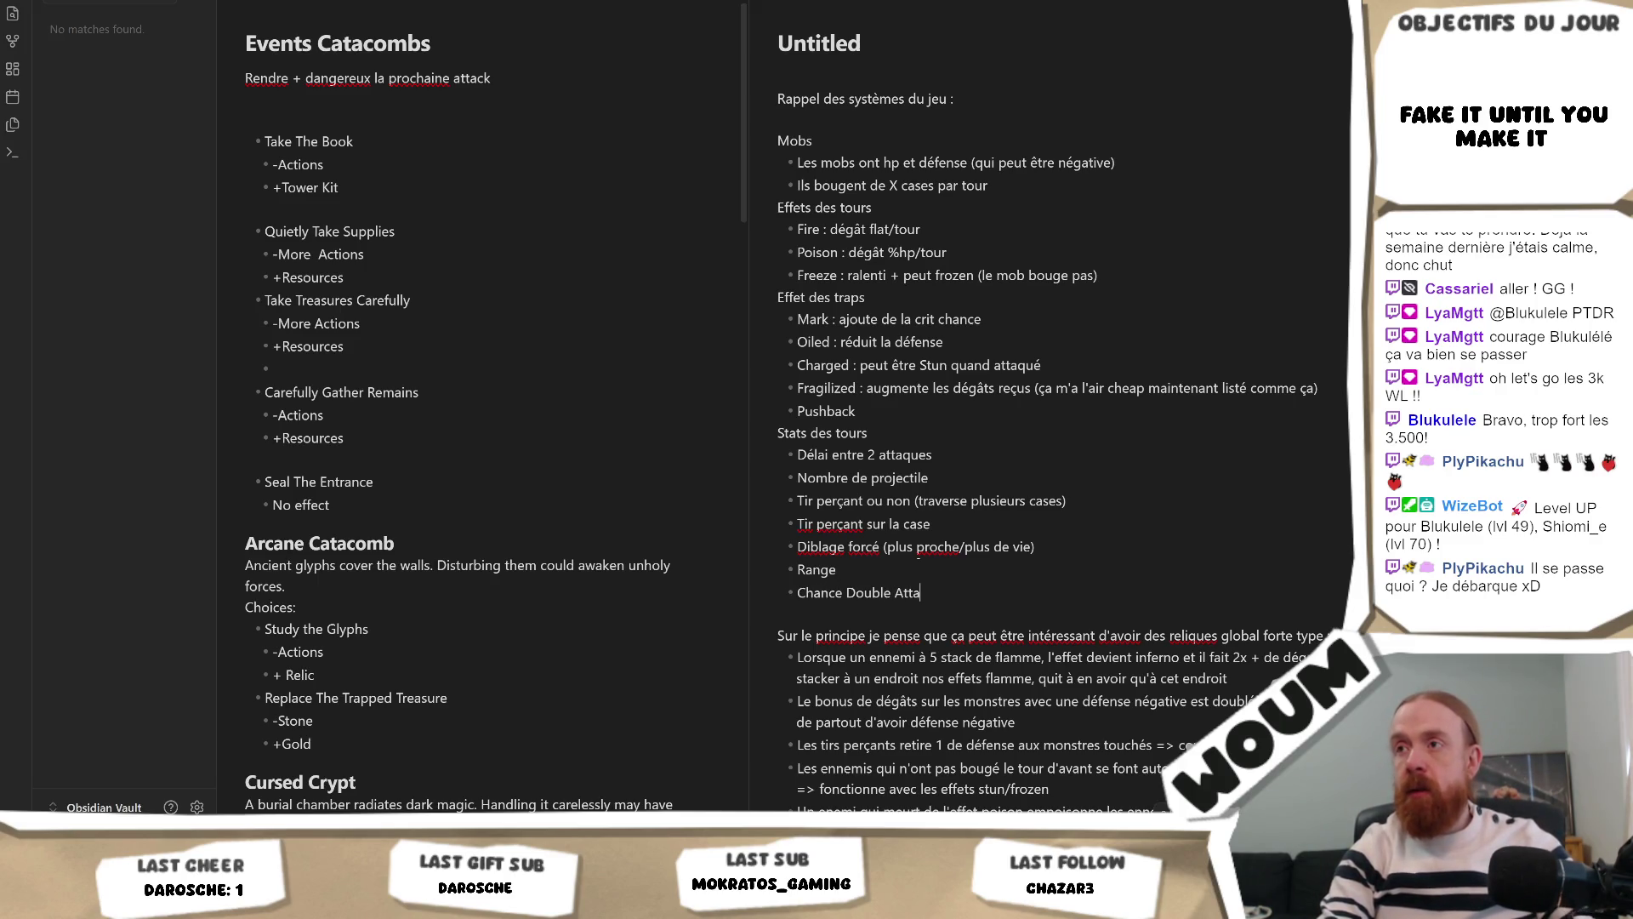
# Step: Add 'Chance Crit' and 'Aoe' bullets, correcting the typo, then switch to the Eventbrite page
pyautogui.press('Return')
pyautogui.write('Chance')
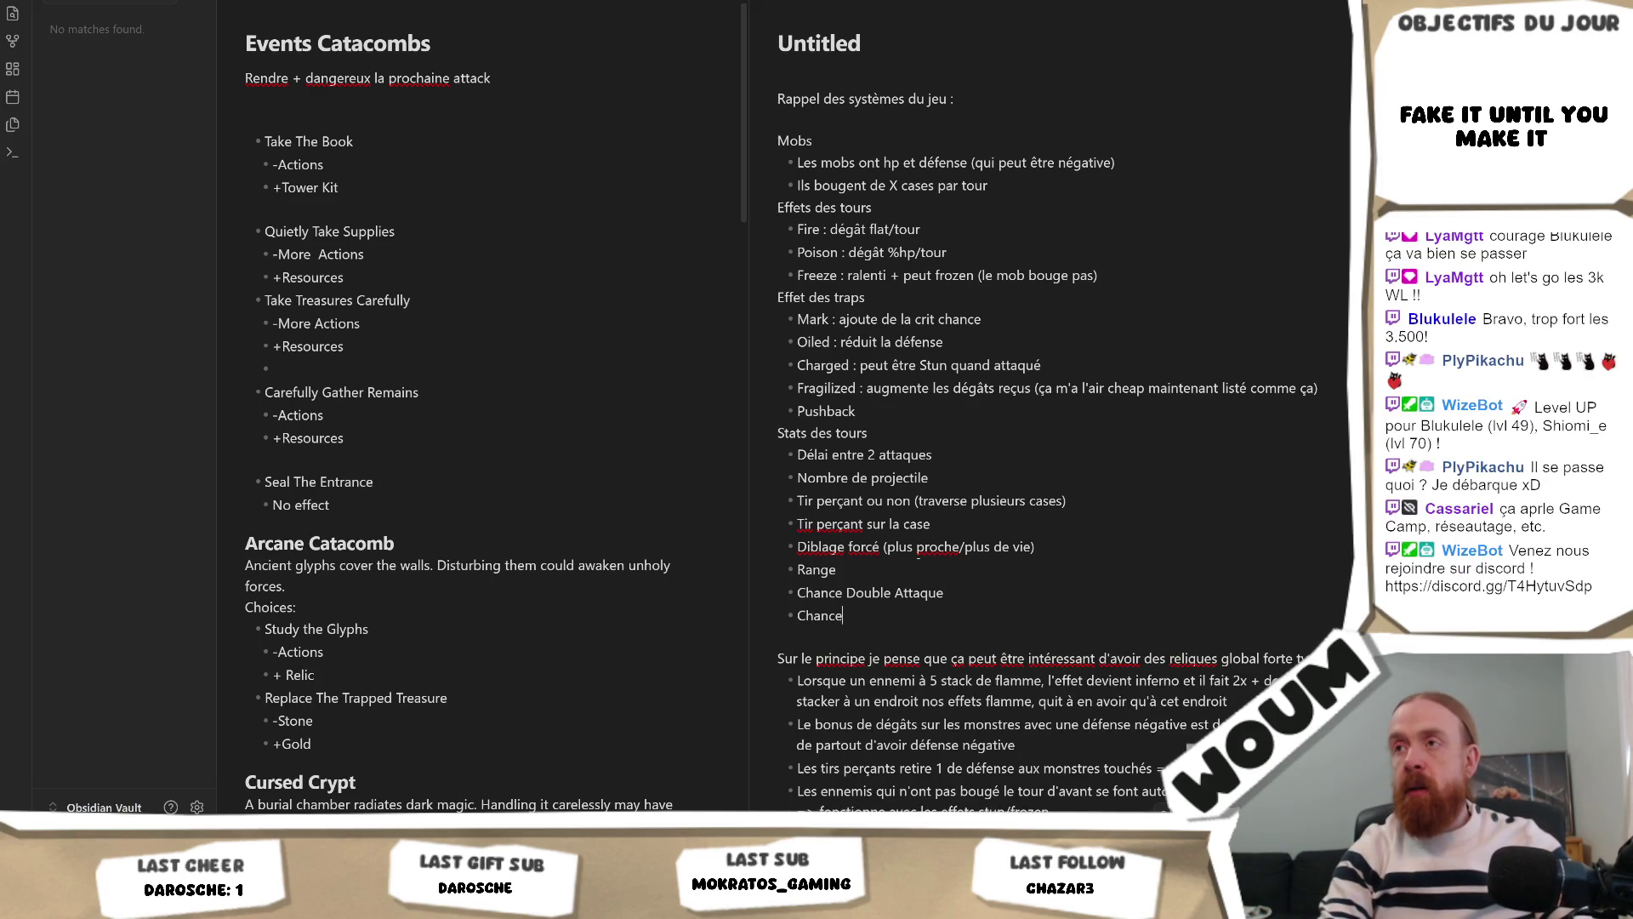
pyautogui.write(' Crut')
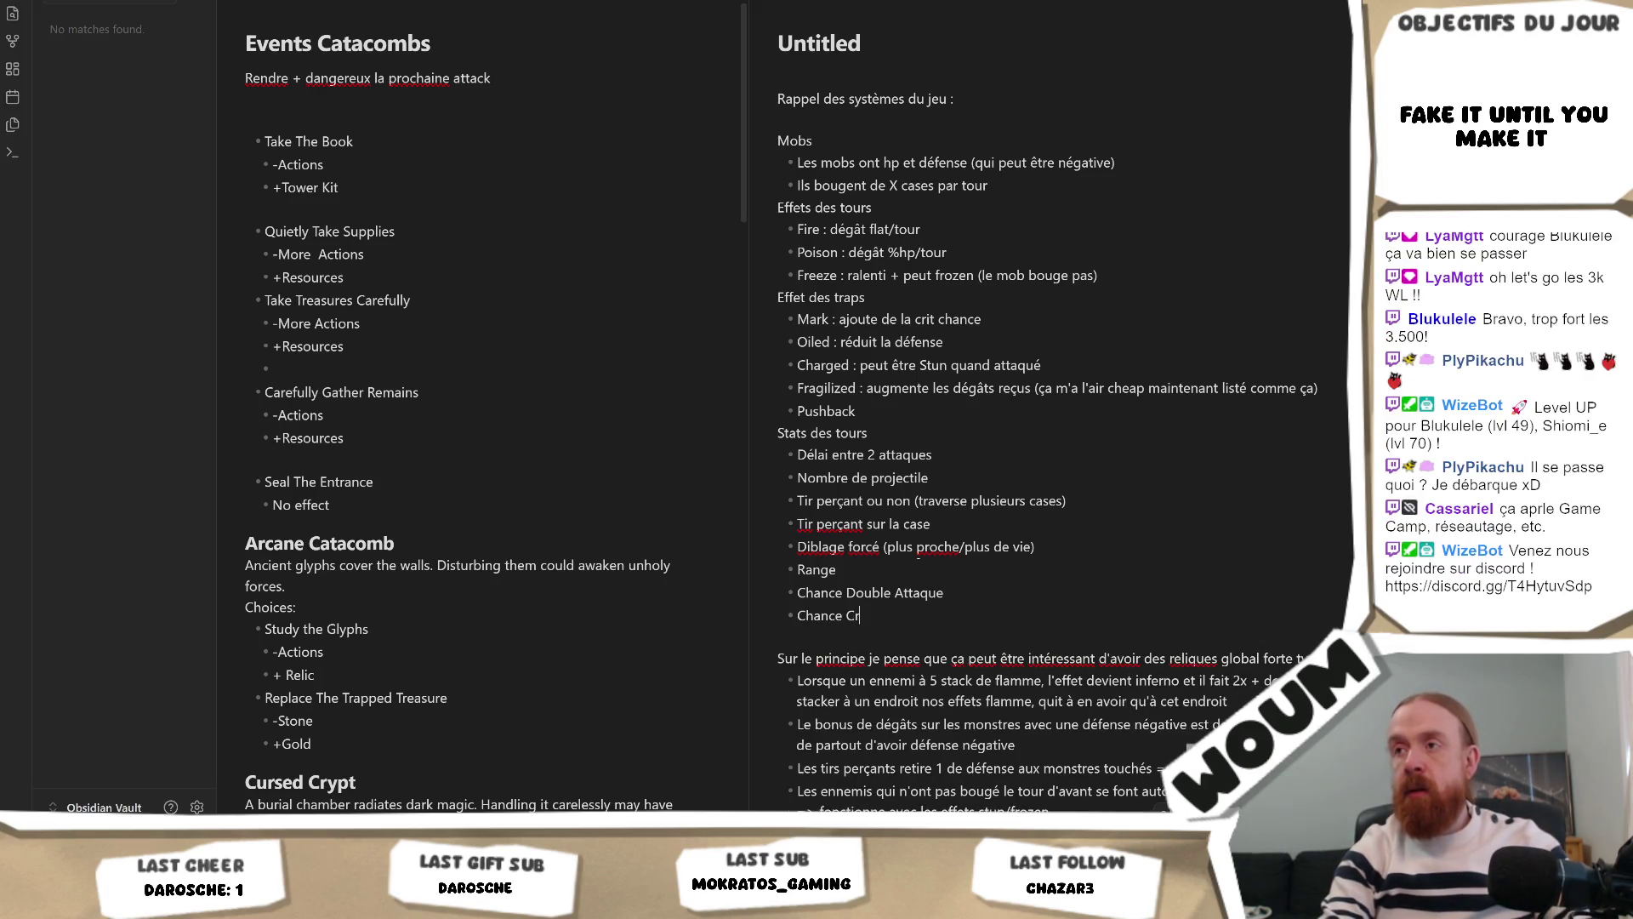
pyautogui.press('BackSpace')
pyautogui.press('BackSpace')
pyautogui.write('it')
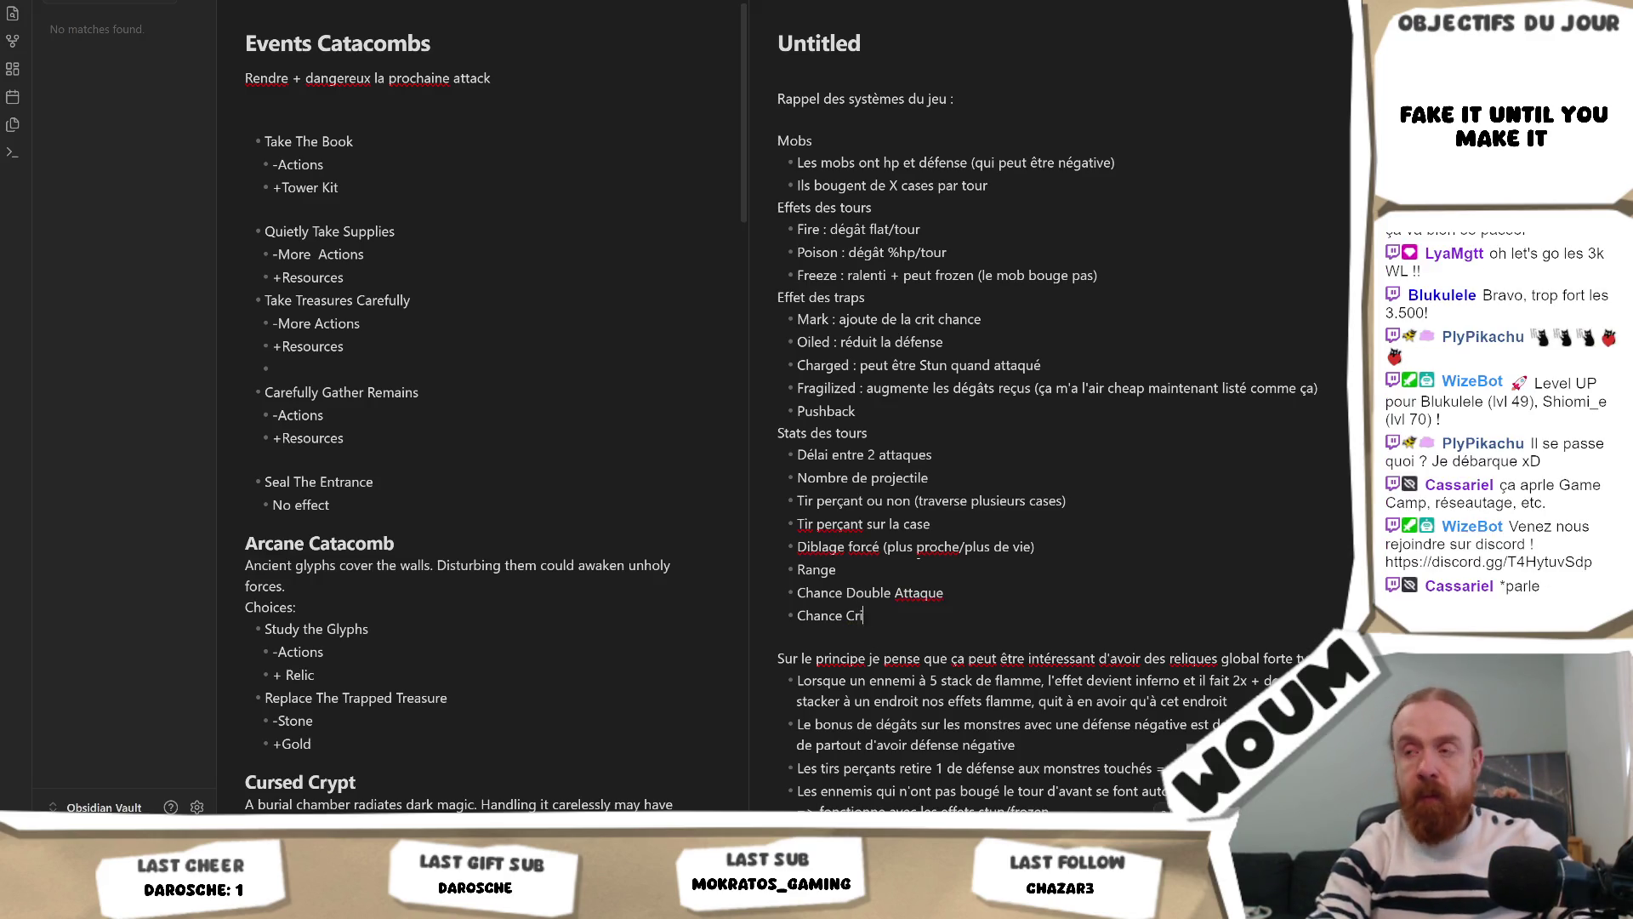
pyautogui.press('Return')
pyautogui.write('Aoe')
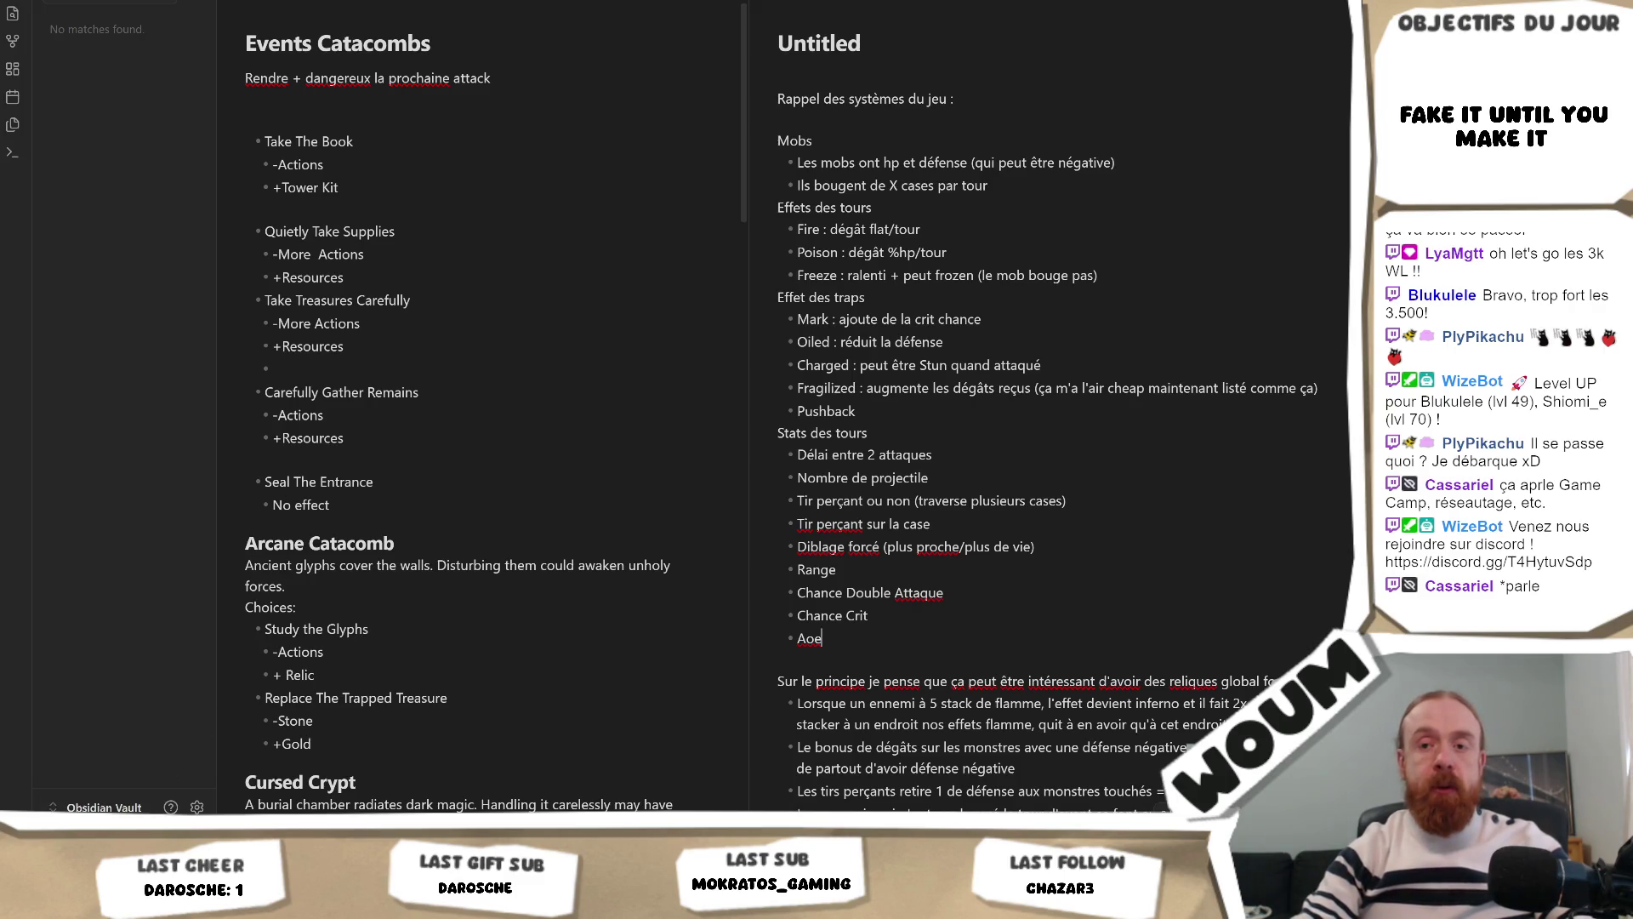
pyautogui.hotkey('alt', 'Tab')
# Step: Scroll through the Game Camp ticket price tiers on Eventbrite, then return to the Obsidian notes
pyautogui.scroll(-2, 577, 504)
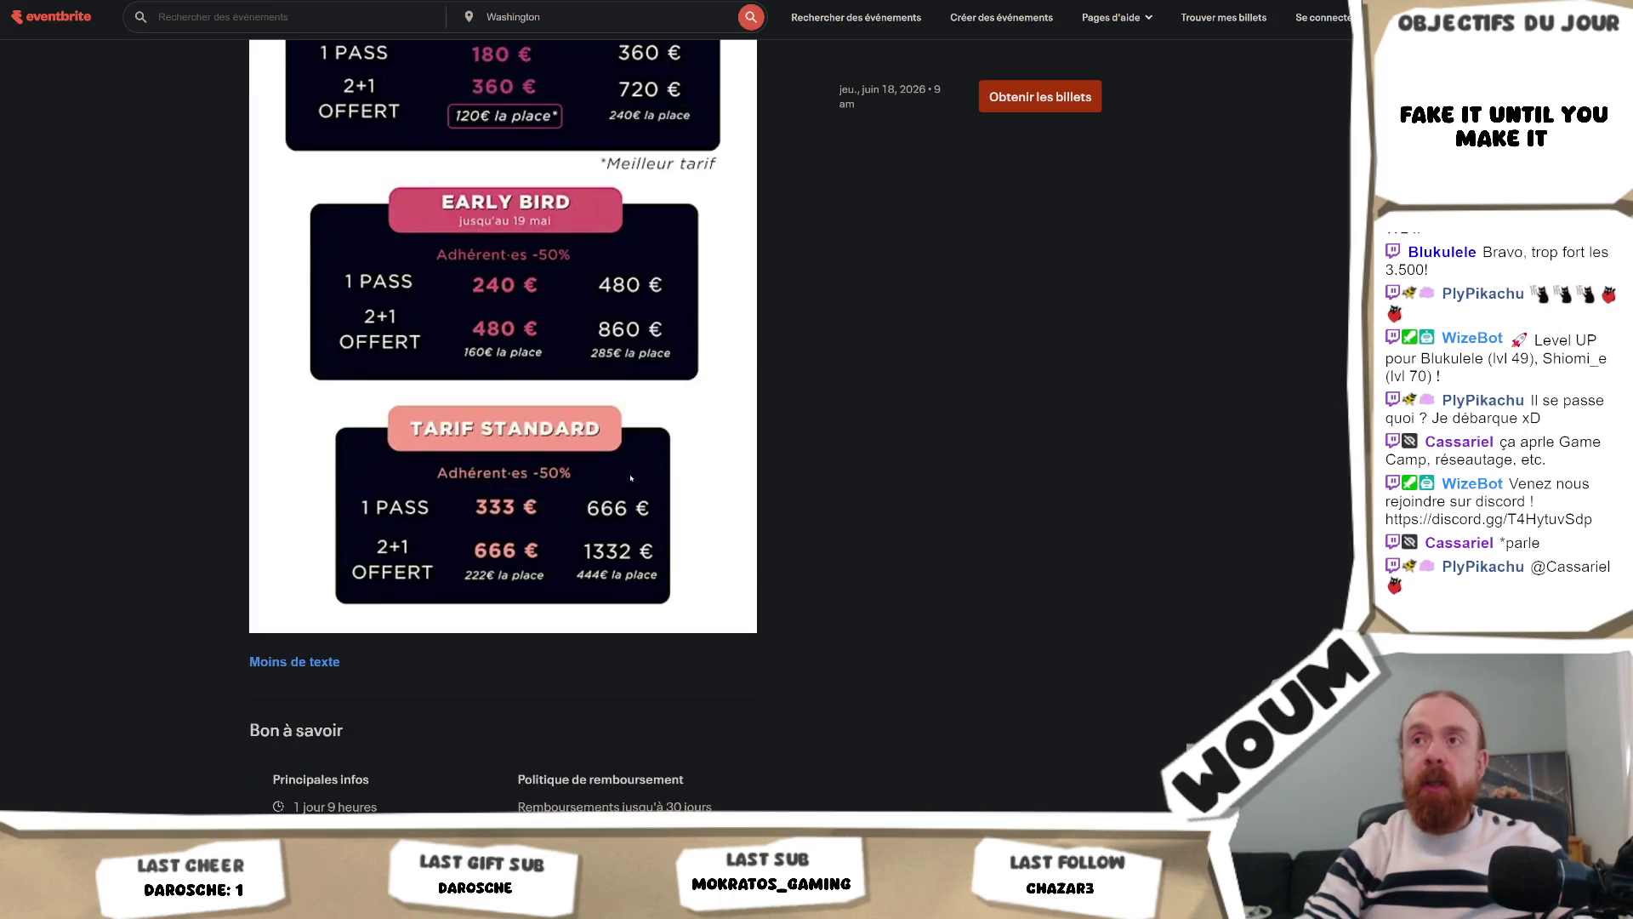
pyautogui.scroll(3, 596, 493)
pyautogui.scroll(-1, 632, 479)
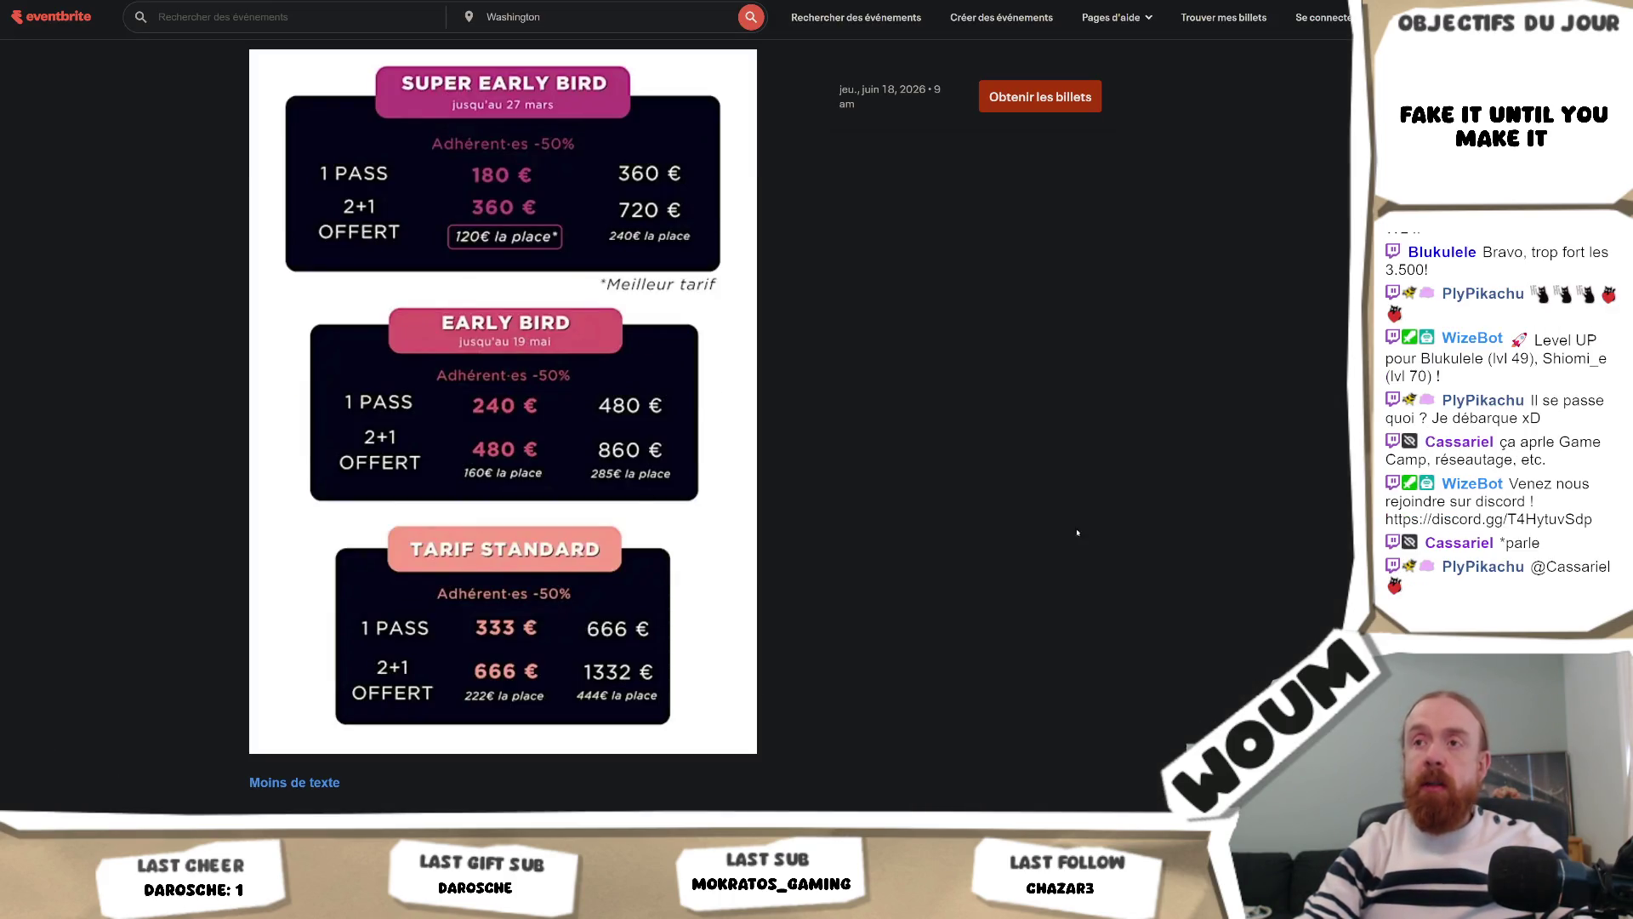
pyautogui.scroll(1, 1130, 219)
pyautogui.rightClick(1130, 219)
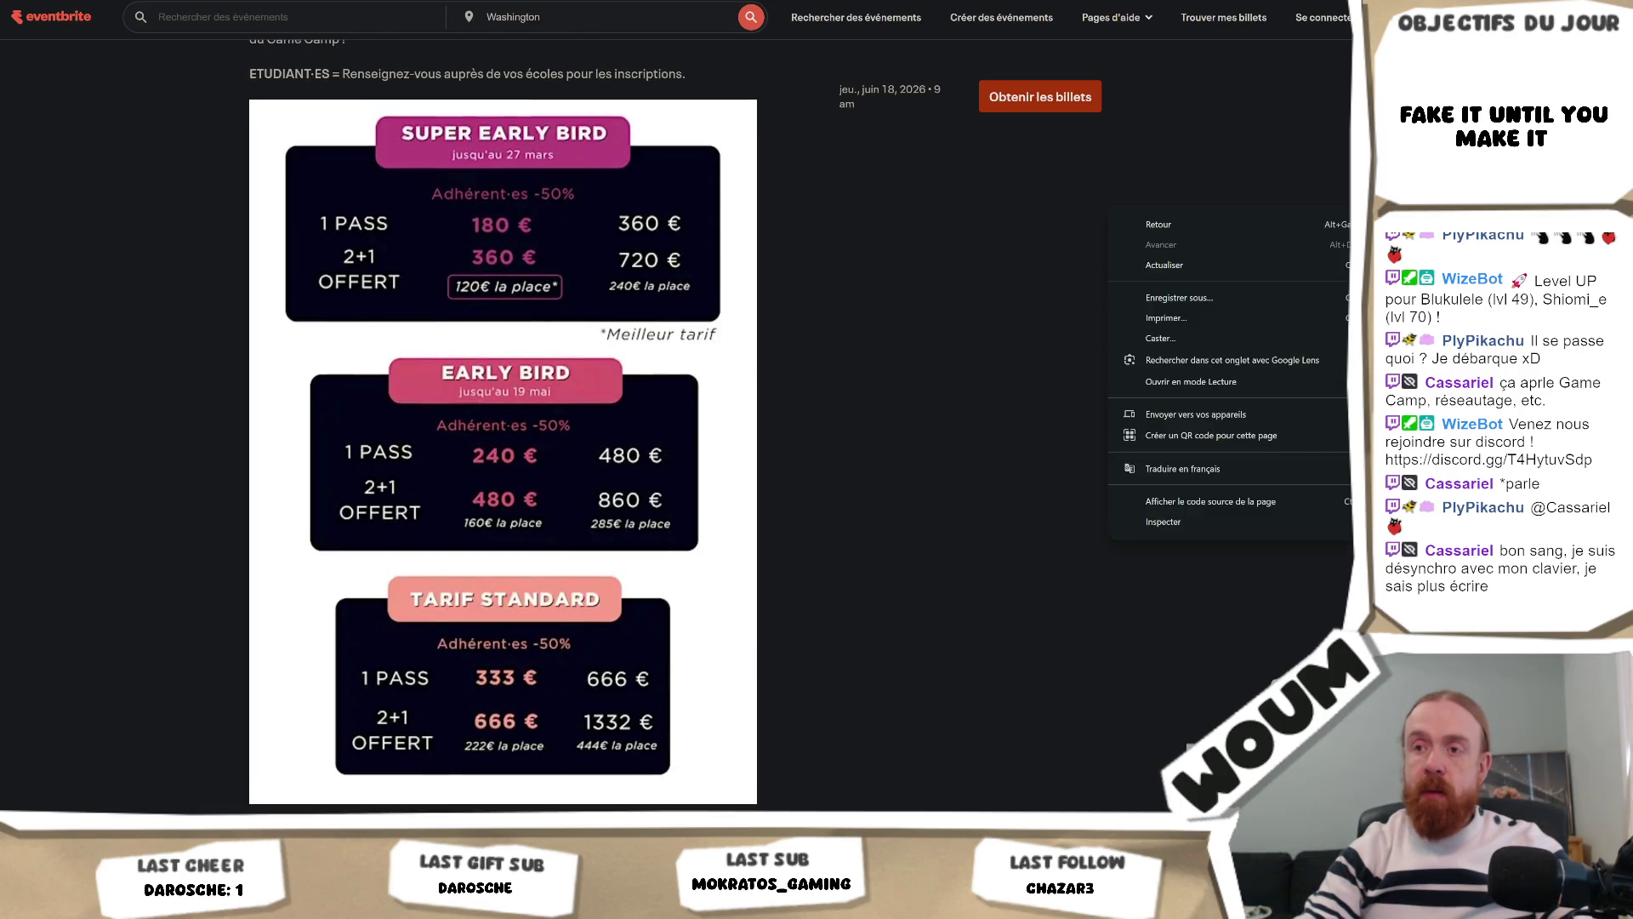
pyautogui.scroll(-1, 1220, 611)
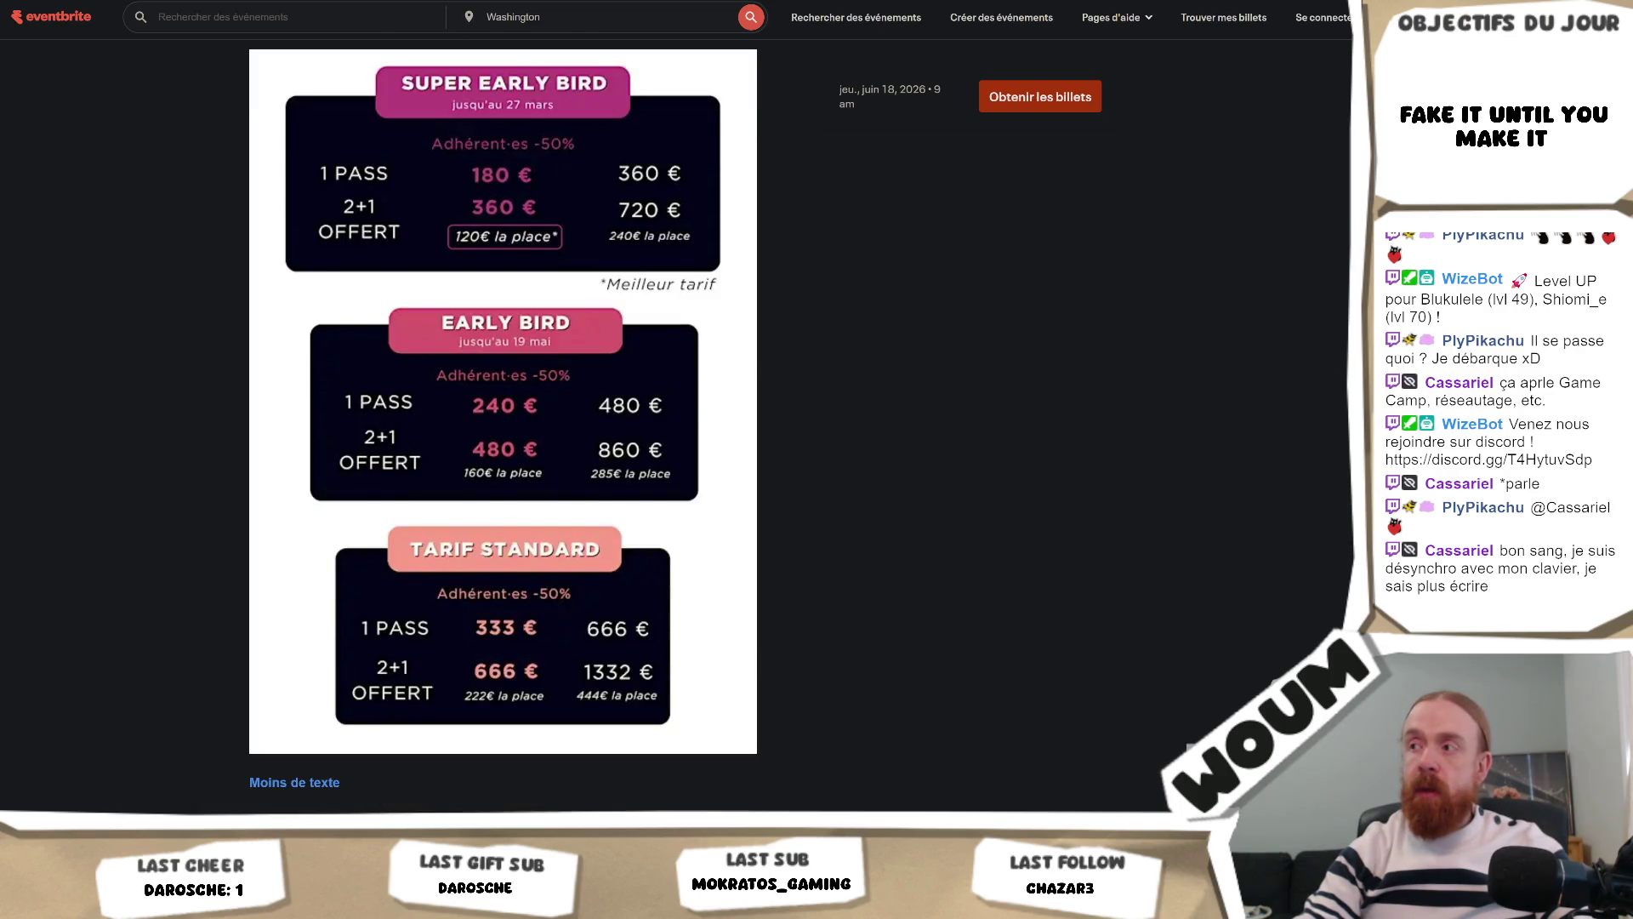
pyautogui.scroll(1, 503, 416)
pyautogui.scroll(1, 503, 417)
pyautogui.scroll(-2, 503, 417)
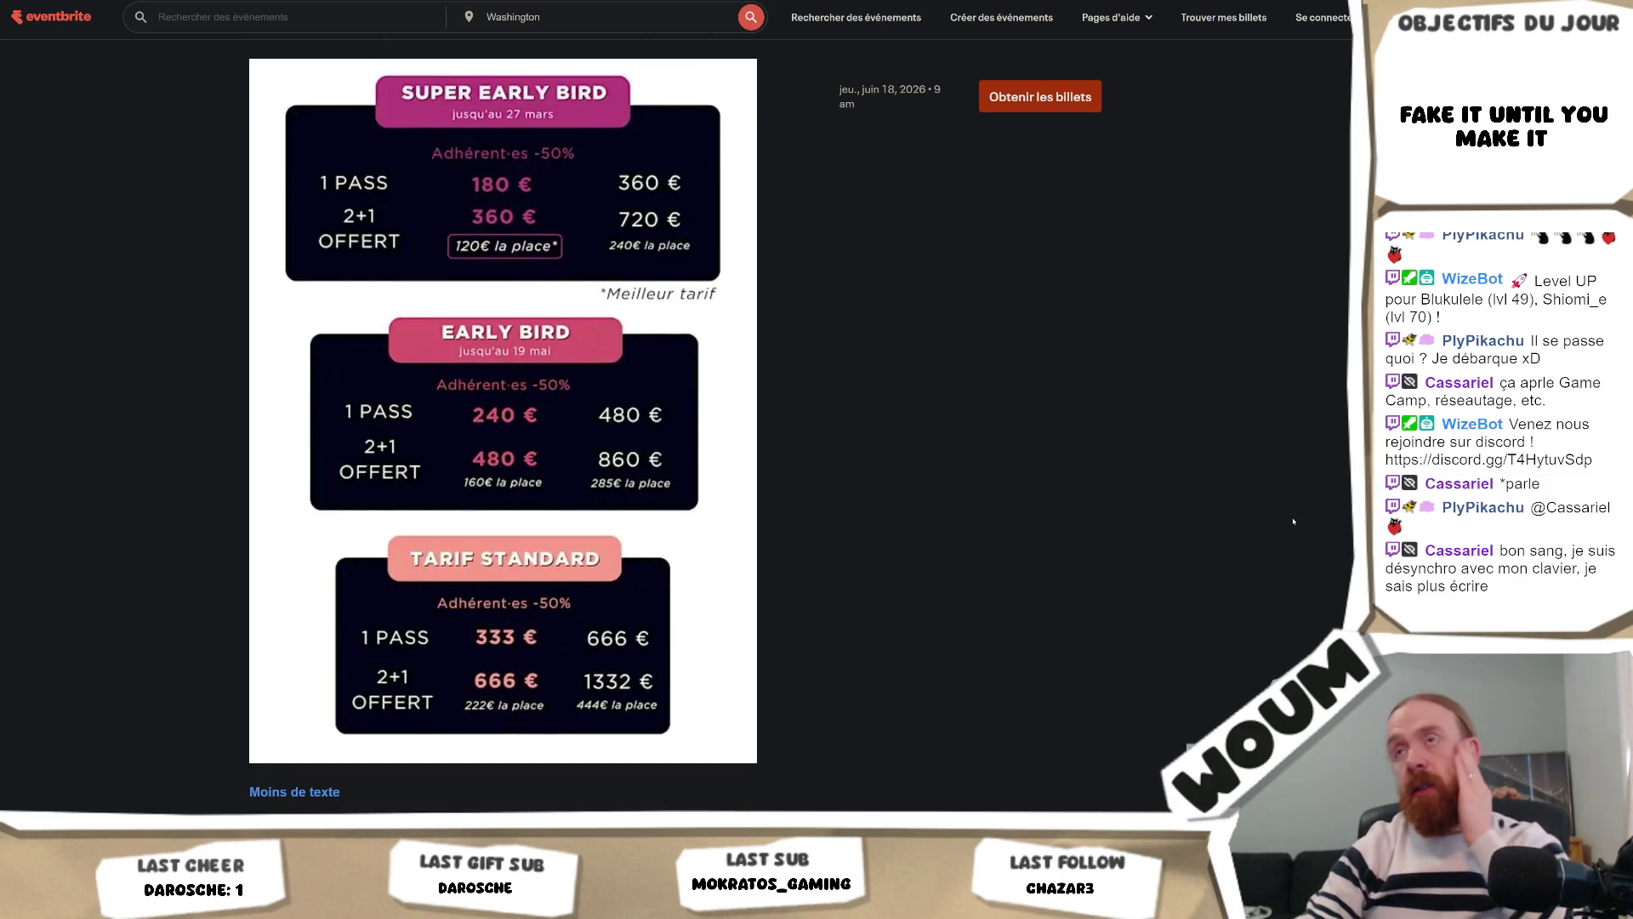
pyautogui.rightClick(1017, 193)
pyautogui.press('Escape')
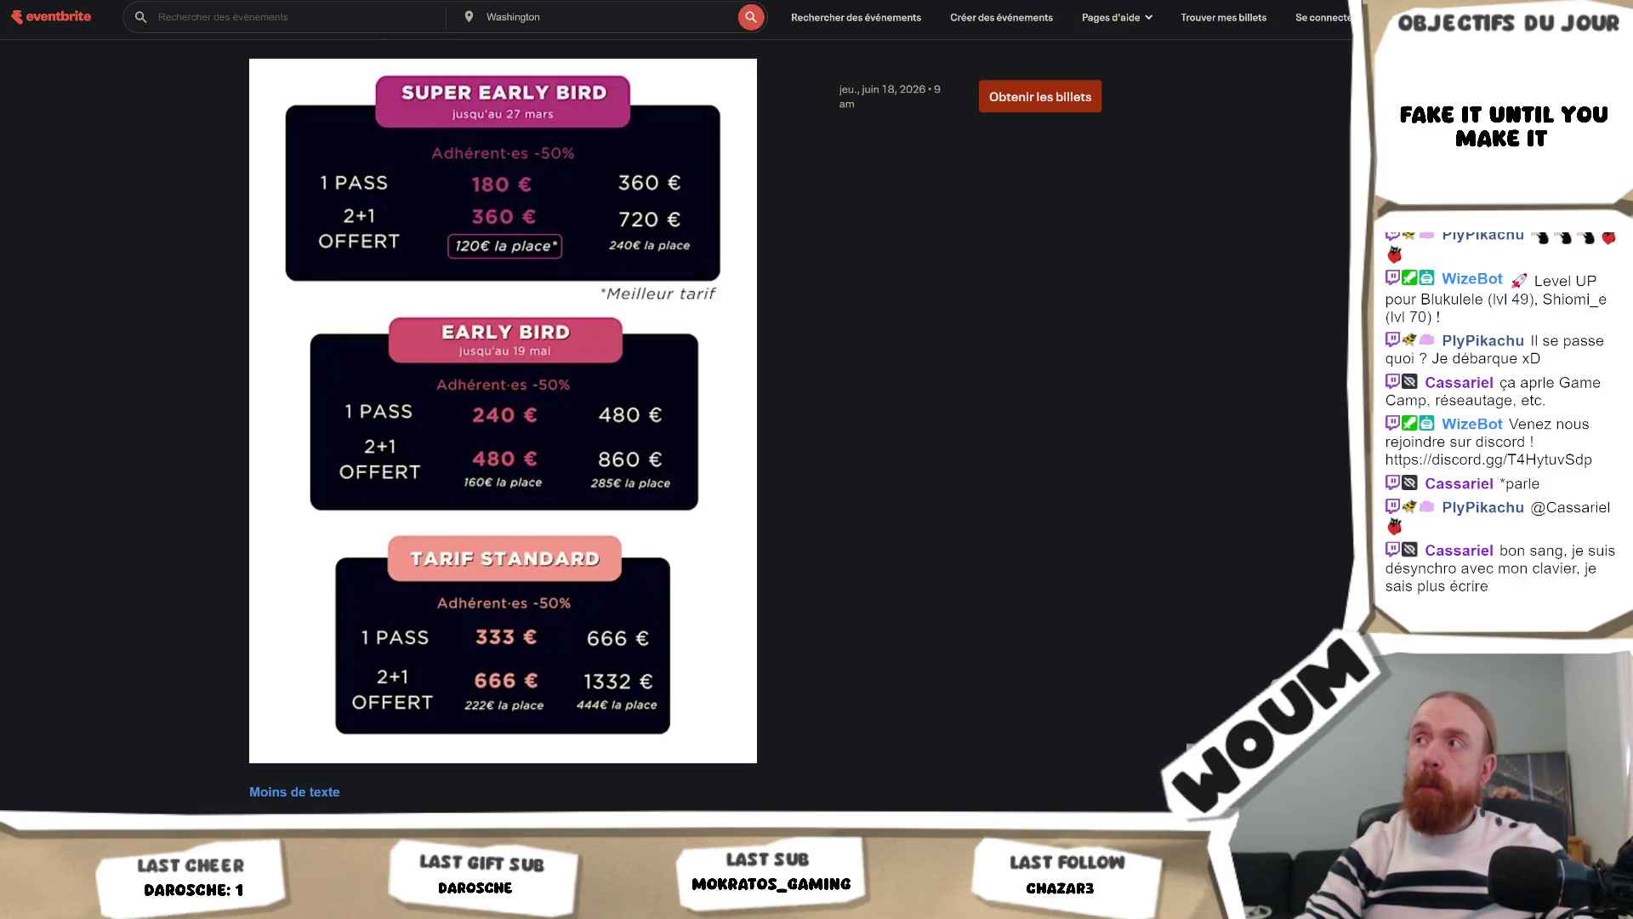
pyautogui.hotkey('alt', 'Tab')
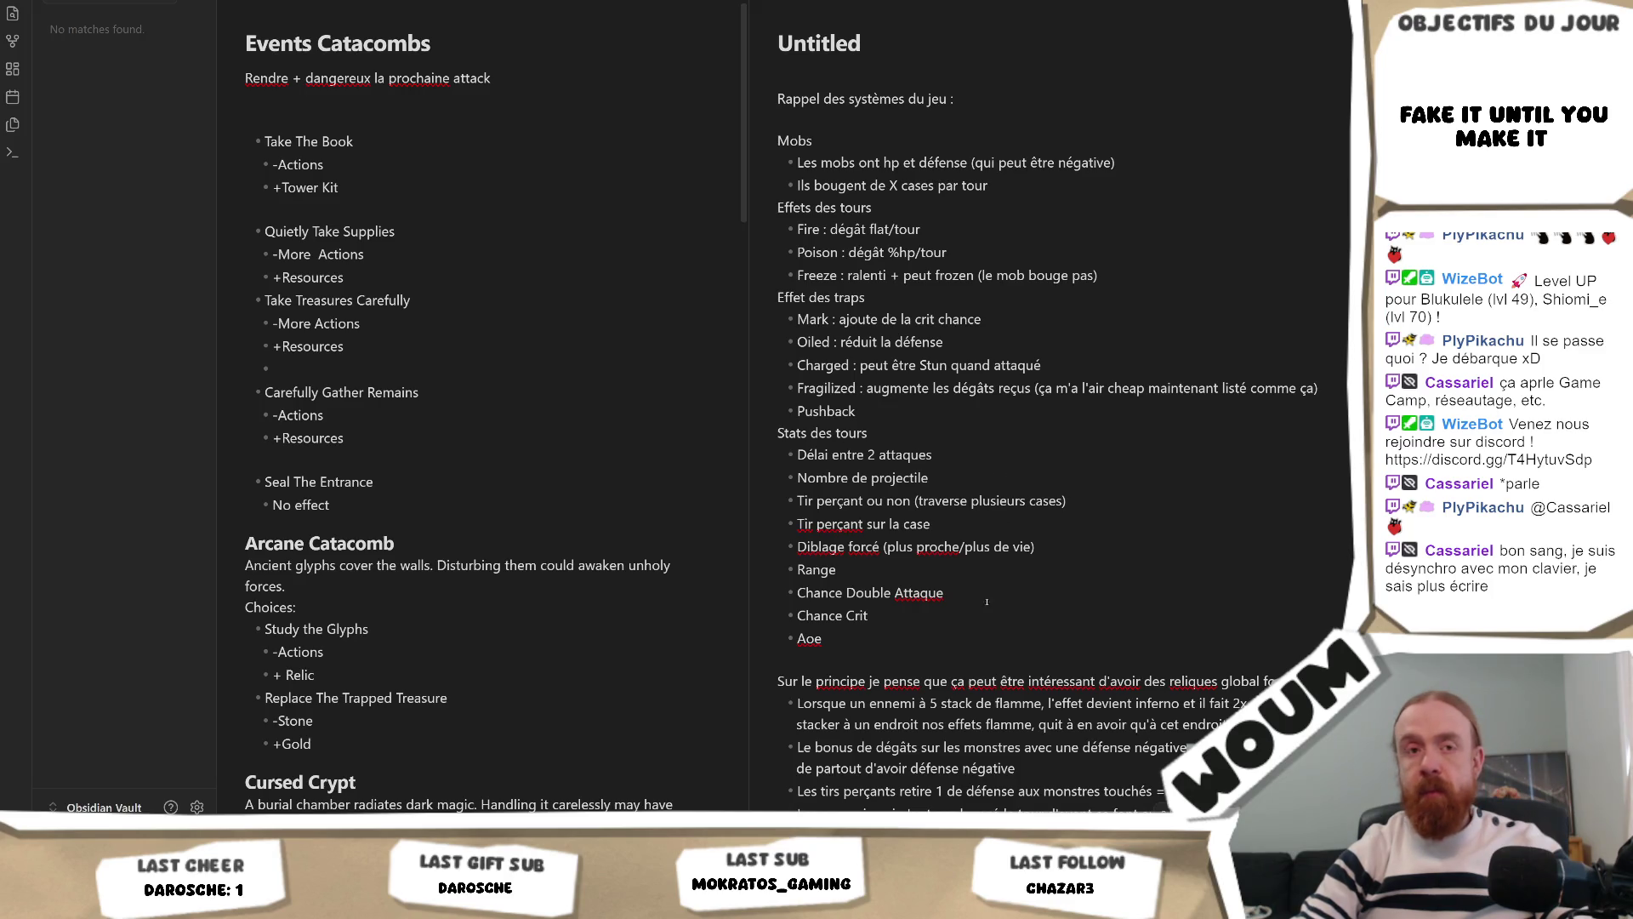
# Step: Place the caret below Aoe and scroll down past the relic list to the Timing / phases heading
pyautogui.click(968, 652)
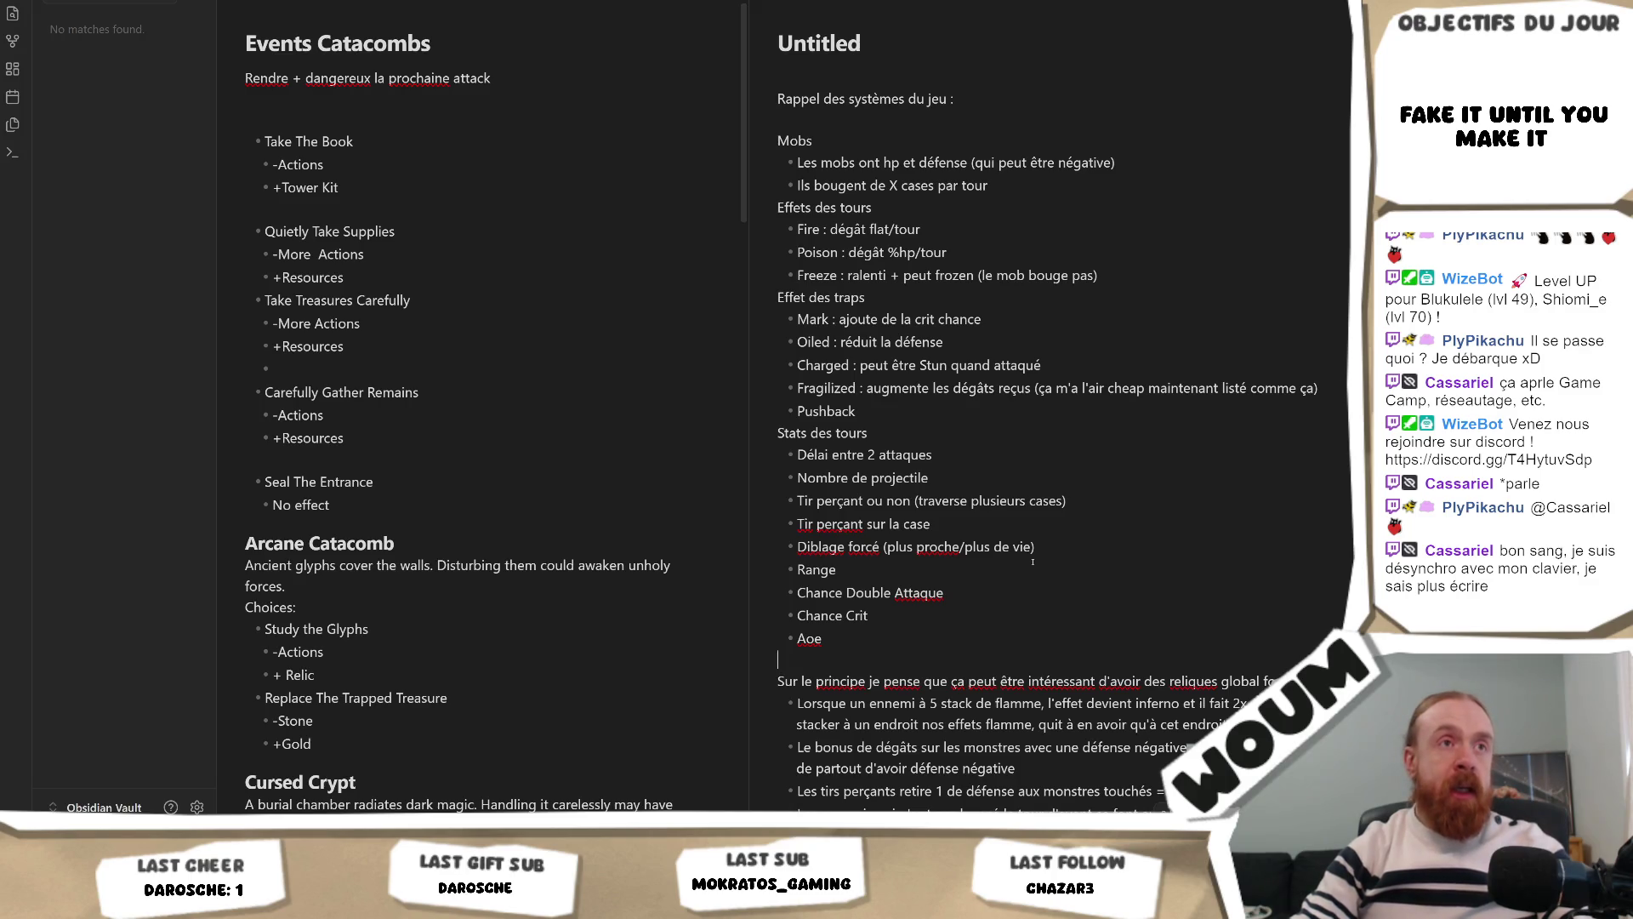
pyautogui.scroll(-2, 1033, 561)
pyautogui.scroll(-2, 1032, 562)
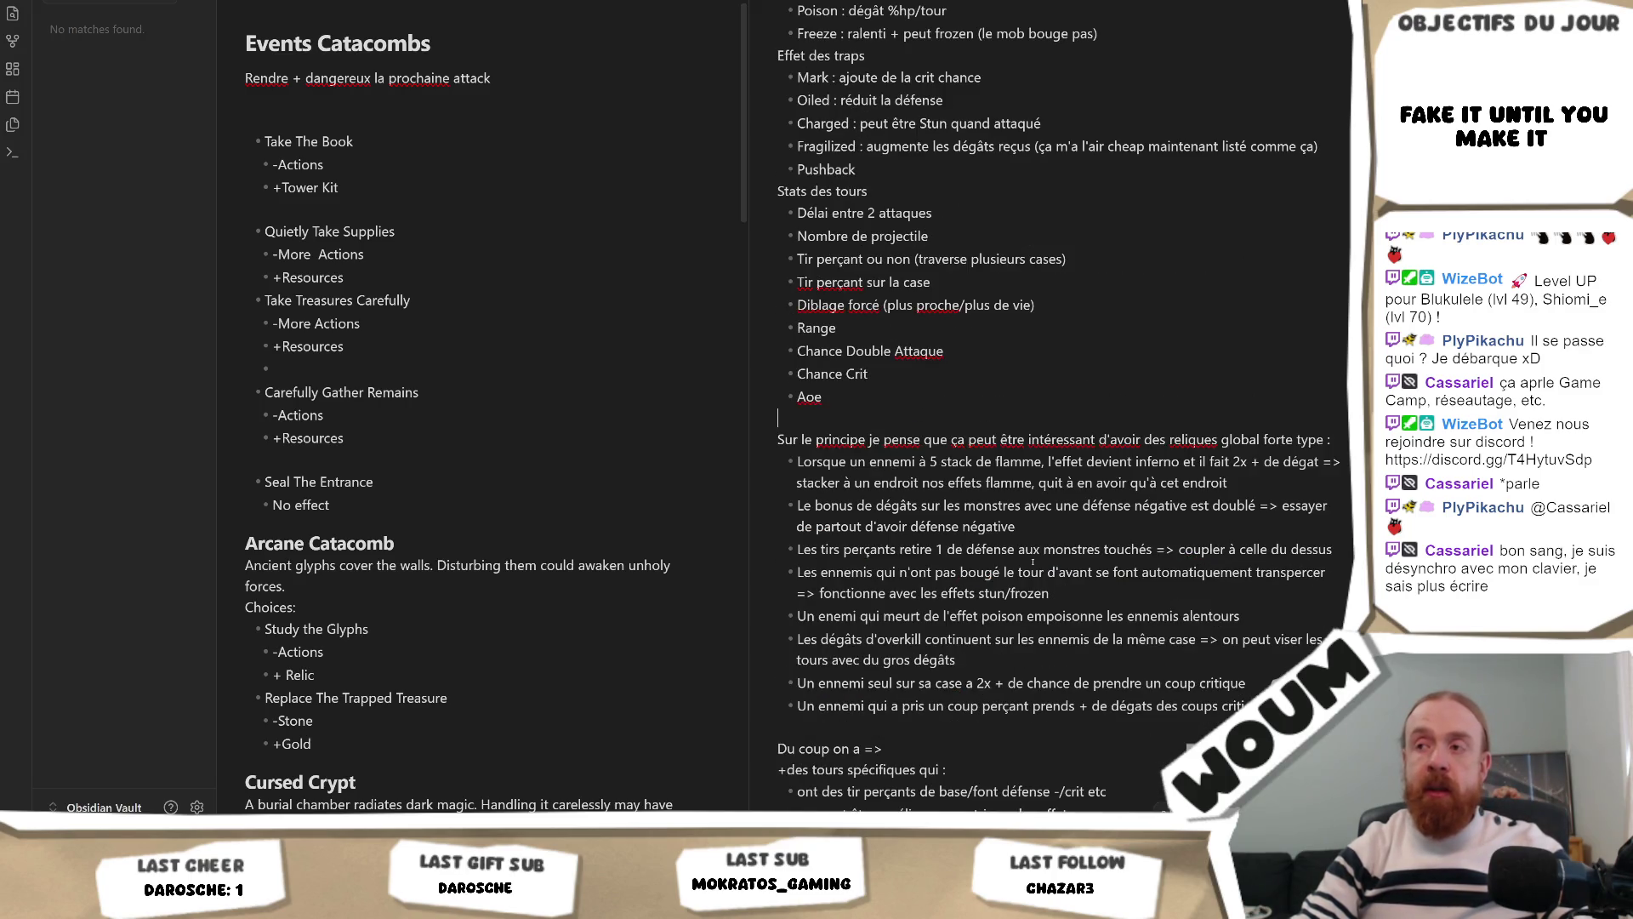
pyautogui.scroll(-2, 1033, 562)
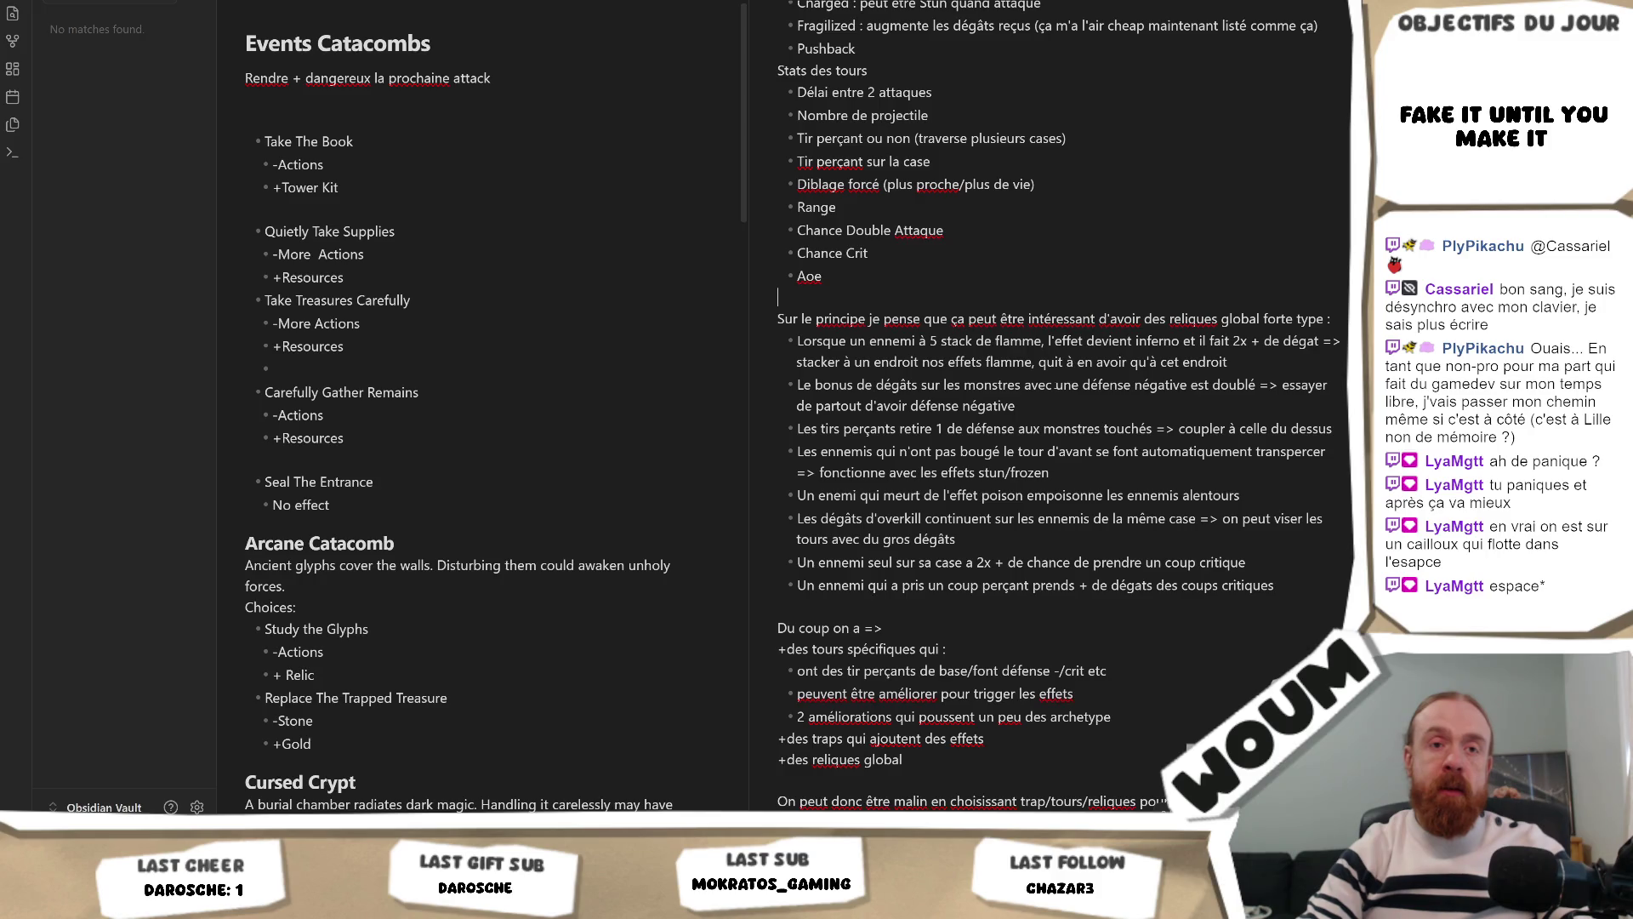
pyautogui.scroll(2, 1055, 408)
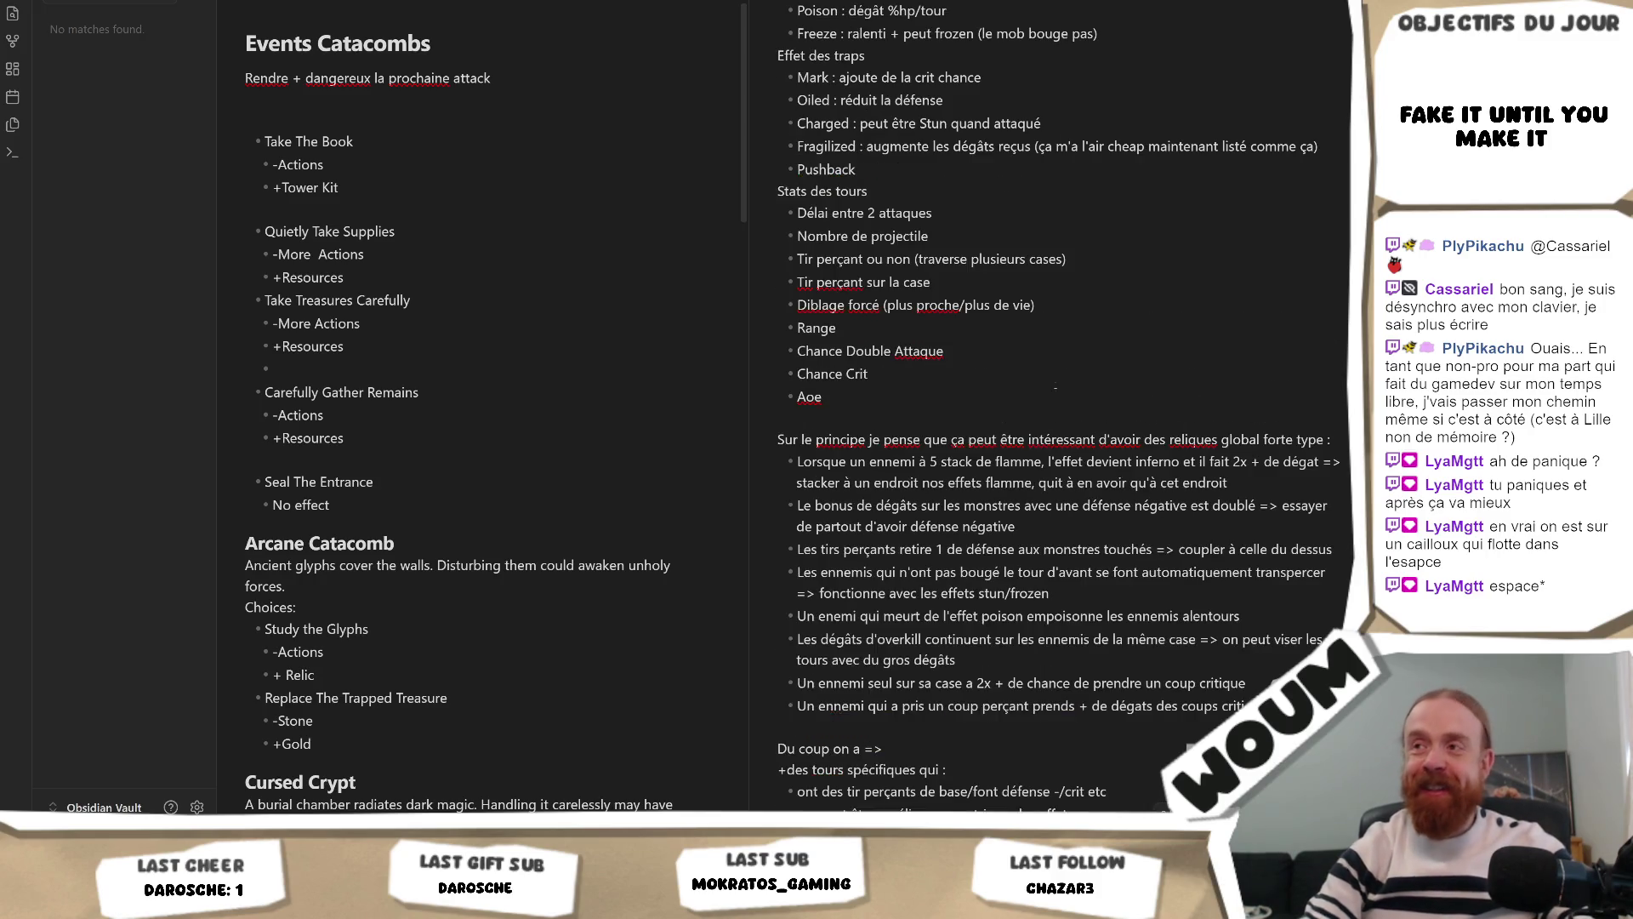
pyautogui.scroll(-4, 1127, 557)
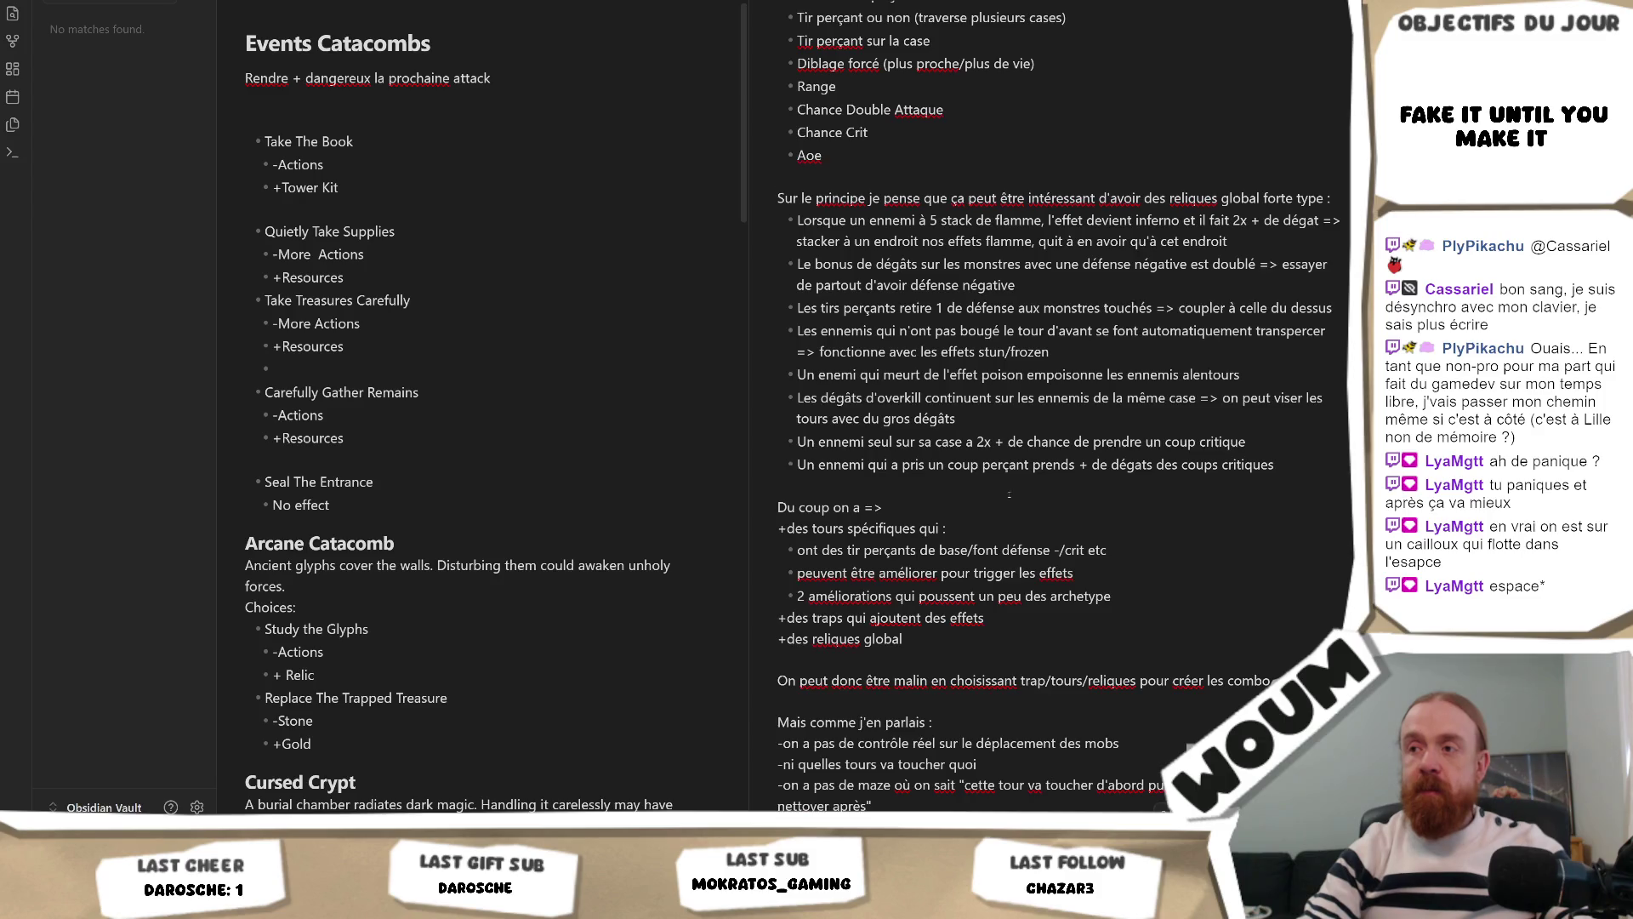
pyautogui.scroll(-6, 1008, 493)
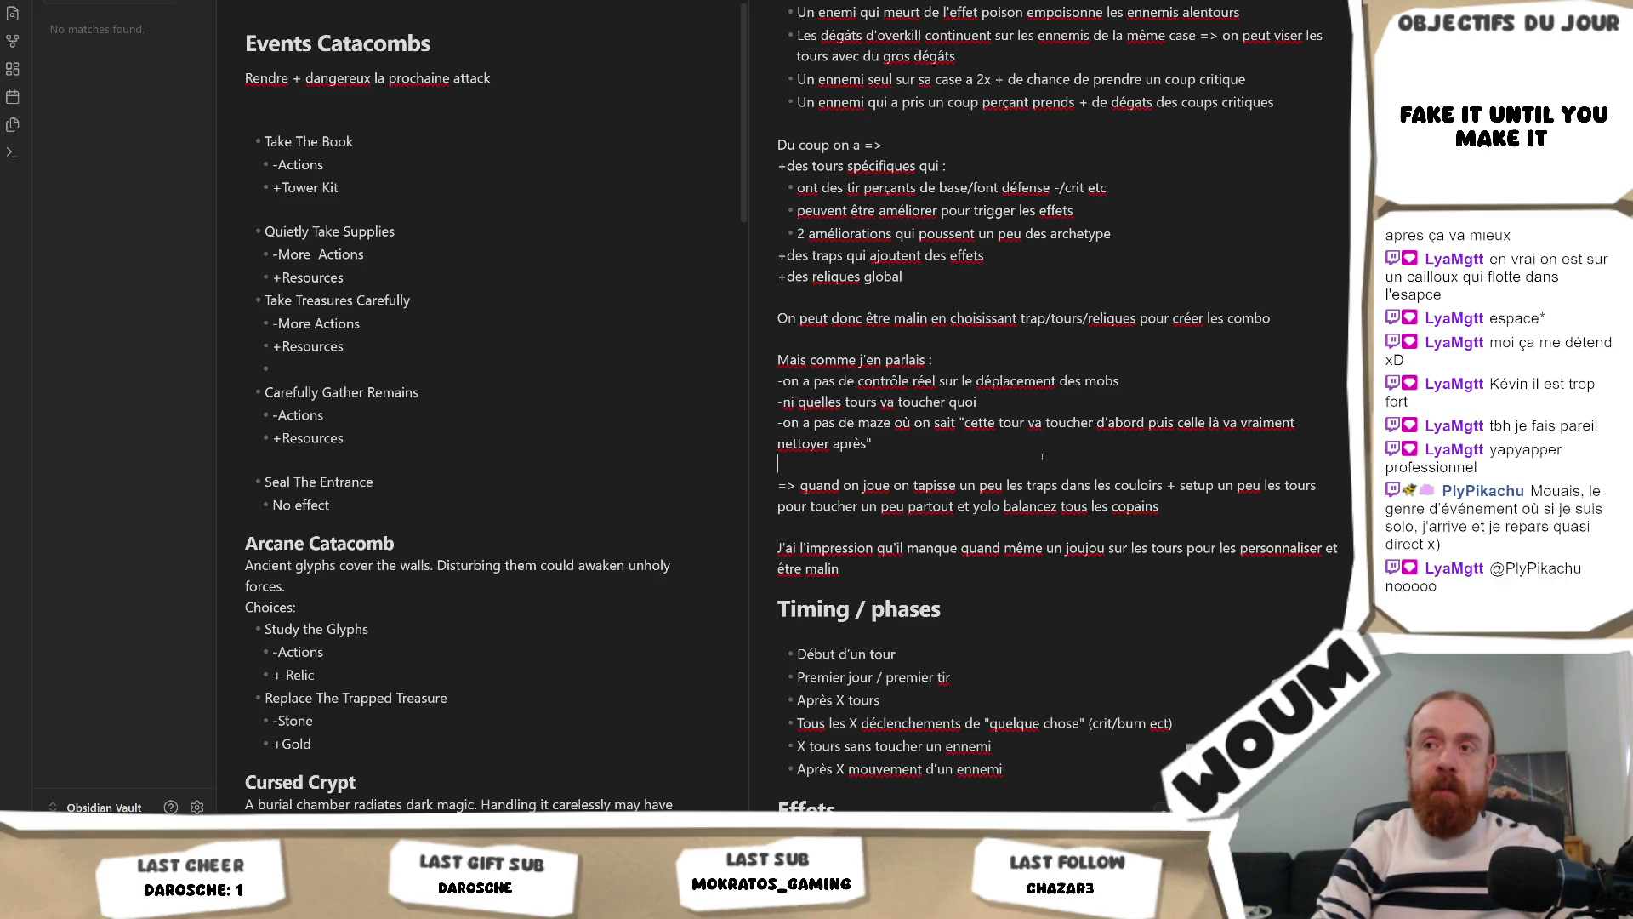
pyautogui.click(1042, 457)
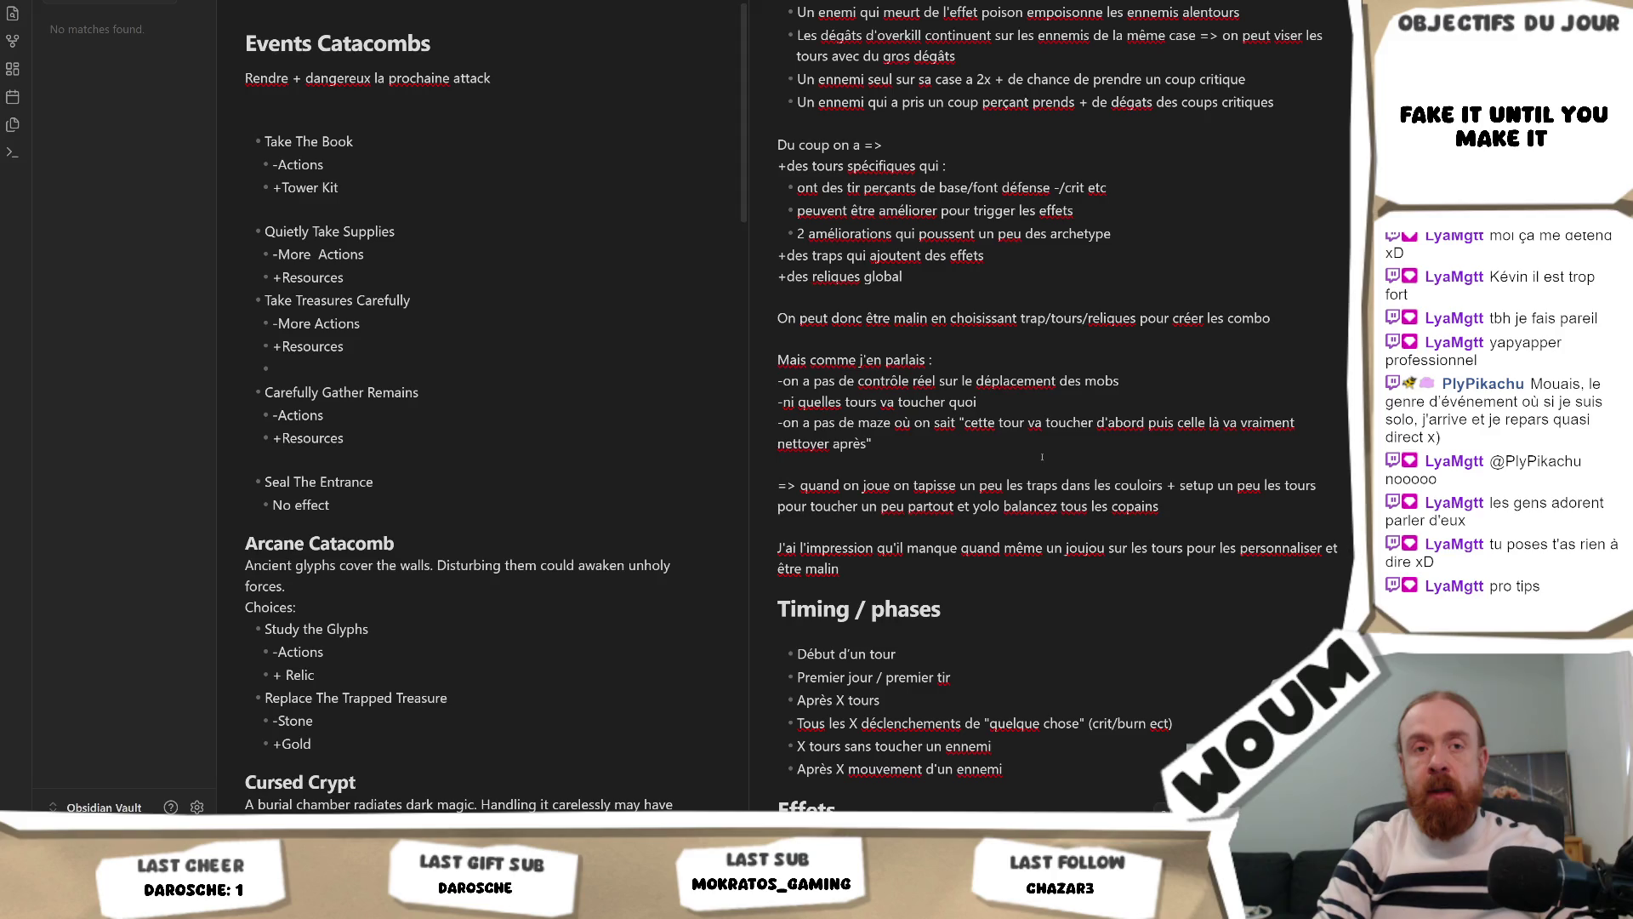
pyautogui.click(1042, 457)
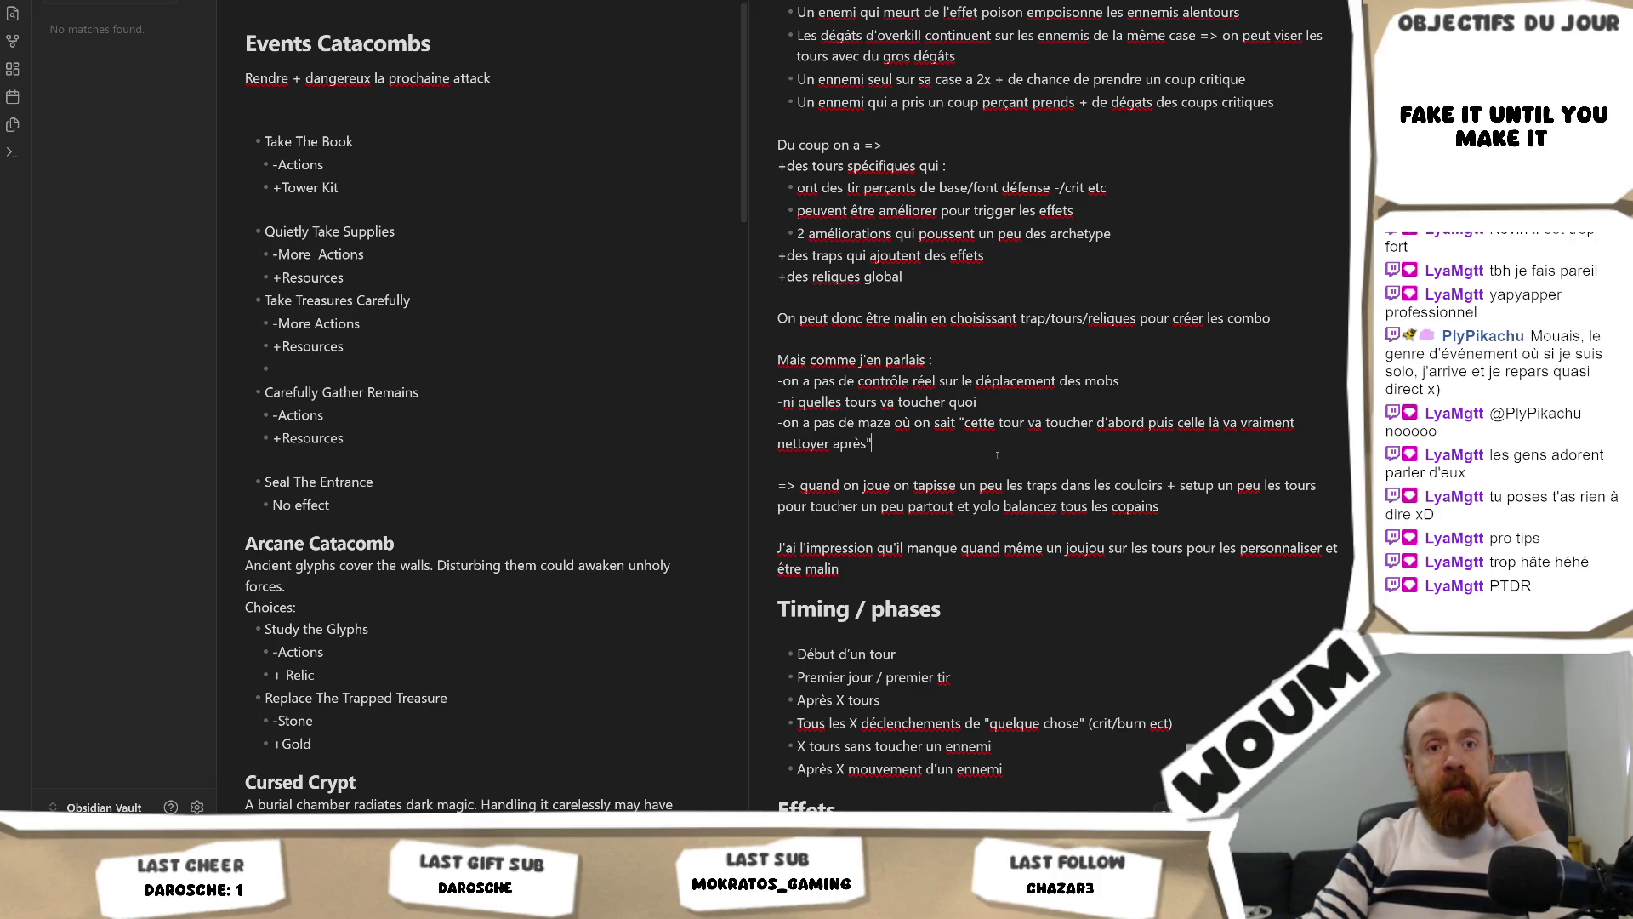
pyautogui.click(1006, 436)
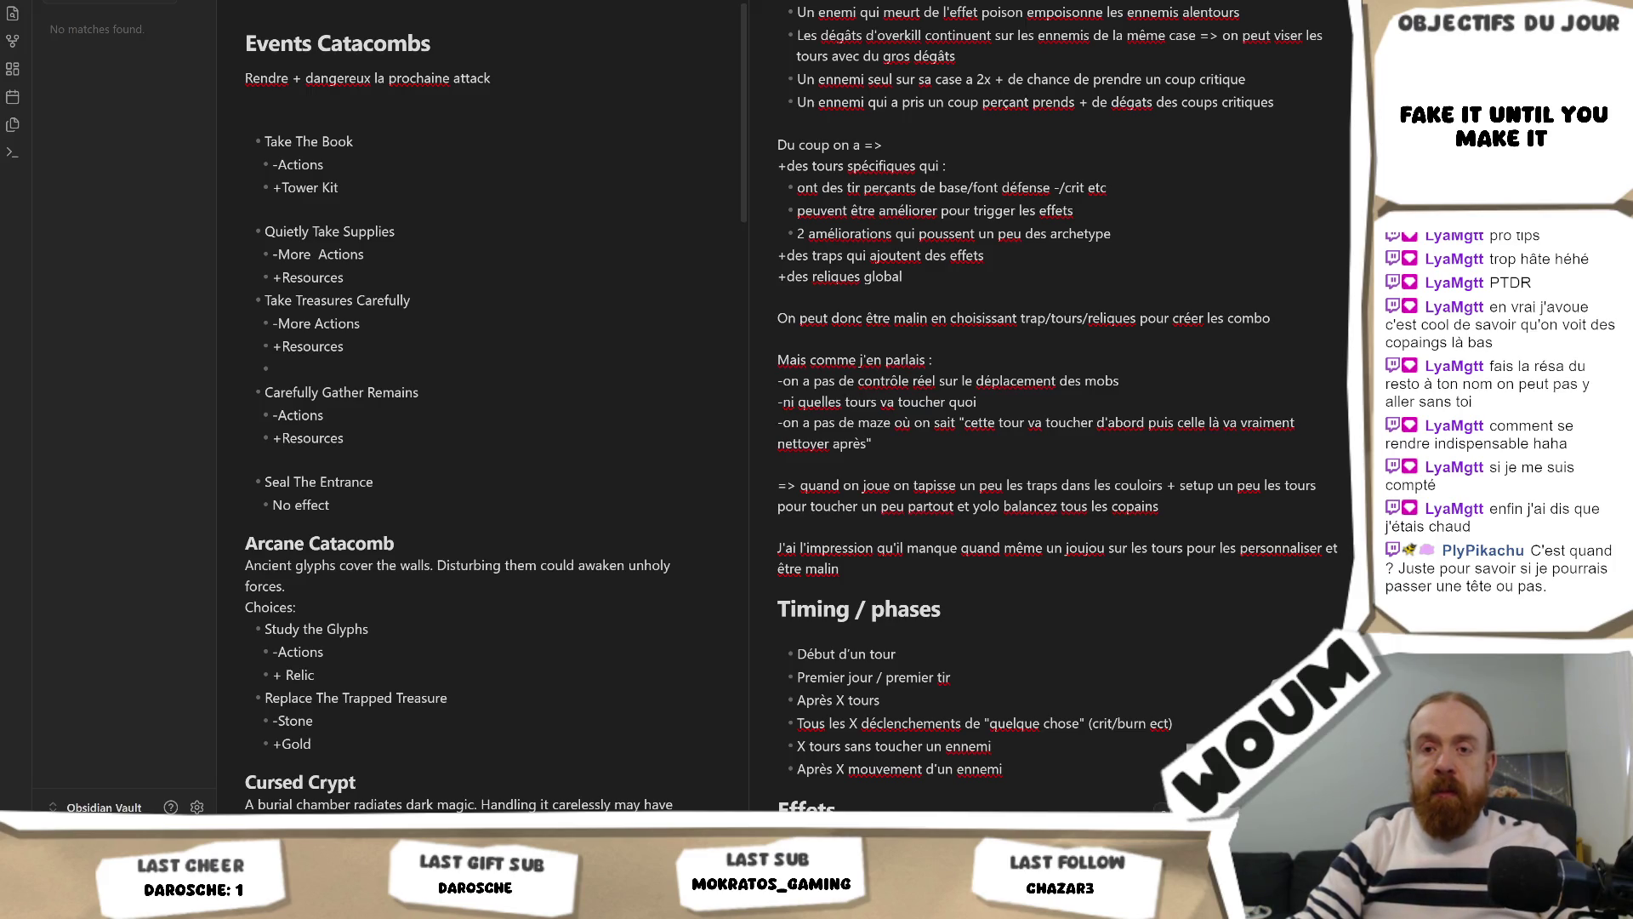
pyautogui.hotkey('alt', 'Tab')
# Step: Scroll to the ALL INCLUSIVE pass perks, then switch to the Game Camp France website tab
pyautogui.scroll(-10, 617, 289)
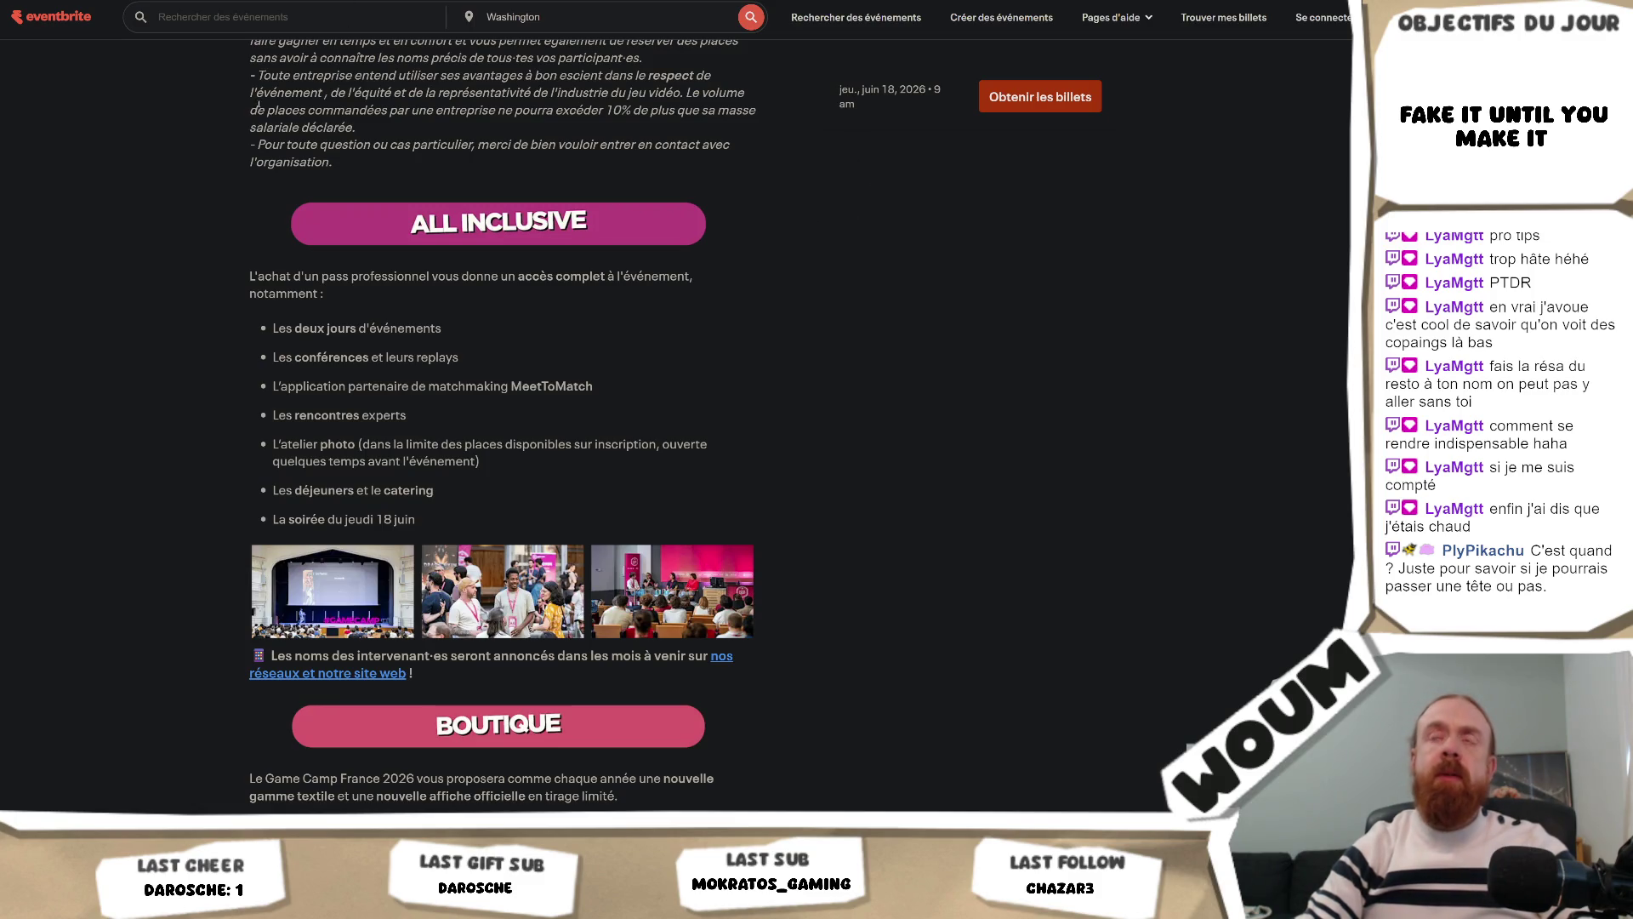
pyautogui.hotkey('ctrl', 'Tab')
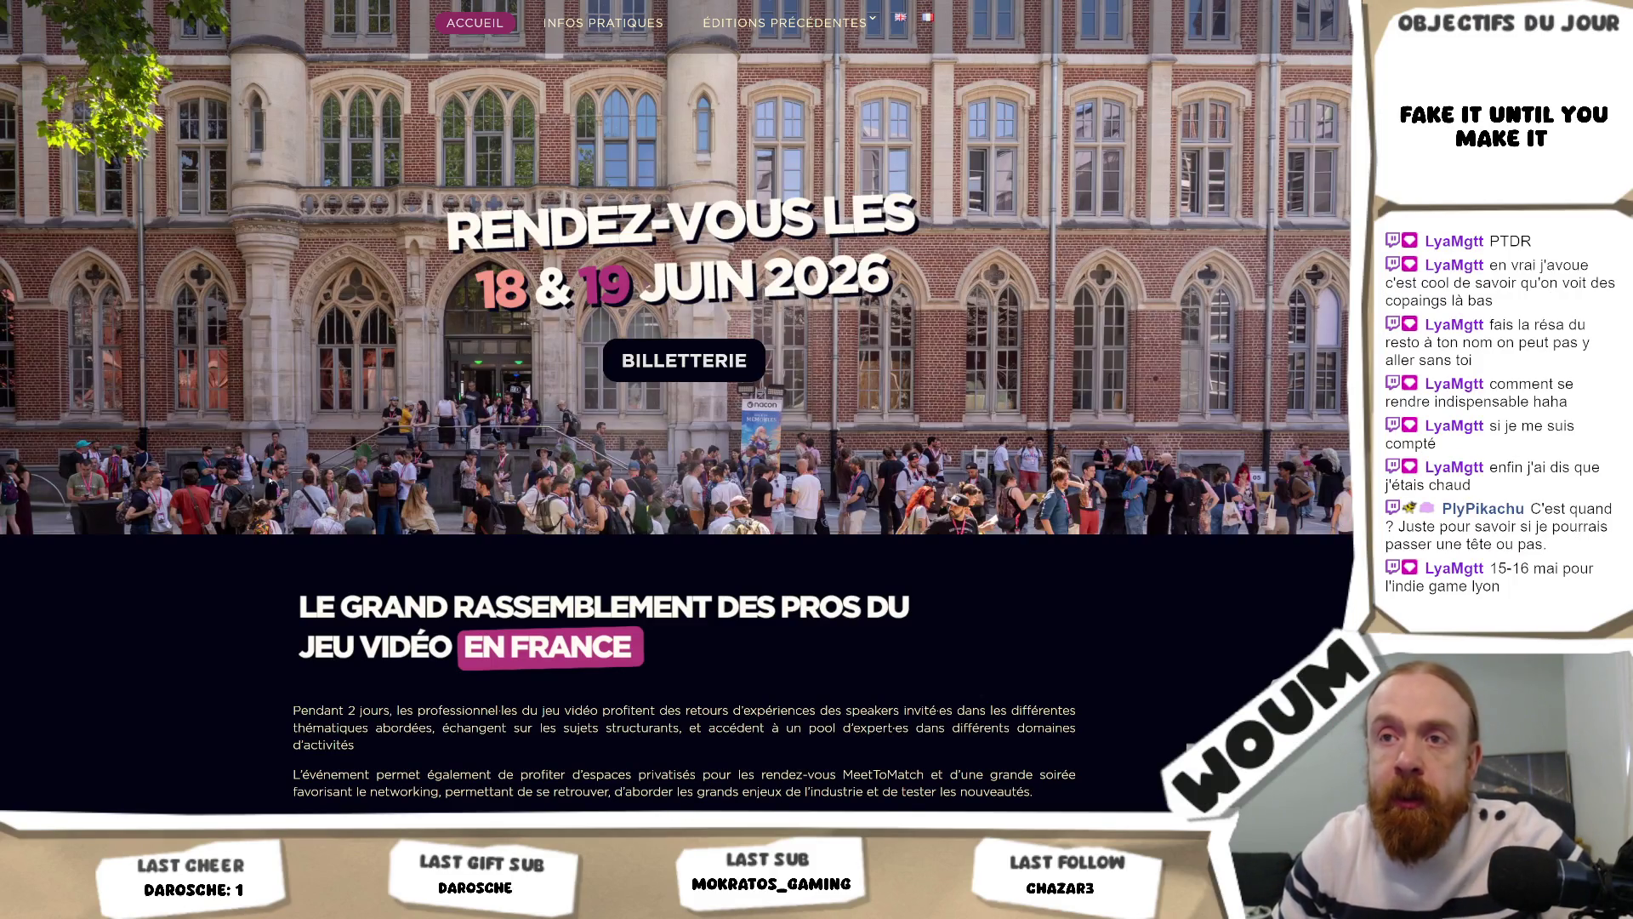
# Step: Check the gamecamp.fr page and its web address, switching between it and Obsidian before returning to the notes
pyautogui.rightClick(270, 480)
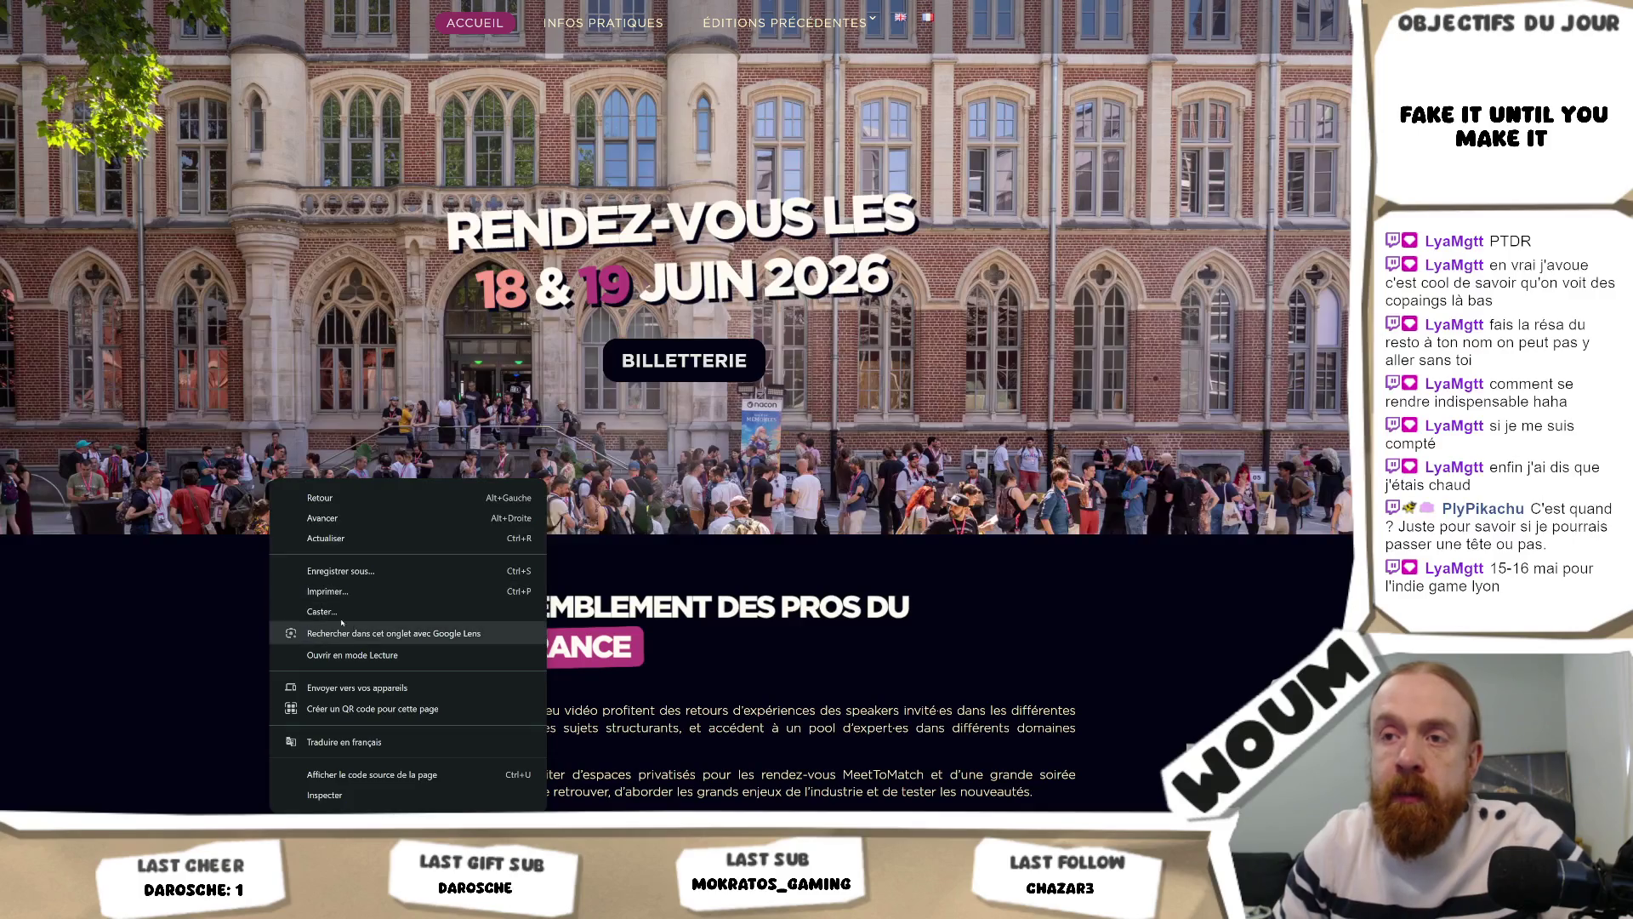
pyautogui.click(1192, 595)
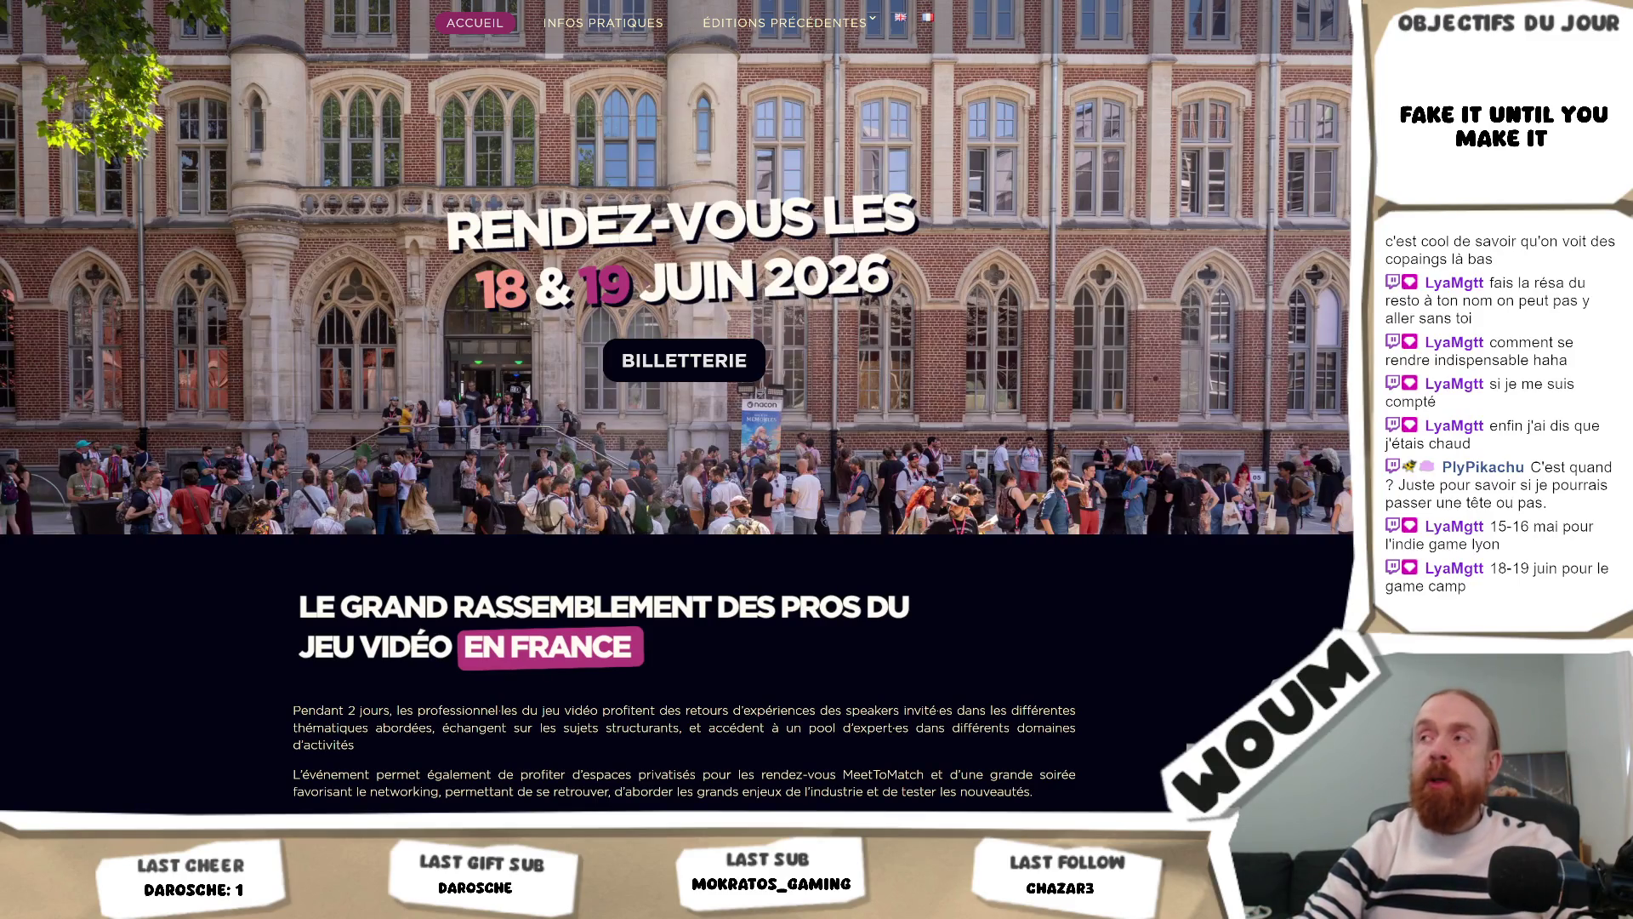
pyautogui.hotkey('alt', 'Tab')
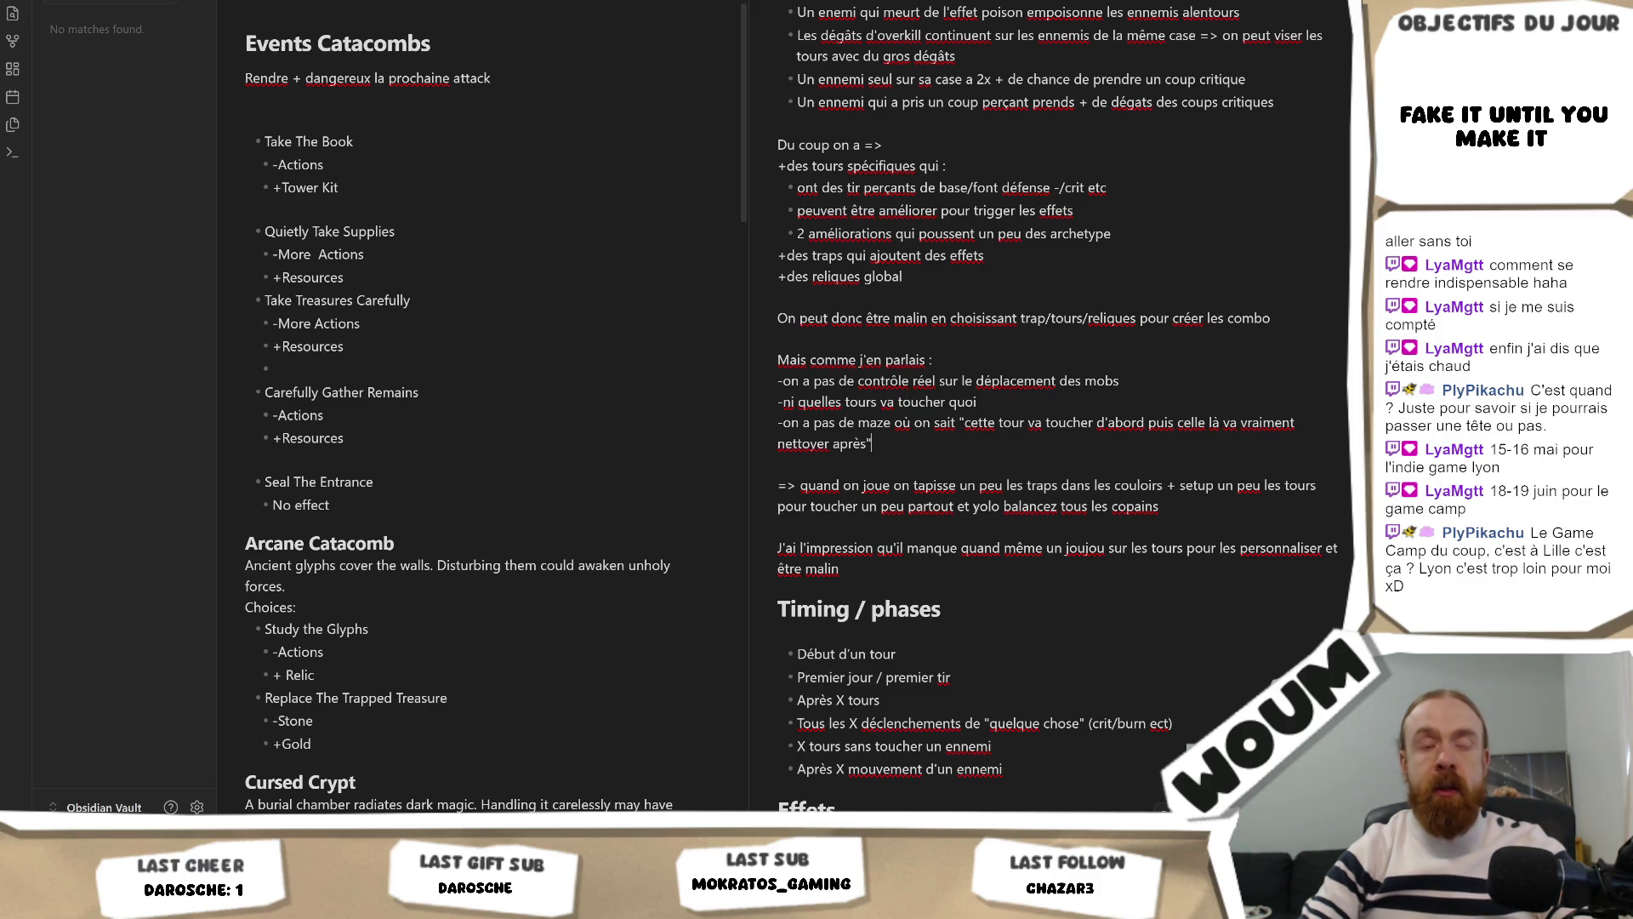
pyautogui.hotkey('alt', 'Tab')
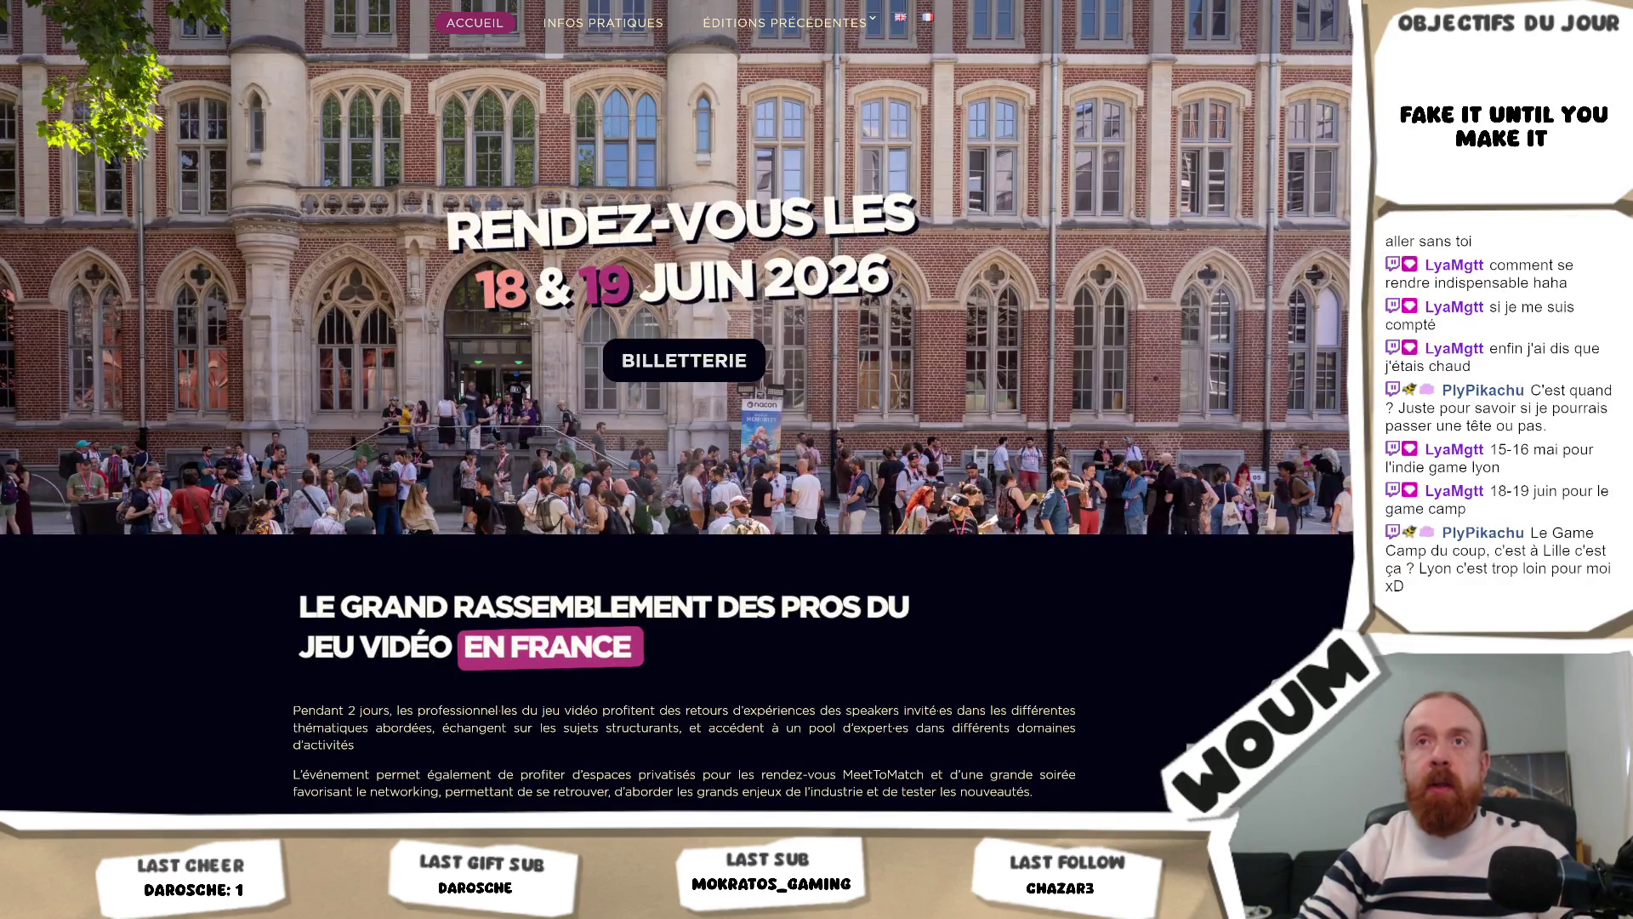
pyautogui.hotkey('ctrl', 'l')
pyautogui.press('Escape')
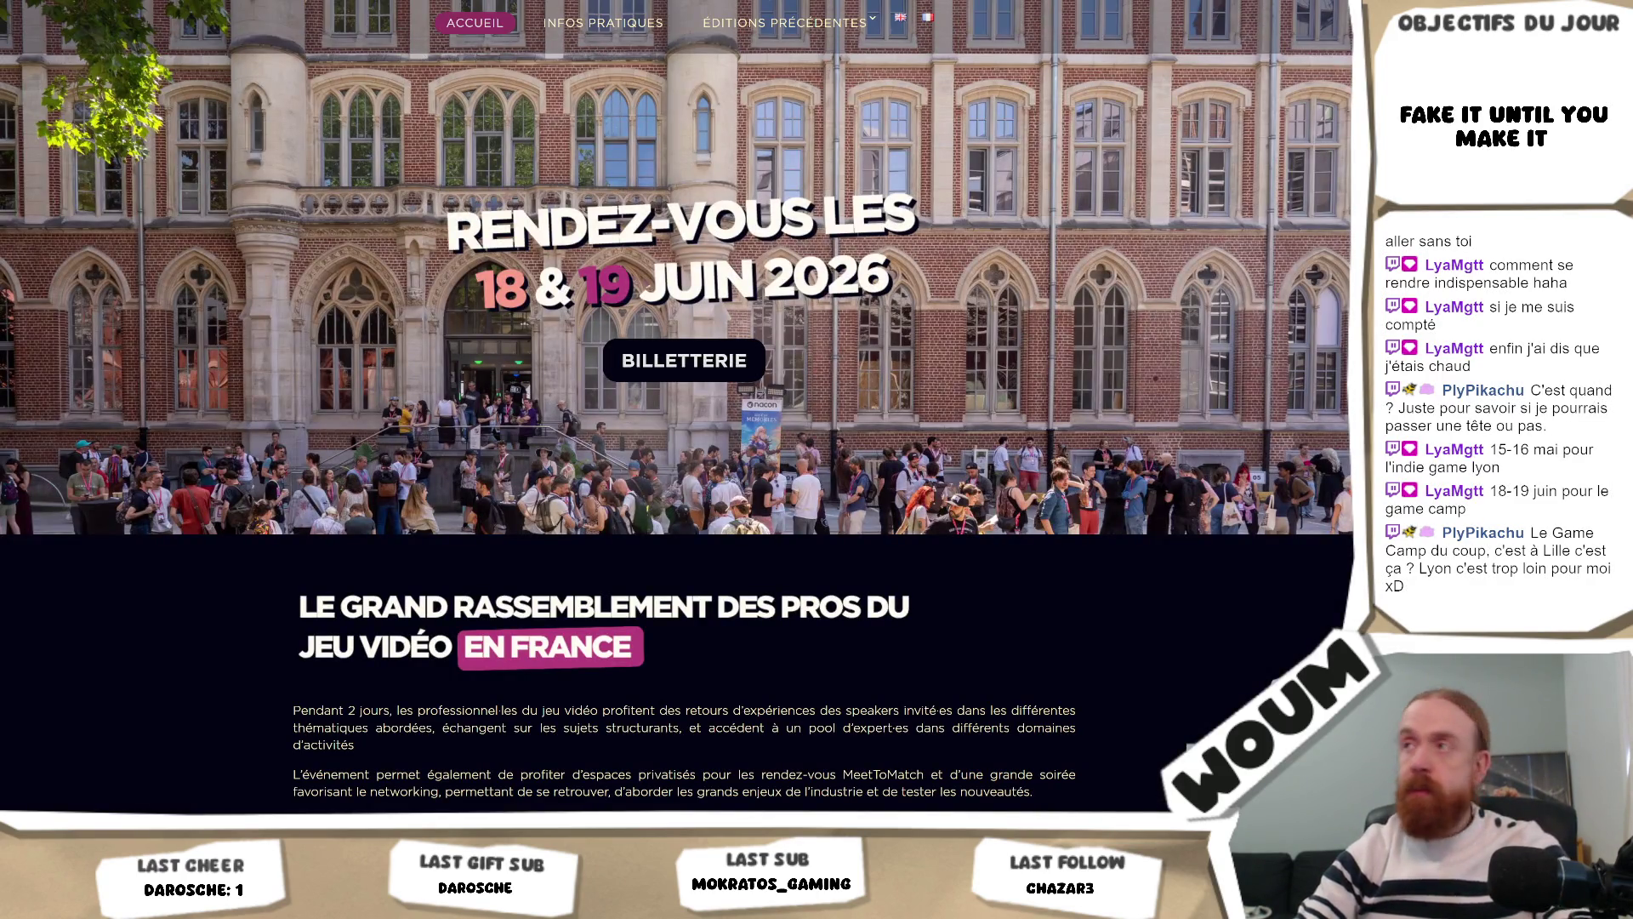
pyautogui.hotkey('alt', 'Tab')
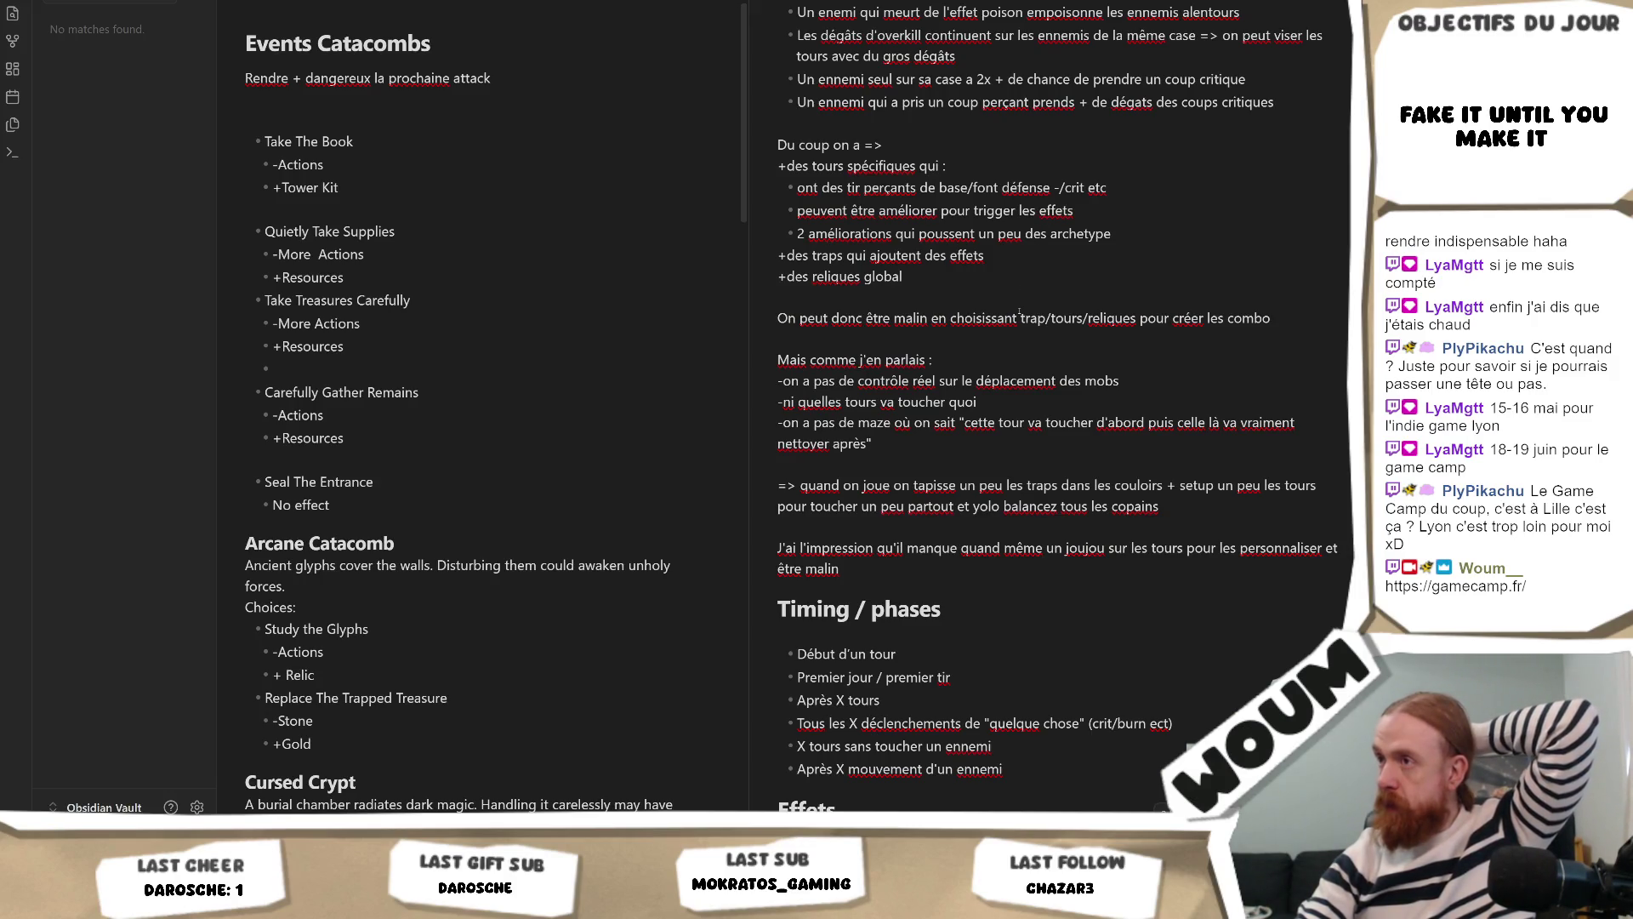
# Step: Drag-select the recap of mobs, tower effects, traps and tower stats through 'Aoe'
pyautogui.scroll(10, 1019, 313)
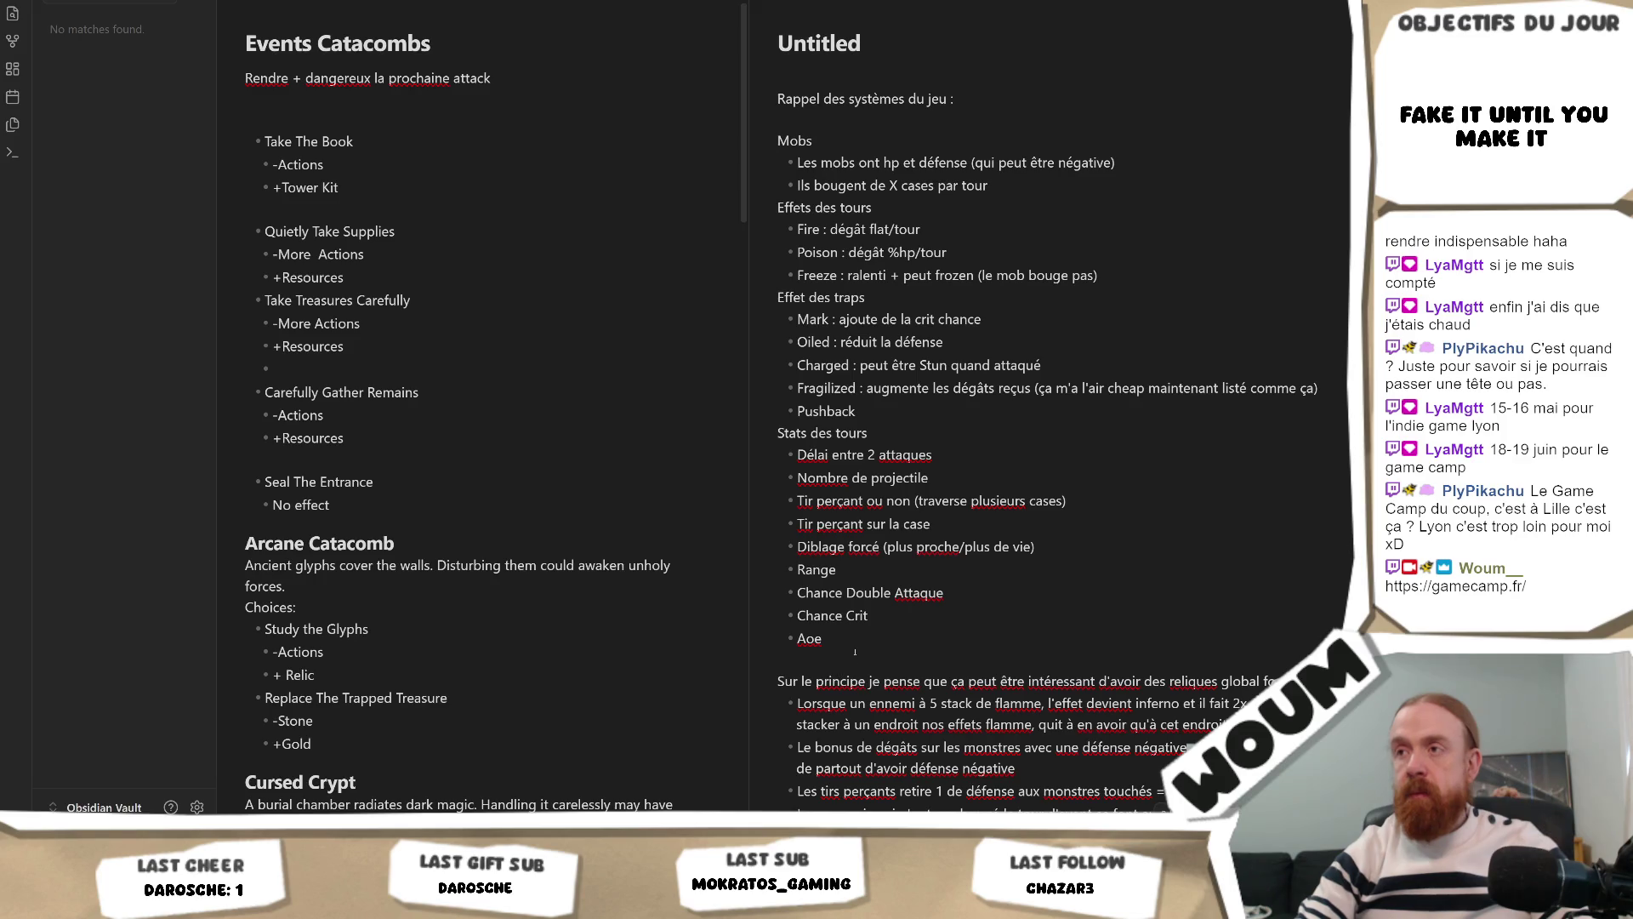
pyautogui.moveTo(855, 651)
pyautogui.mouseDown()
pyautogui.moveTo(808, 183)
pyautogui.moveTo(777, 97)
pyautogui.mouseUp()
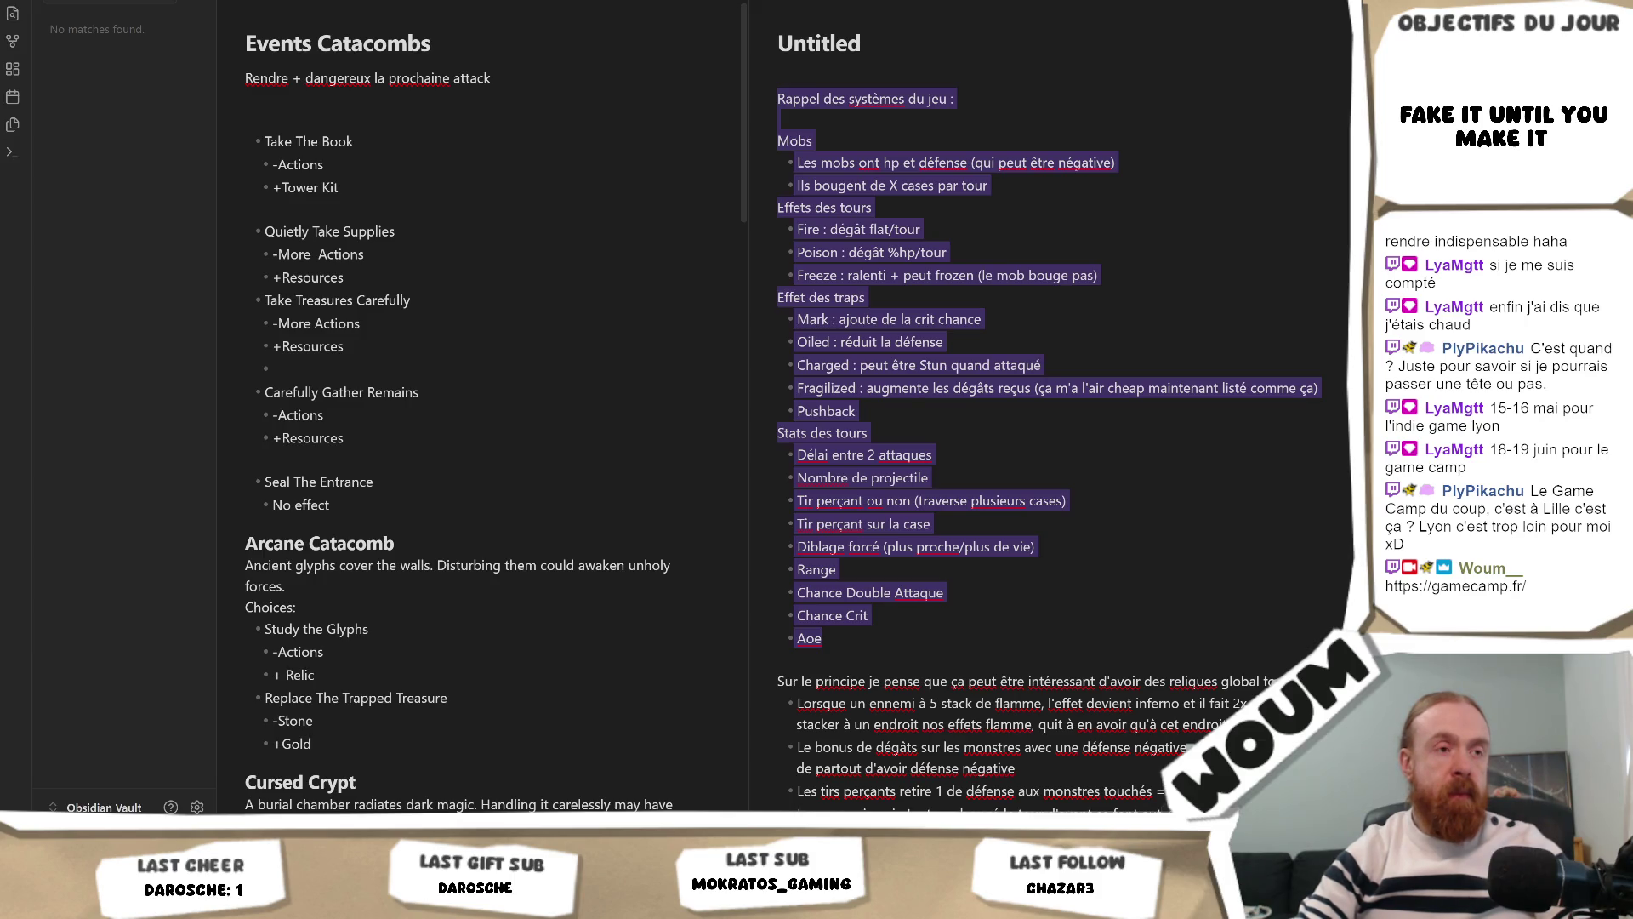
# Step: Insert '(au pif)' after the word 'type' in the relic ideas intro, fixing the typo
pyautogui.scroll(-4, 1055, 425)
pyautogui.moveTo(777, 318)
pyautogui.mouseDown()
pyautogui.moveTo(1325, 450)
pyautogui.moveTo(955, 538)
pyautogui.mouseUp()
pyautogui.click(1323, 318)
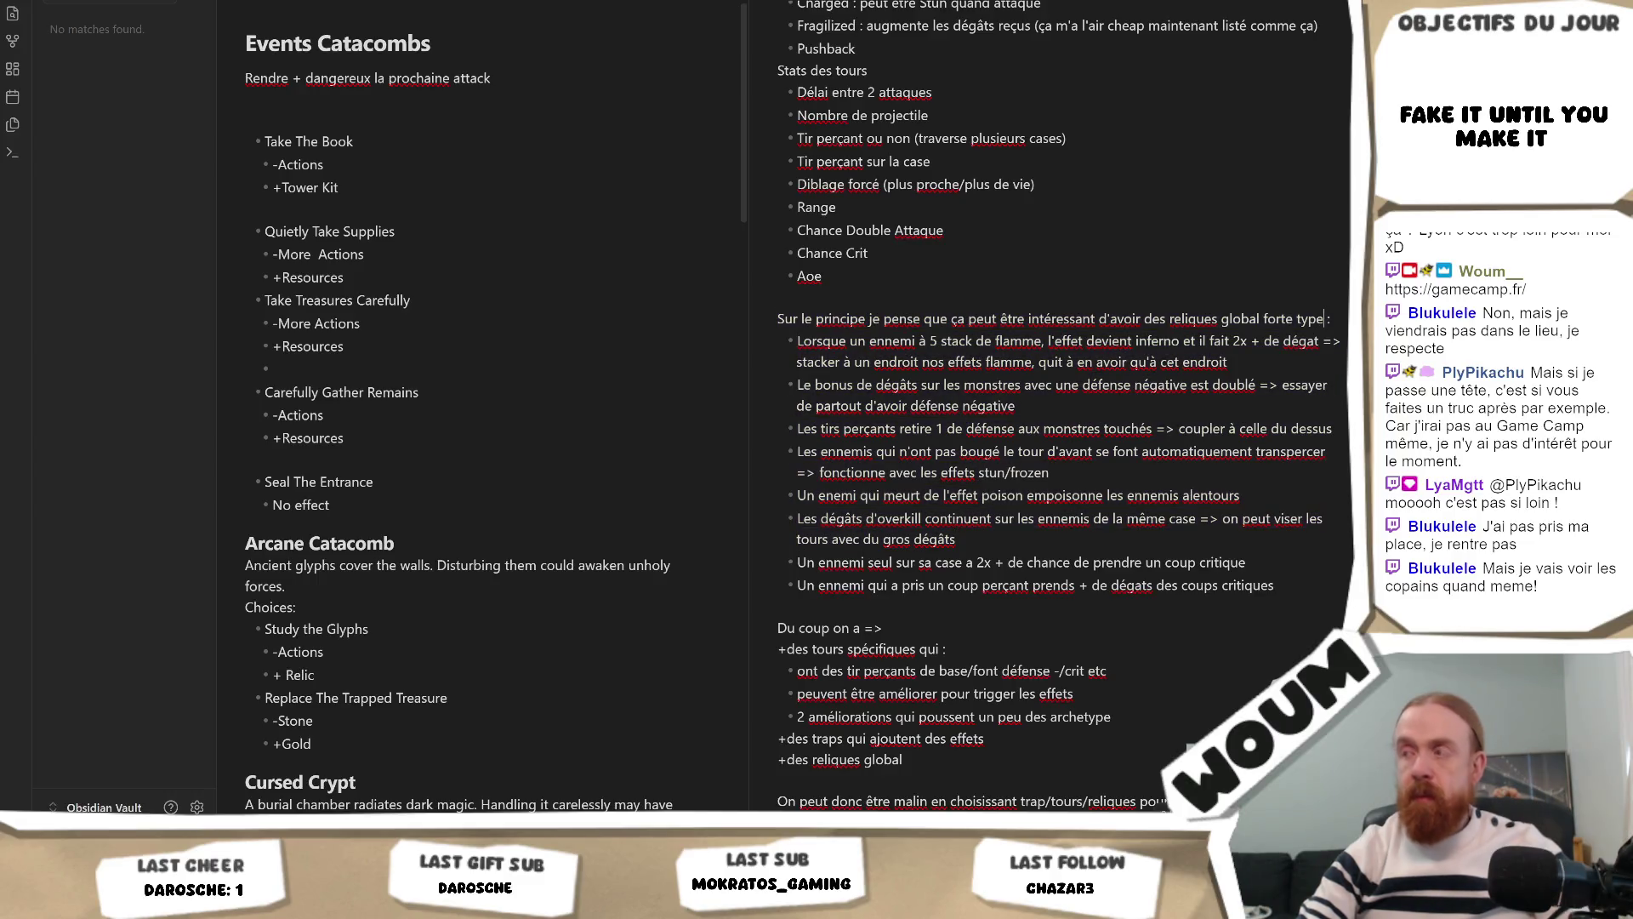
pyautogui.write('(auy pif')
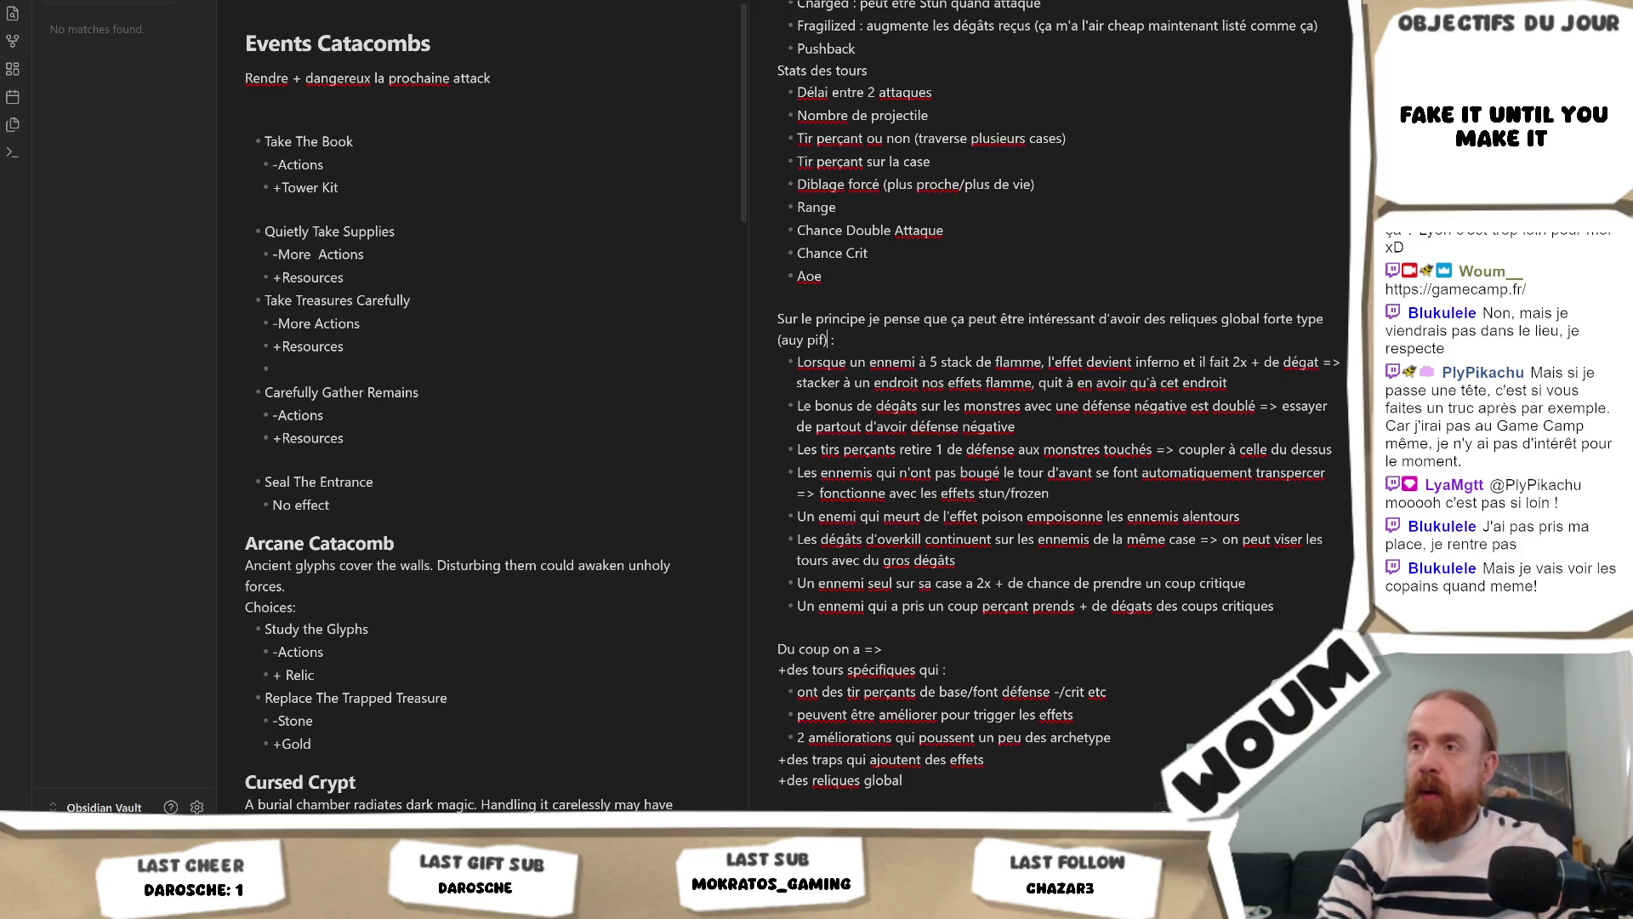
pyautogui.press('BackSpace')
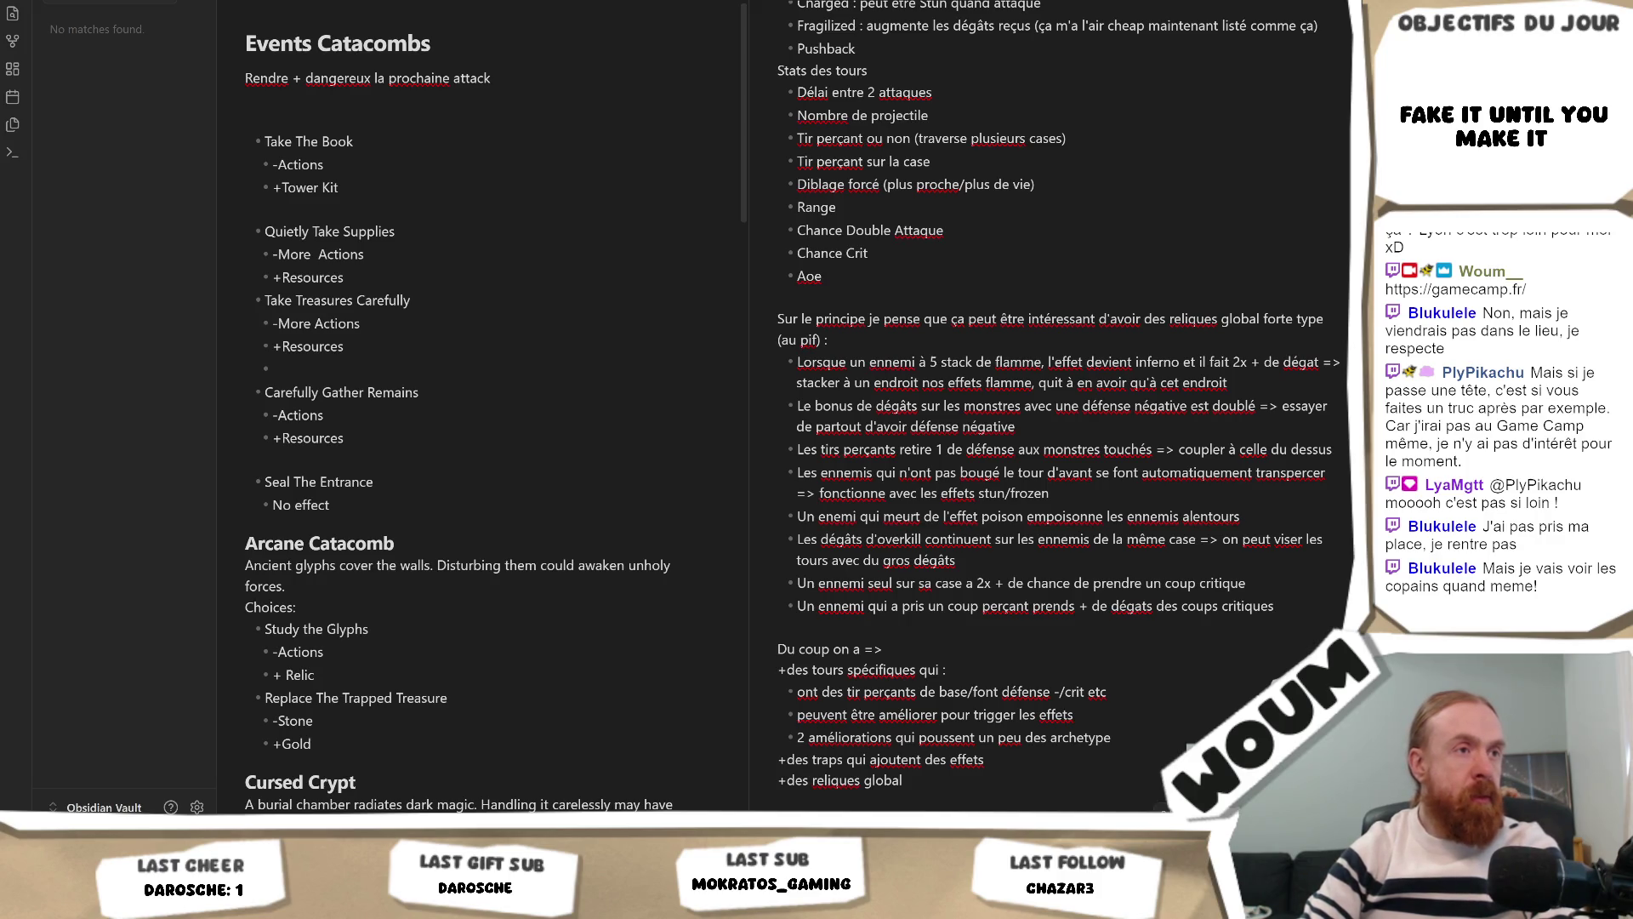
# Step: Select the end of the recap heading line and the global relic ideas block, then deselect
pyautogui.scroll(5, 1154, 151)
pyautogui.moveTo(955, 99); pyautogui.dragTo(762, 99)
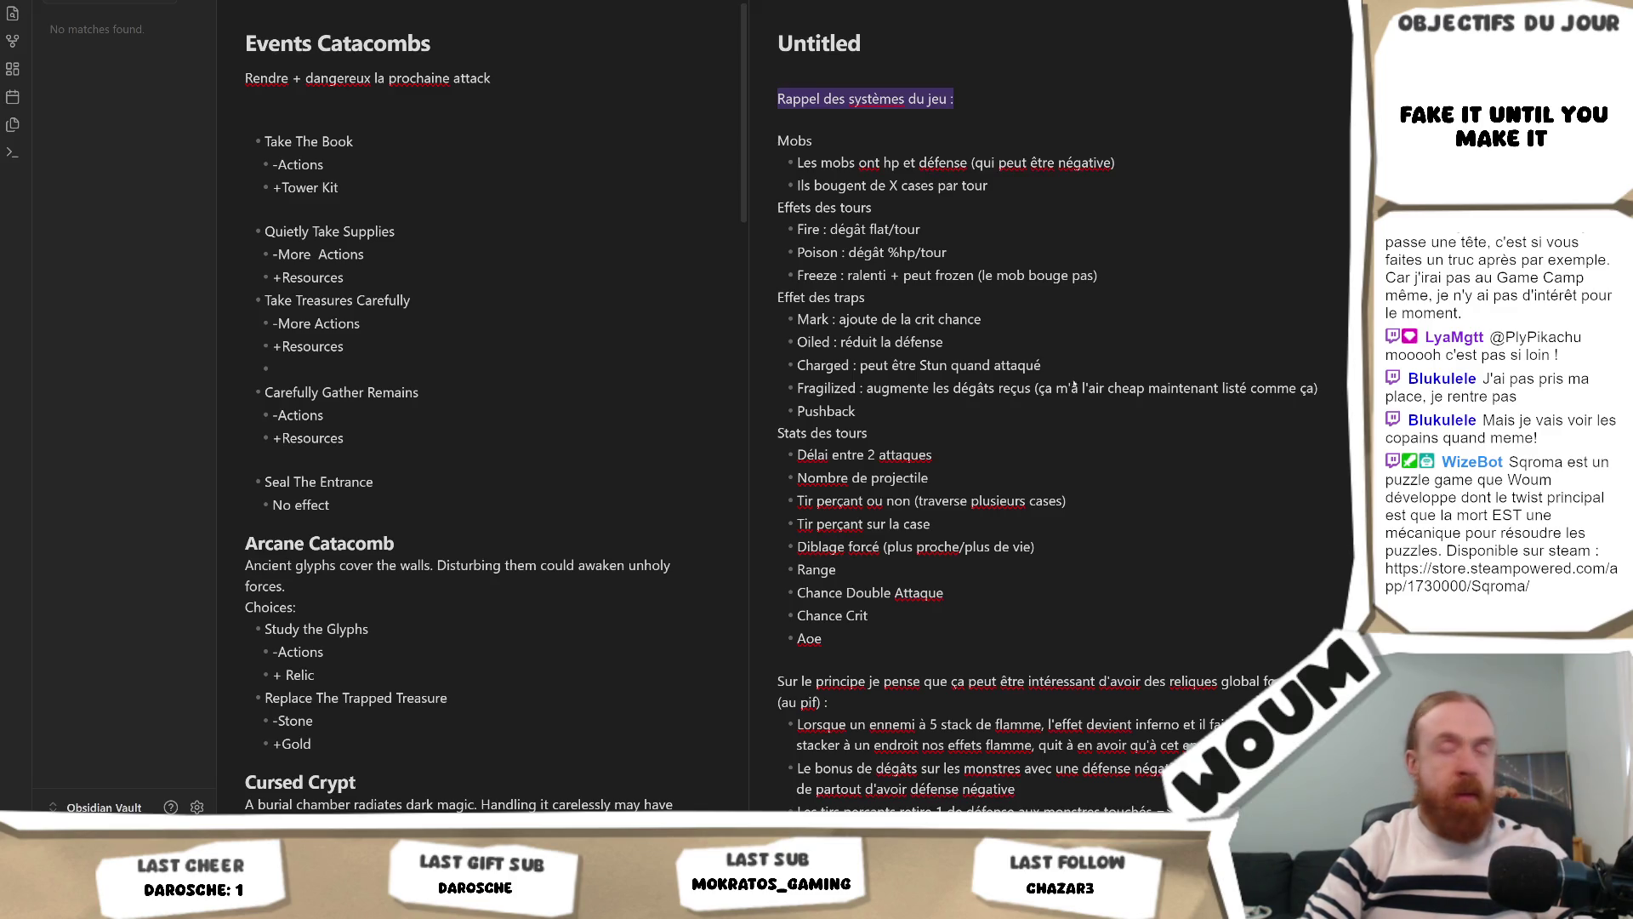
pyautogui.scroll(-5, 1039, 409)
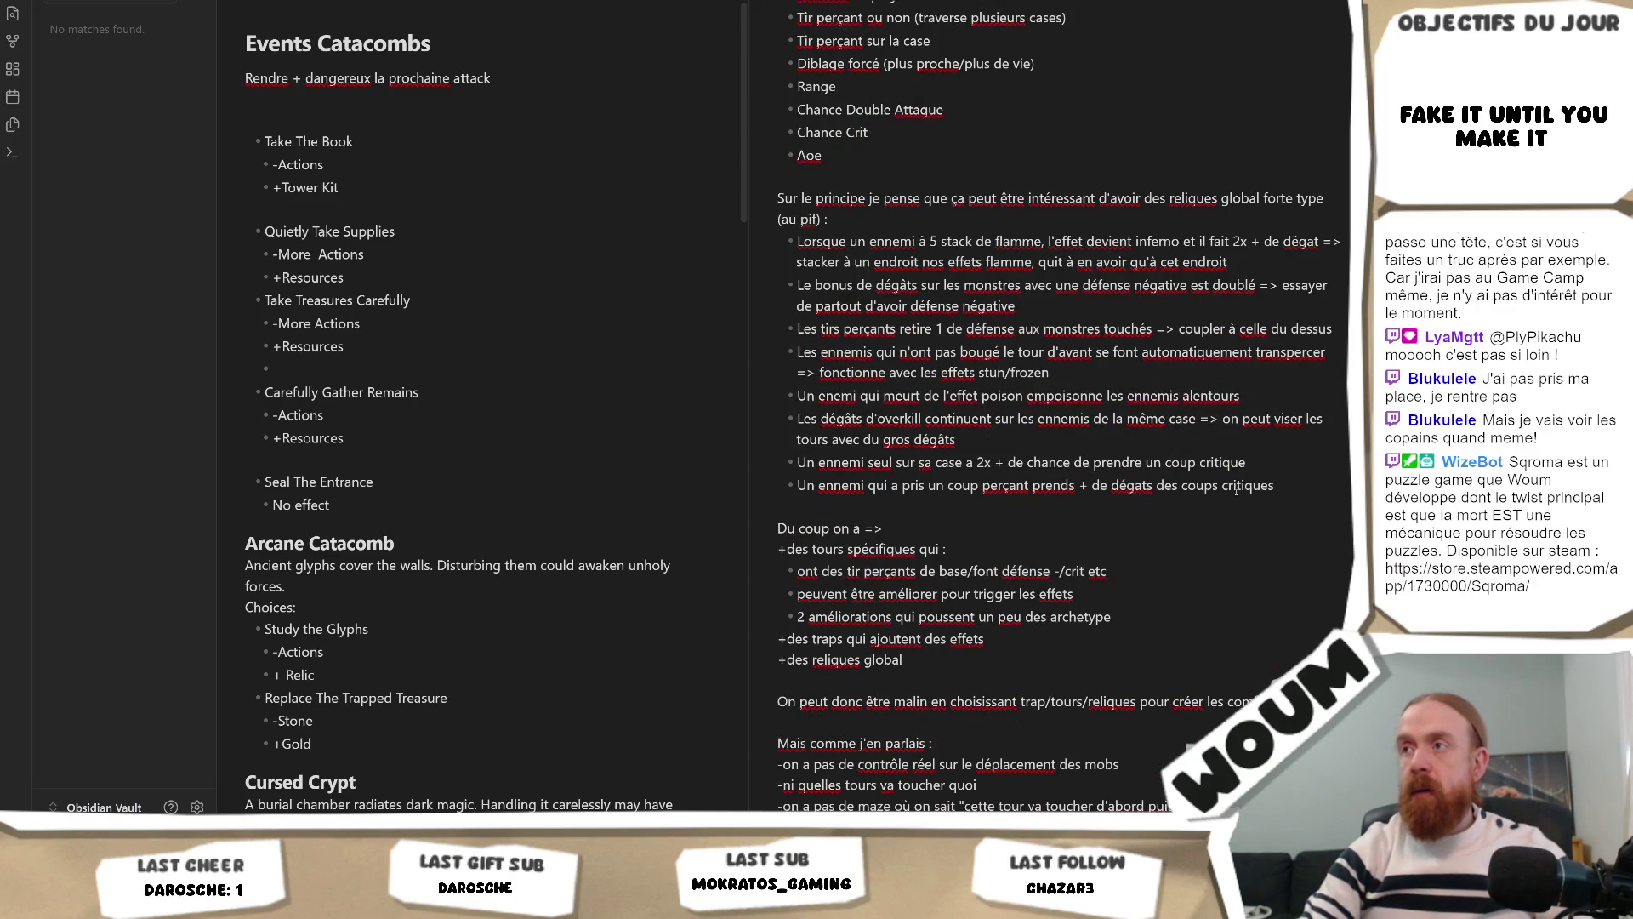
pyautogui.moveTo(1273, 487)
pyautogui.mouseDown()
pyautogui.moveTo(796, 249)
pyautogui.moveTo(776, 199)
pyautogui.mouseUp()
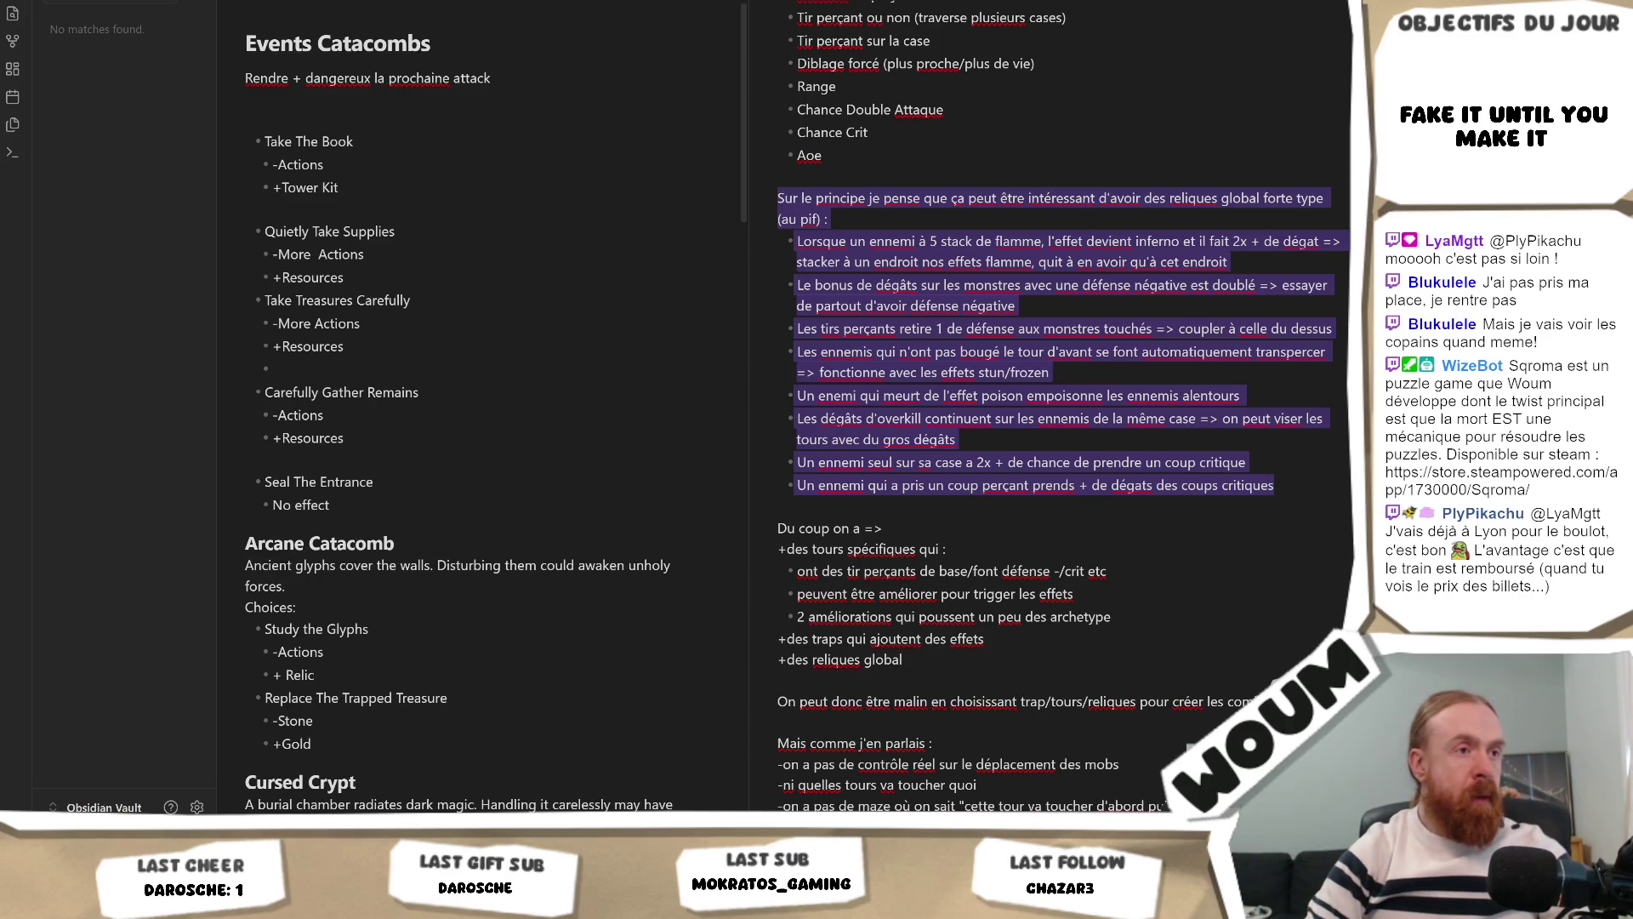
pyautogui.click(878, 286)
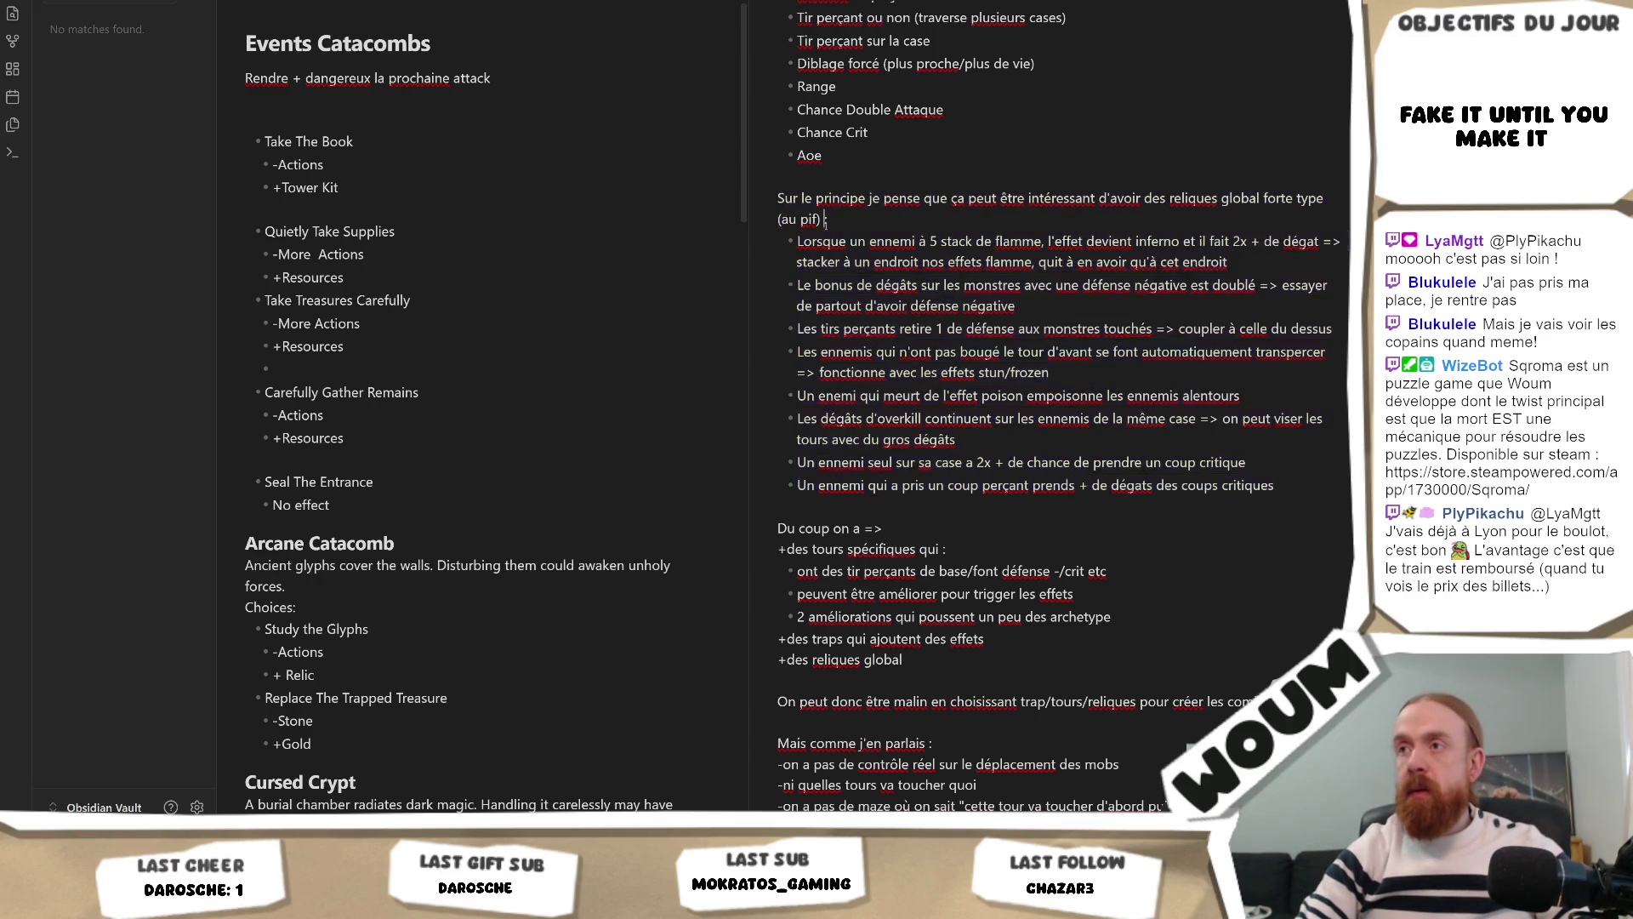
# Step: Add 'un peu' after 'pif' so the intro ends with '(au pif un peu) :'
pyautogui.tripleClick(767, 208)
pyautogui.click(819, 219)
pyautogui.write('un peu')
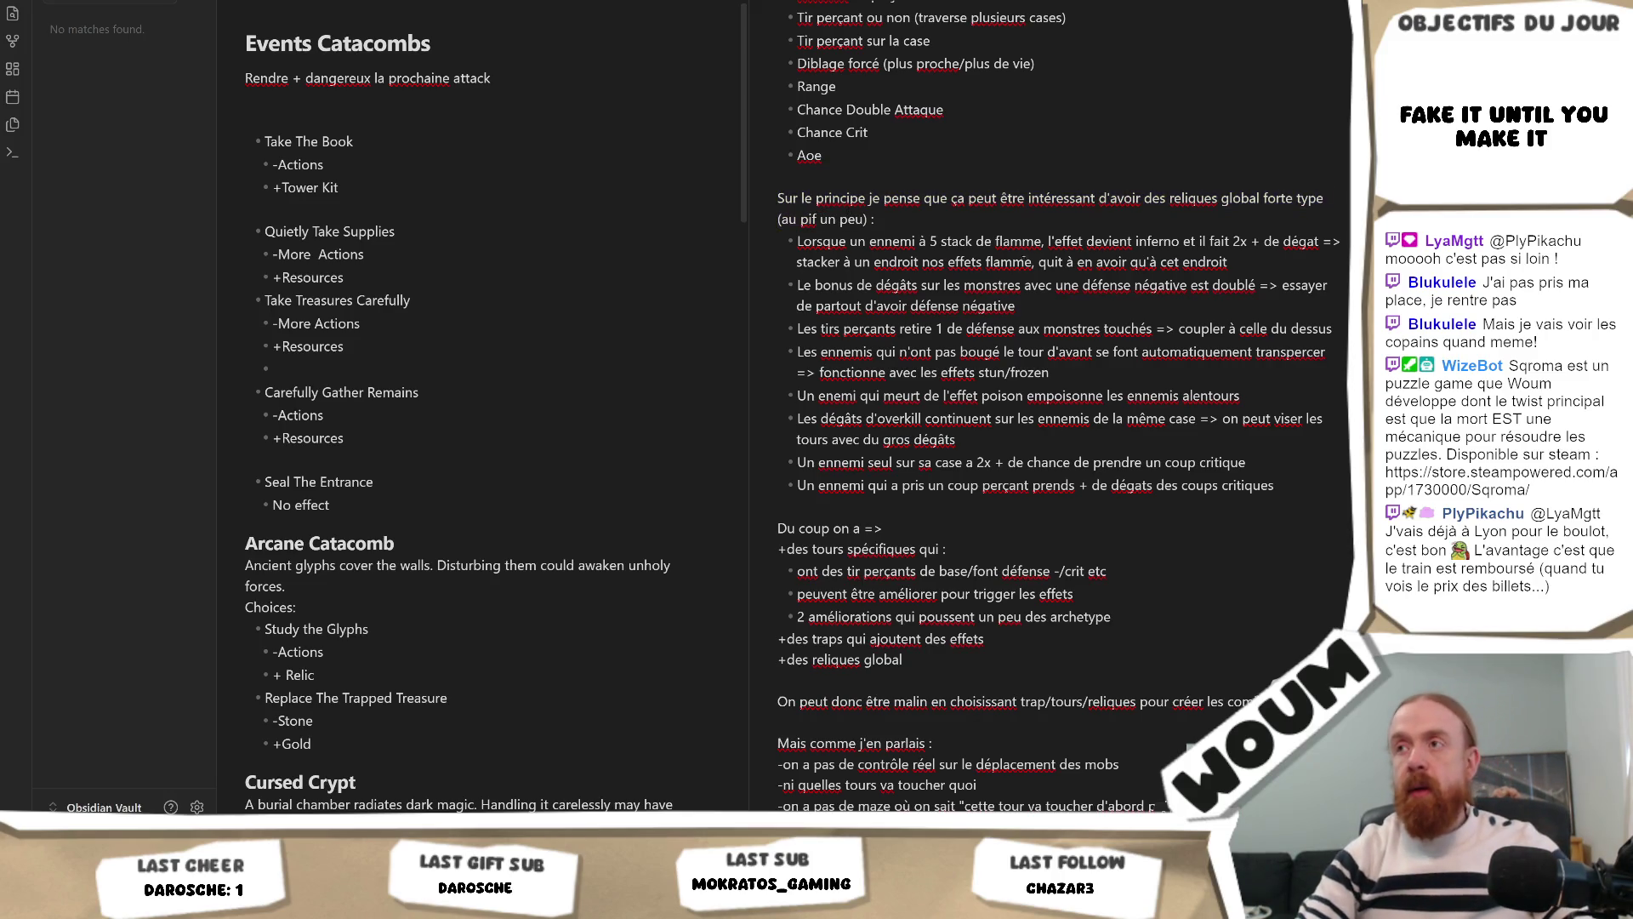
pyautogui.tripleClick(751, 208)
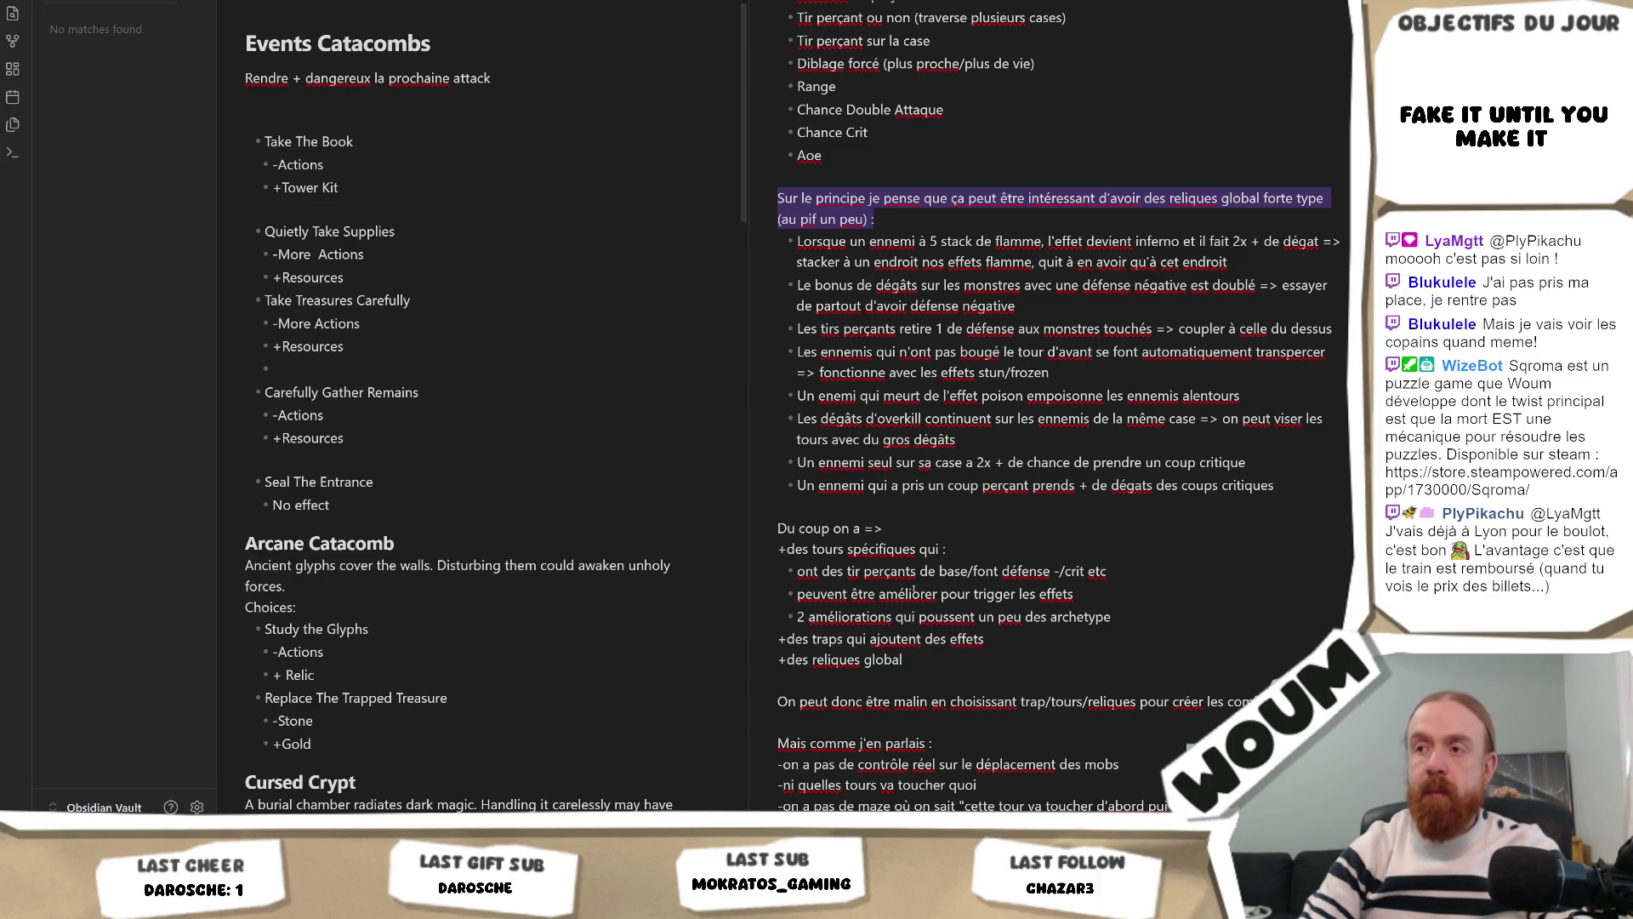
pyautogui.scroll(-3, 912, 570)
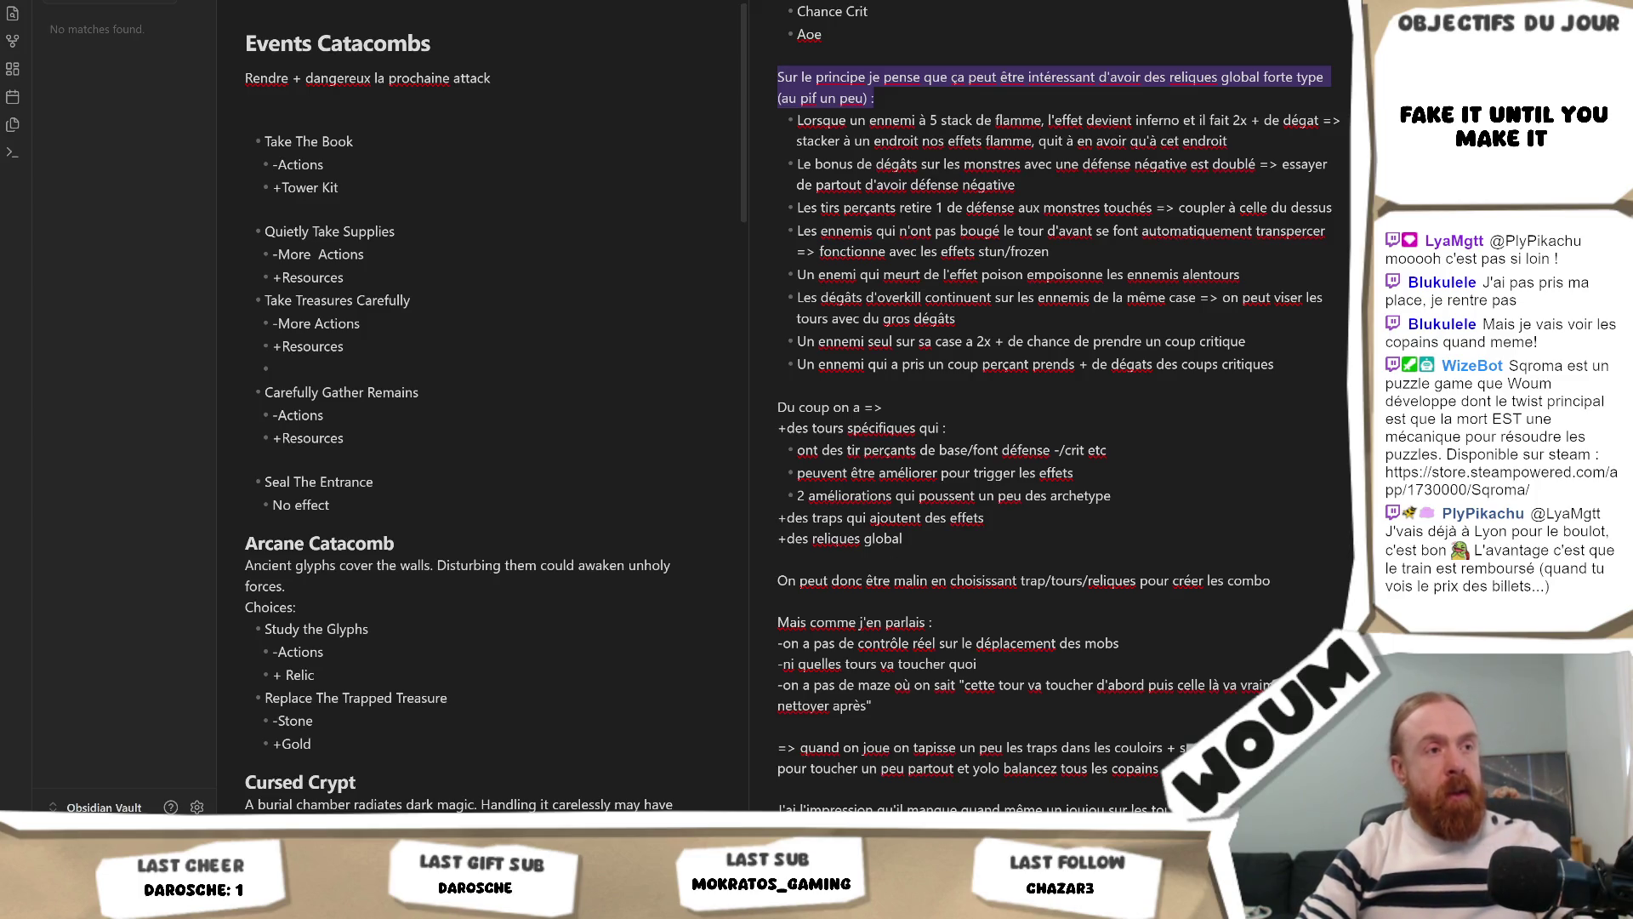
pyautogui.scroll(-20, 1166, 425)
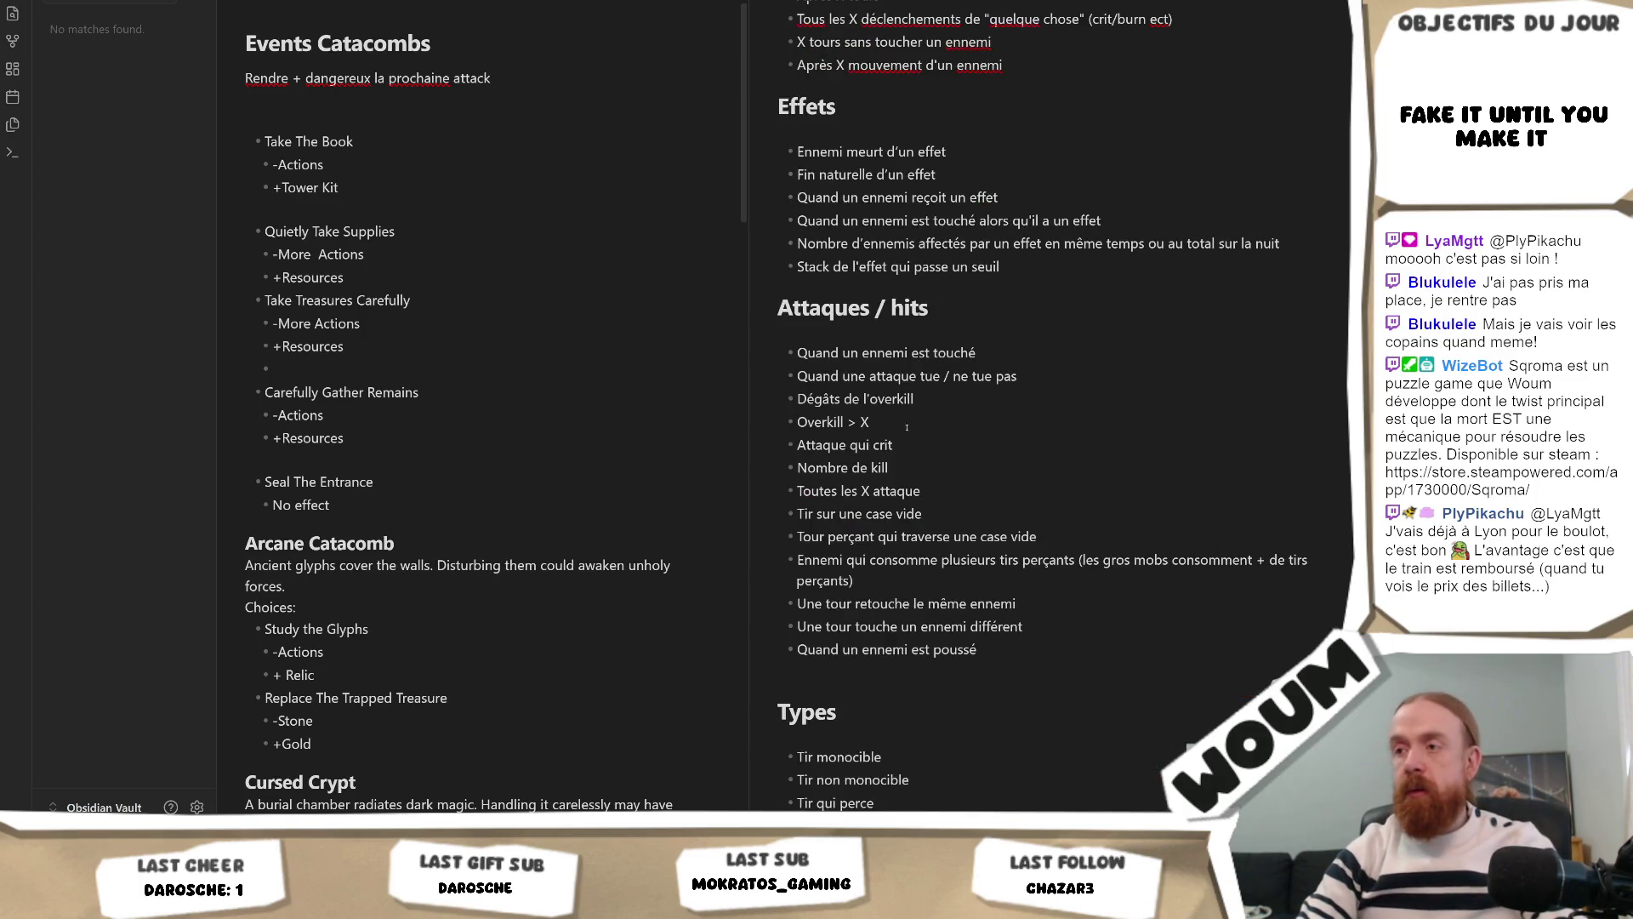
pyautogui.scroll(8, 1166, 425)
pyautogui.moveTo(775, 266)
pyautogui.mouseDown()
pyautogui.moveTo(927, 604)
pyautogui.moveTo(1172, 549)
pyautogui.mouseUp()
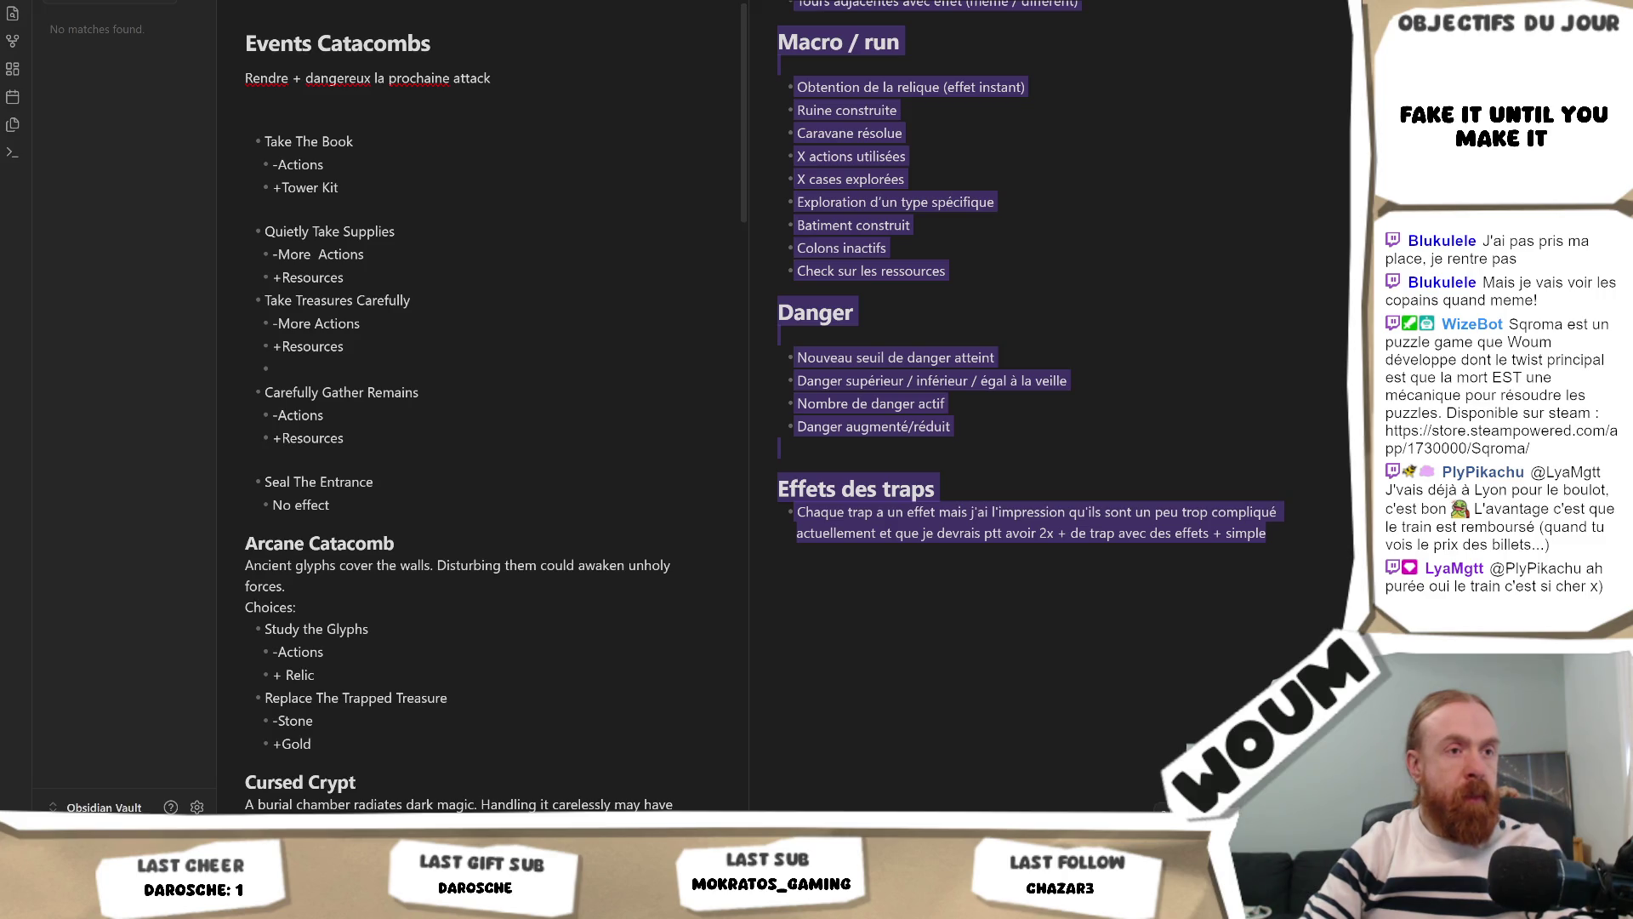
pyautogui.scroll(-20, 887, 276)
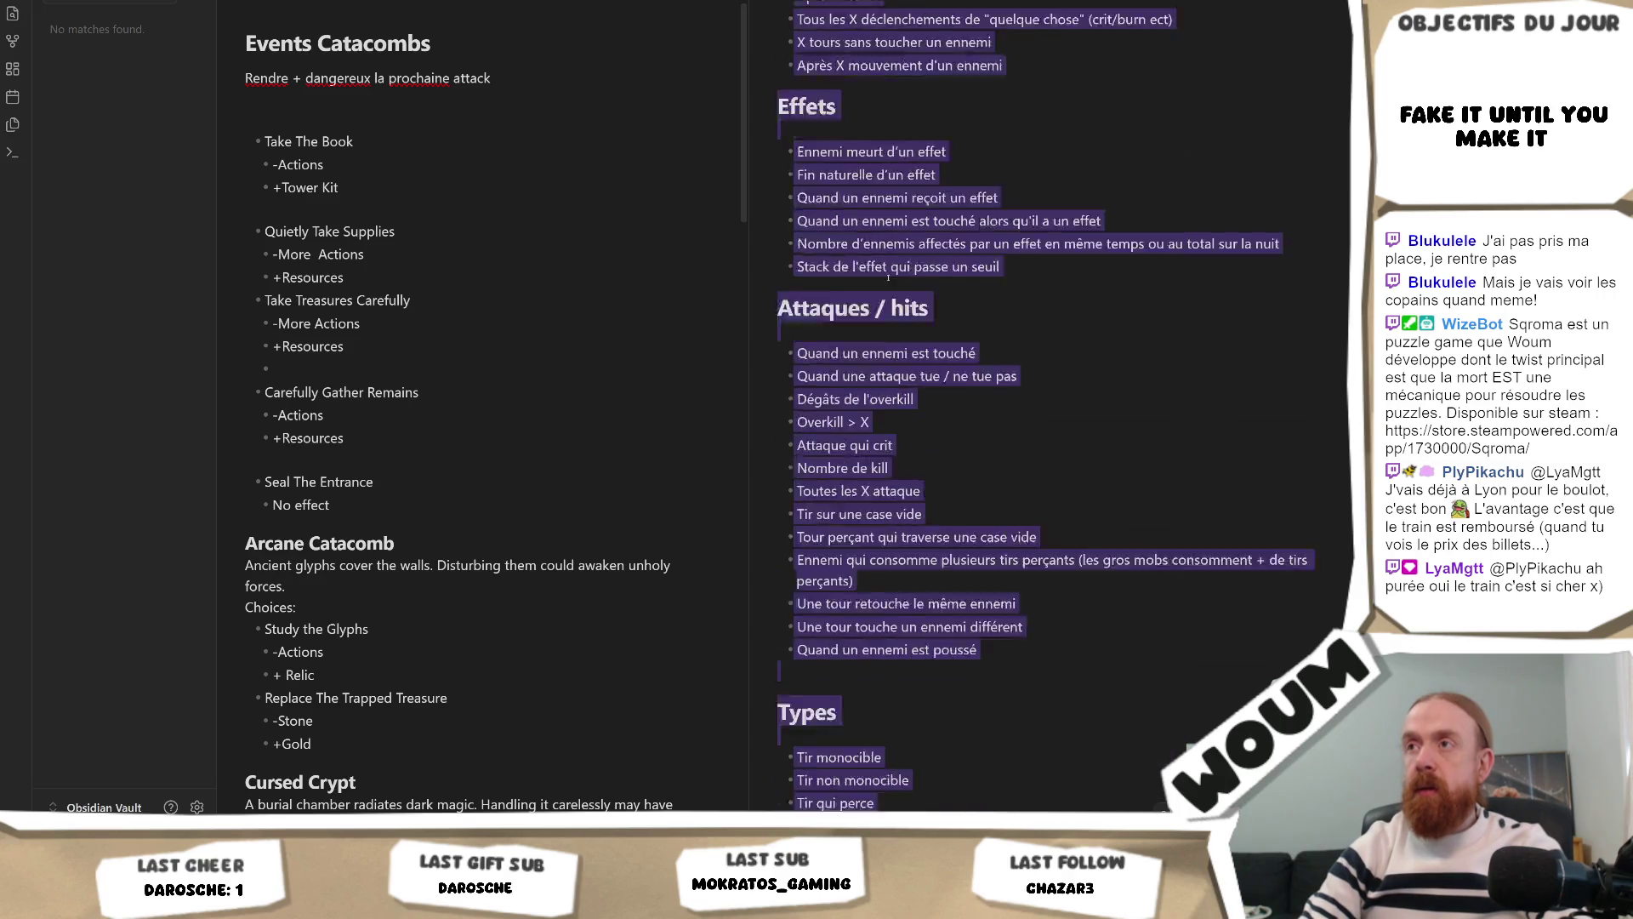
pyautogui.scroll(3, 876, 255)
pyautogui.moveTo(775, 196)
pyautogui.mouseDown()
pyautogui.moveTo(876, 220)
pyautogui.moveTo(1020, 365)
pyautogui.moveTo(902, 418)
pyautogui.moveTo(1046, 595)
pyautogui.moveTo(1114, 374)
pyautogui.moveTo(1284, 246)
pyautogui.mouseUp()
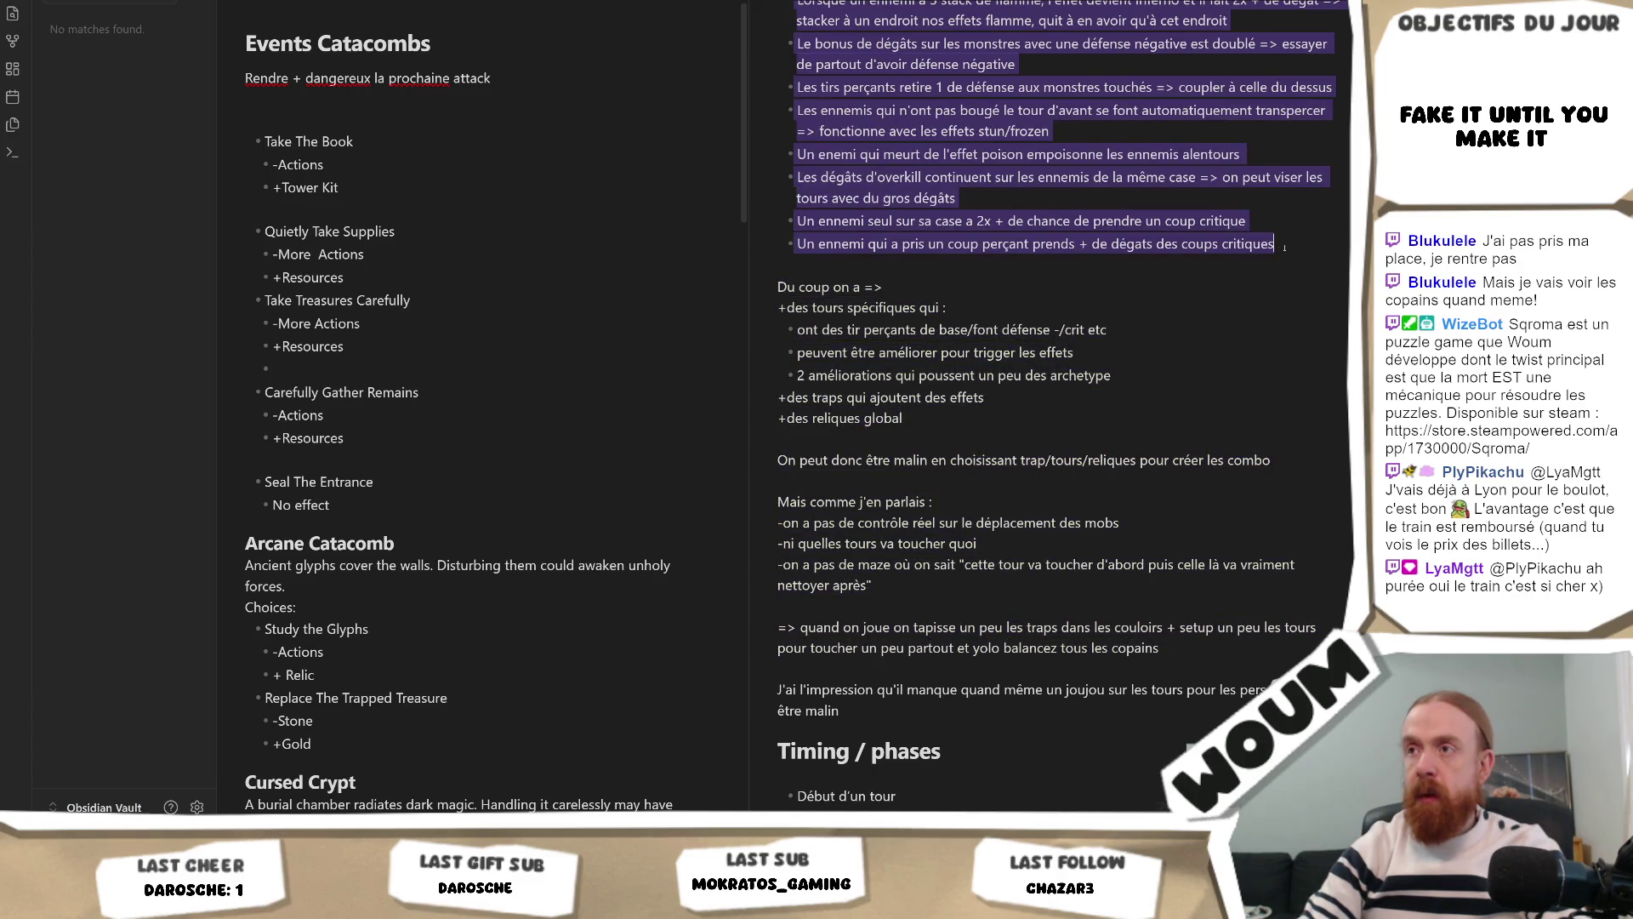
pyautogui.scroll(3, 1300, 246)
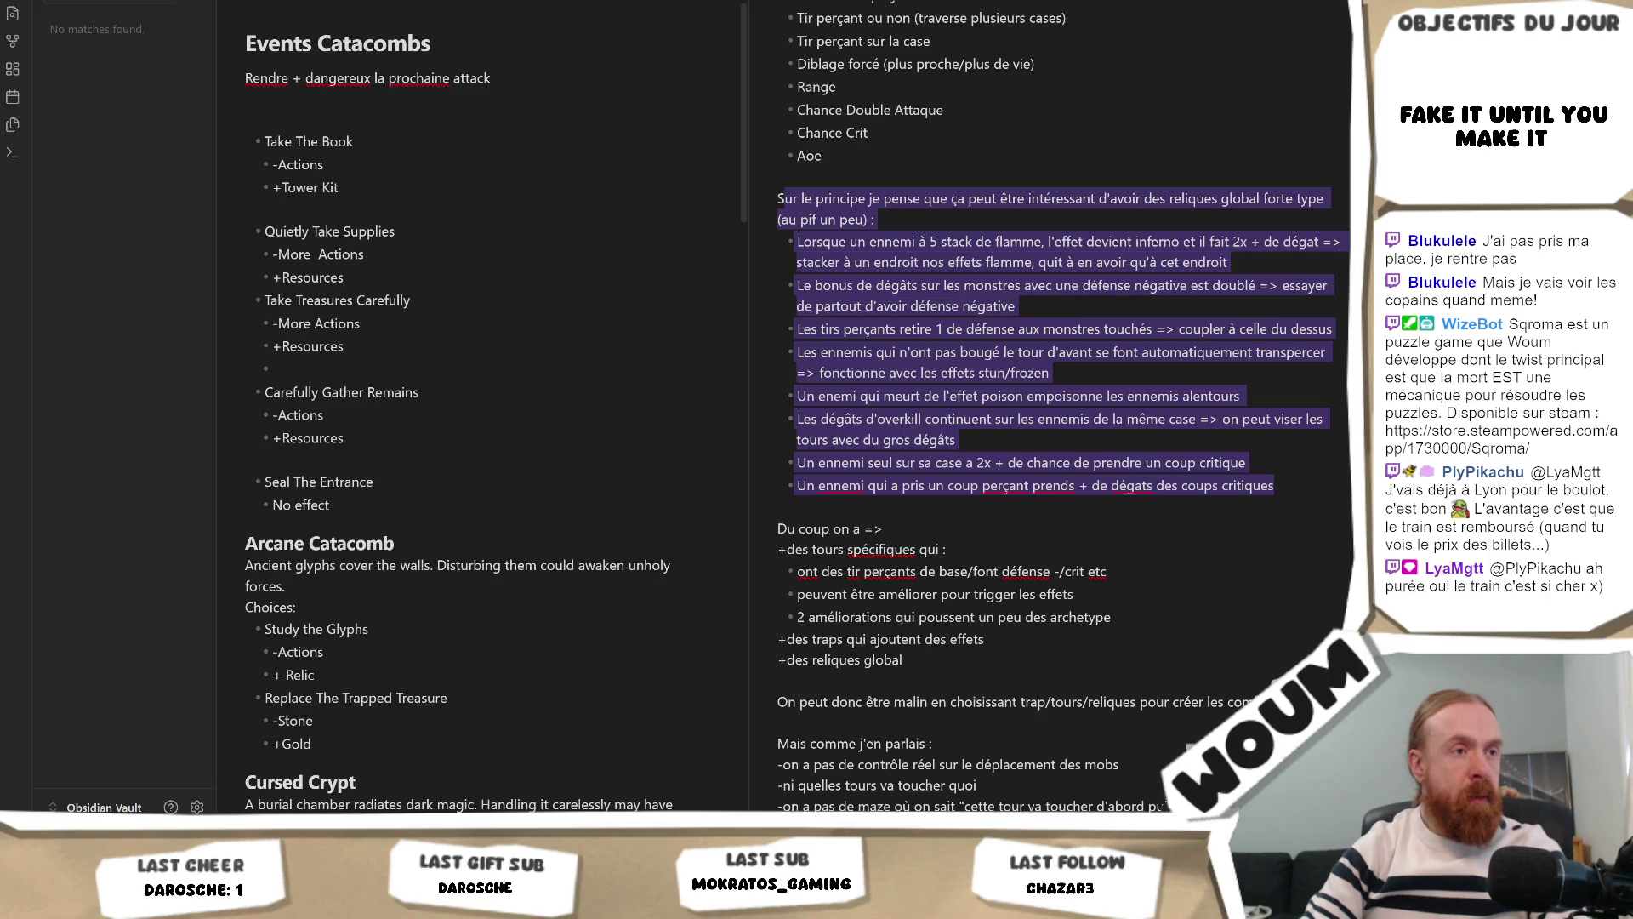
pyautogui.click(781, 528)
pyautogui.scroll(-3, 954, 572)
pyautogui.moveTo(954, 572)
pyautogui.mouseDown()
pyautogui.moveTo(979, 542)
pyautogui.moveTo(954, 587)
pyautogui.moveTo(1156, 532)
pyautogui.moveTo(1182, 568)
pyautogui.moveTo(1169, 584)
pyautogui.mouseUp()
pyautogui.scroll(-3, 976, 551)
pyautogui.scroll(-3, 982, 604)
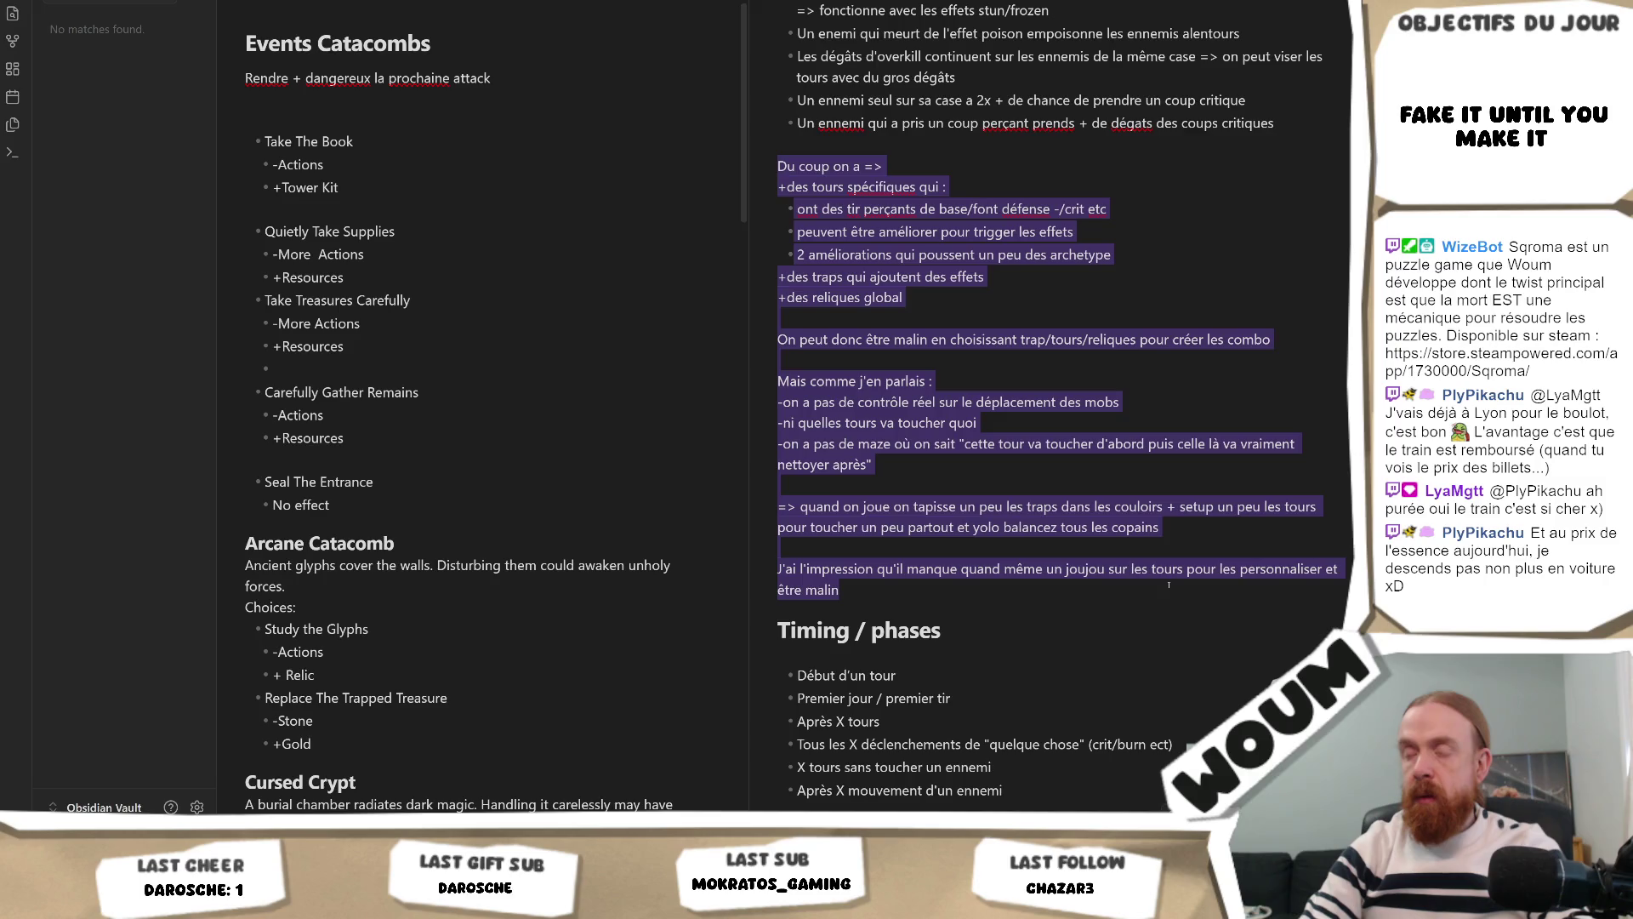
pyautogui.moveTo(1169, 584); pyautogui.dragTo(1169, 584)
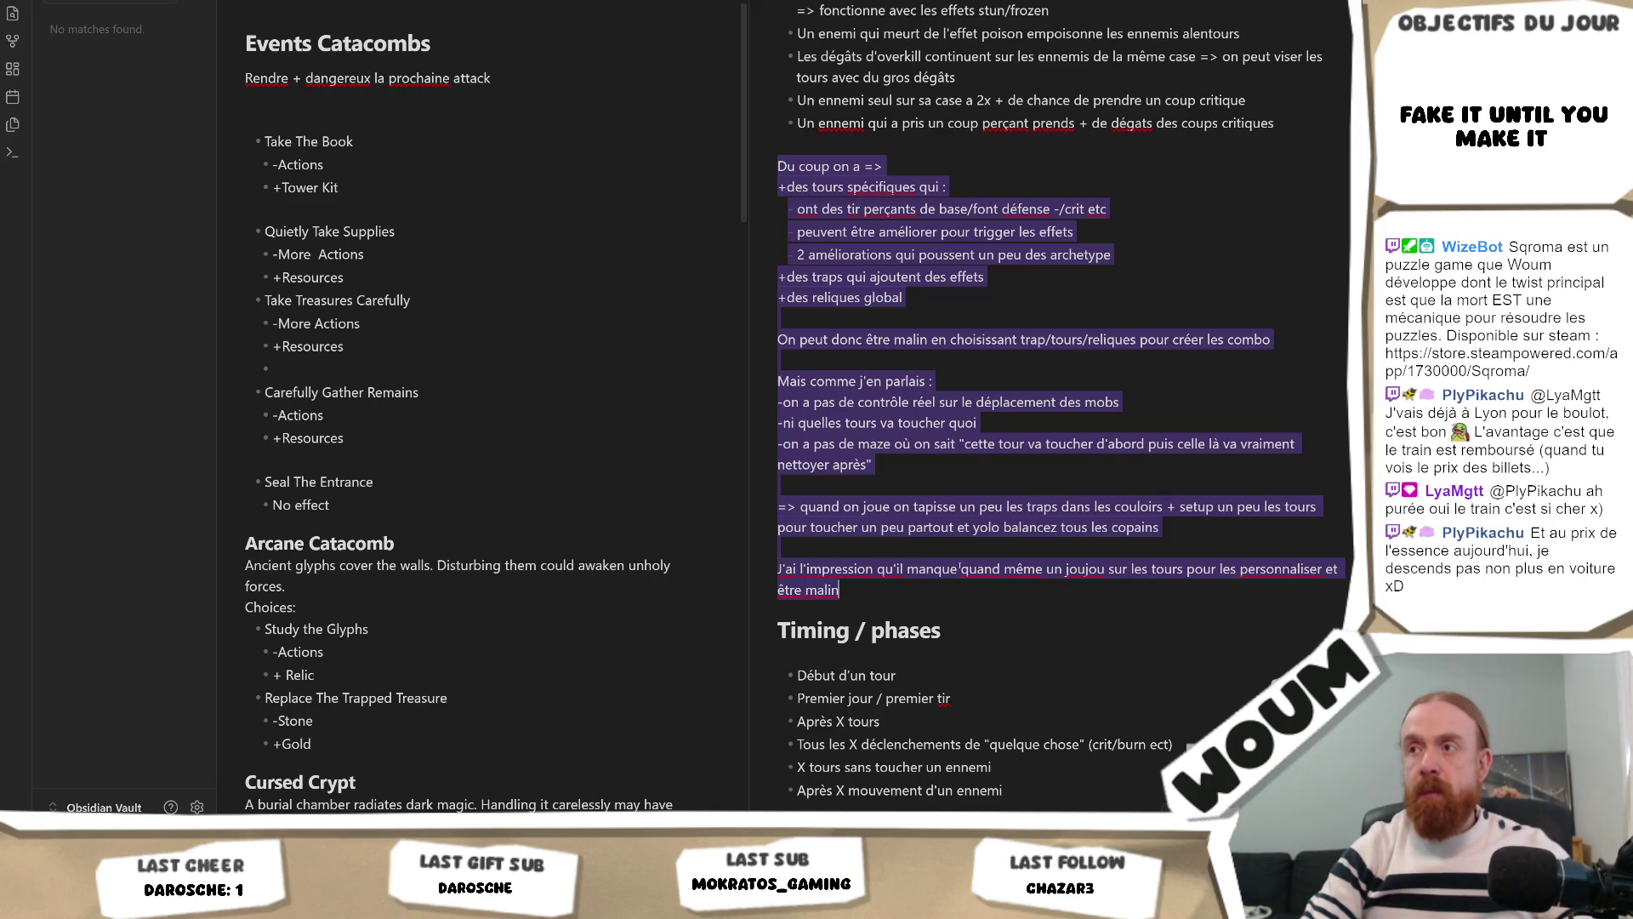
pyautogui.click(899, 578)
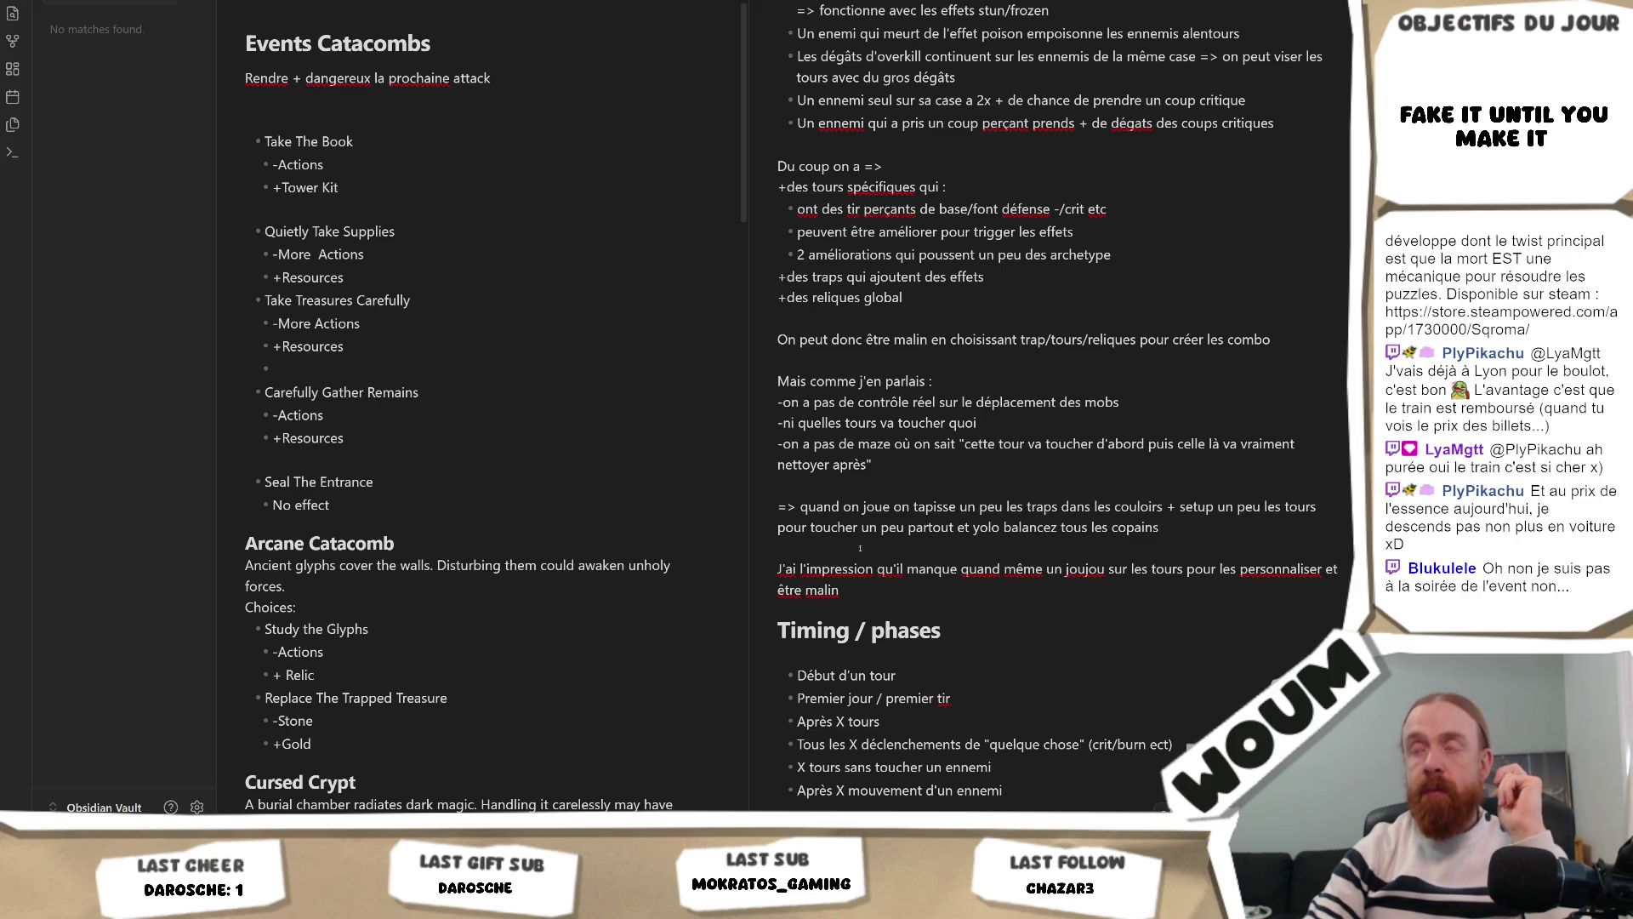
pyautogui.moveTo(875, 594)
pyautogui.mouseDown()
pyautogui.moveTo(778, 380)
pyautogui.moveTo(739, 170)
pyautogui.mouseUp()
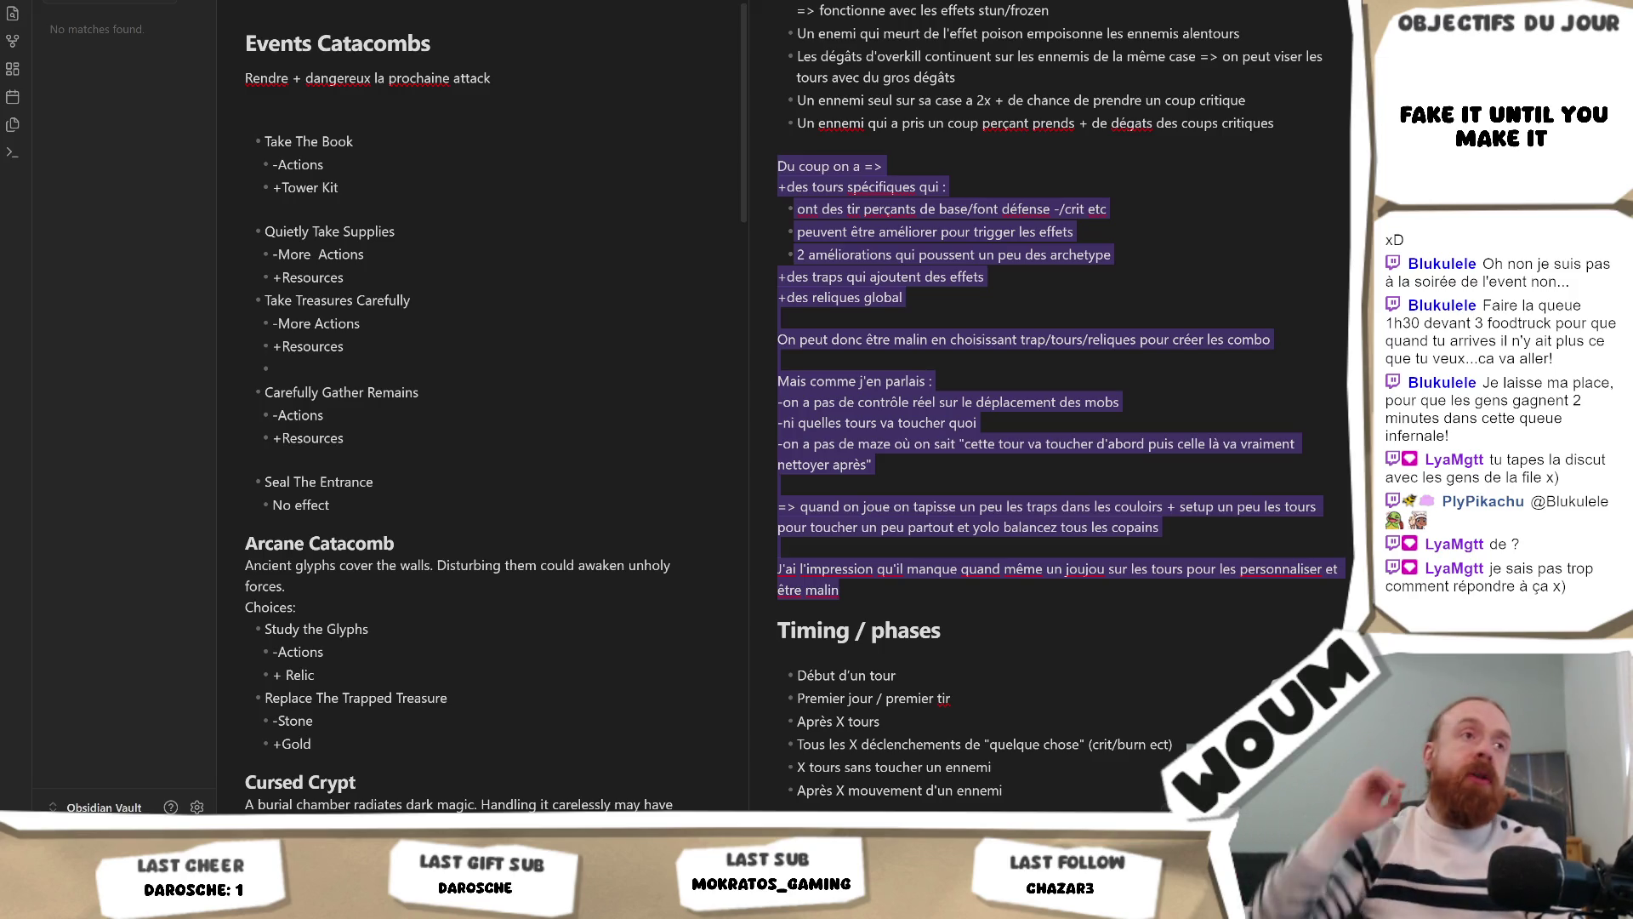
# Step: Deselect the combo reflection paragraphs by clicking a blank line
pyautogui.click(911, 364)
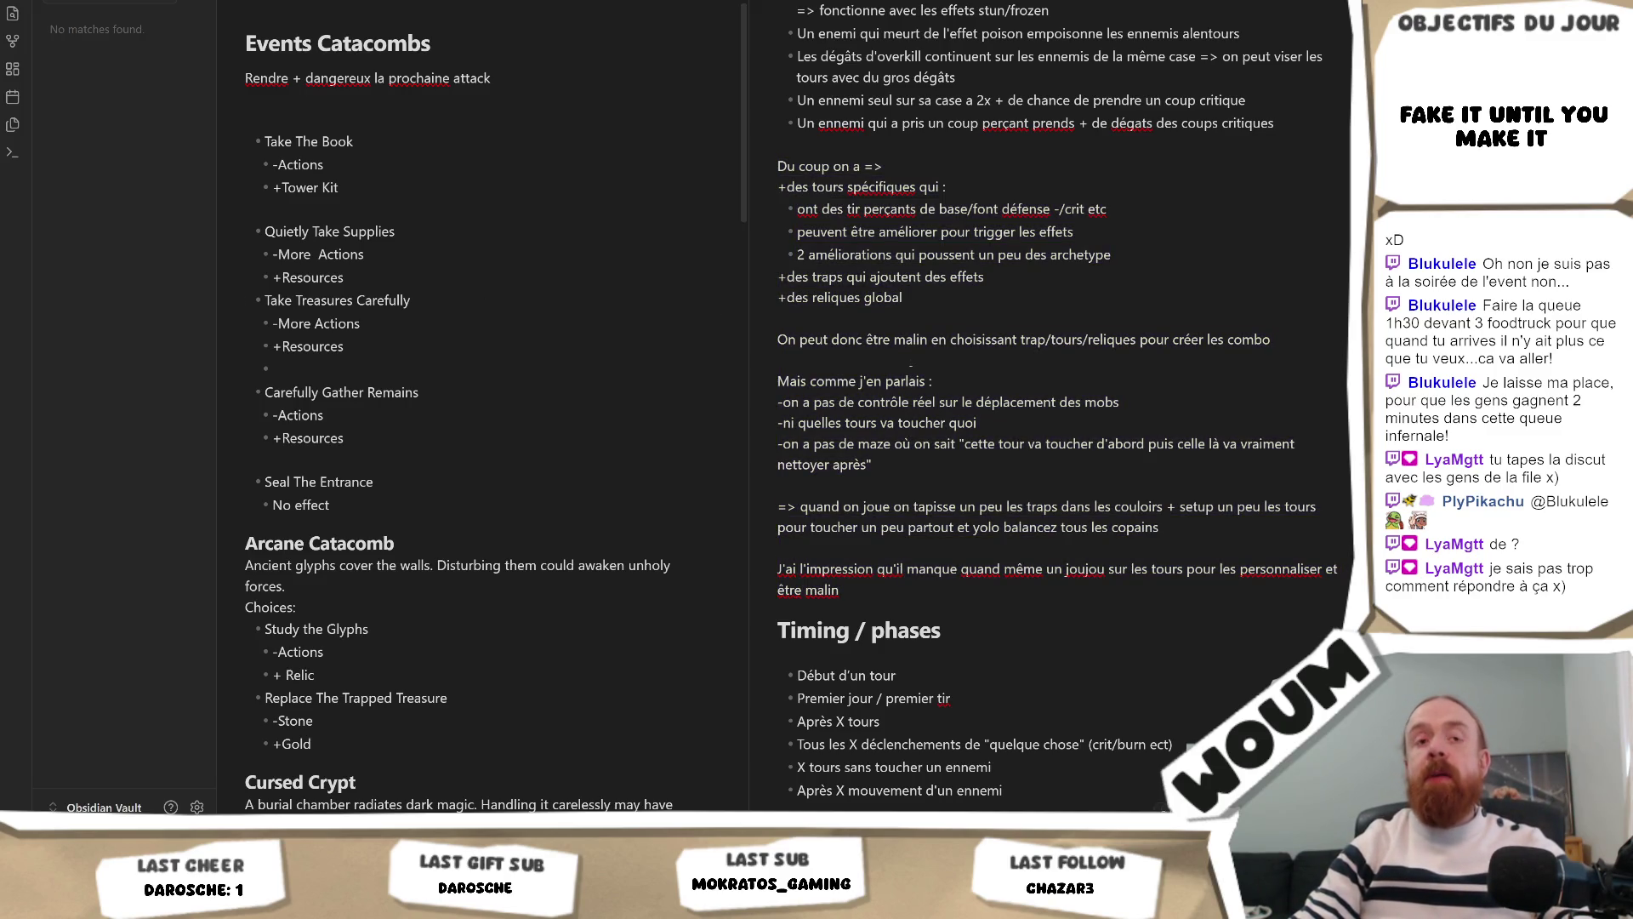
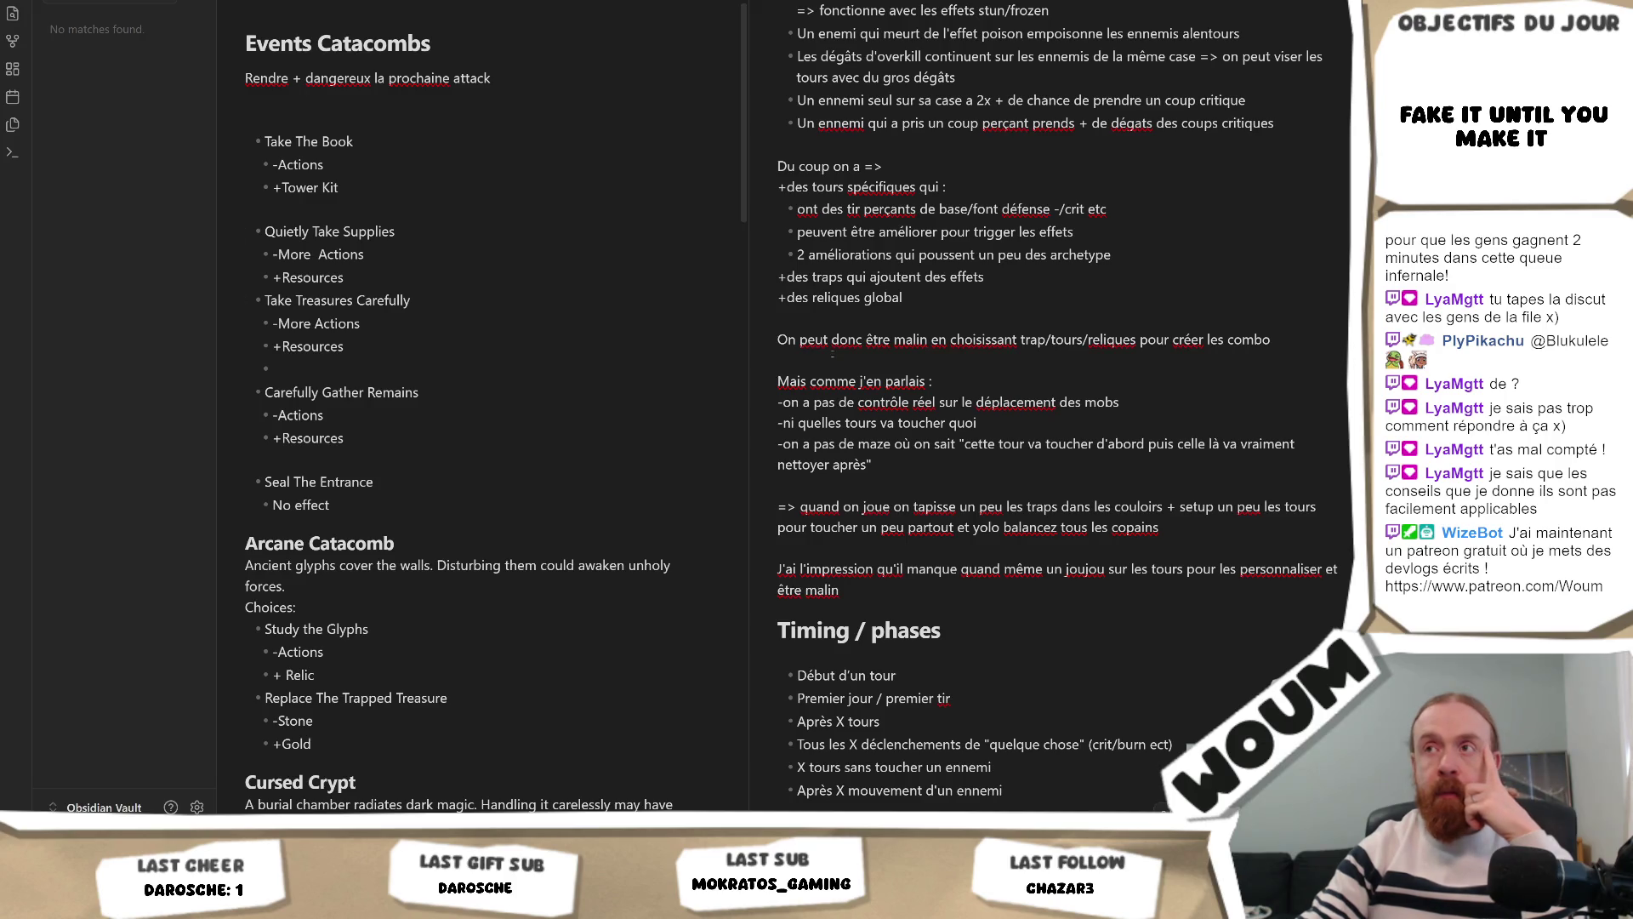
# Step: Drag the pane divider slightly right to widen the Events Catacombs note beside the design note
pyautogui.moveTo(750, 364)
pyautogui.mouseDown()
pyautogui.moveTo(762, 363)
pyautogui.moveTo(747, 364)
pyautogui.mouseUp()
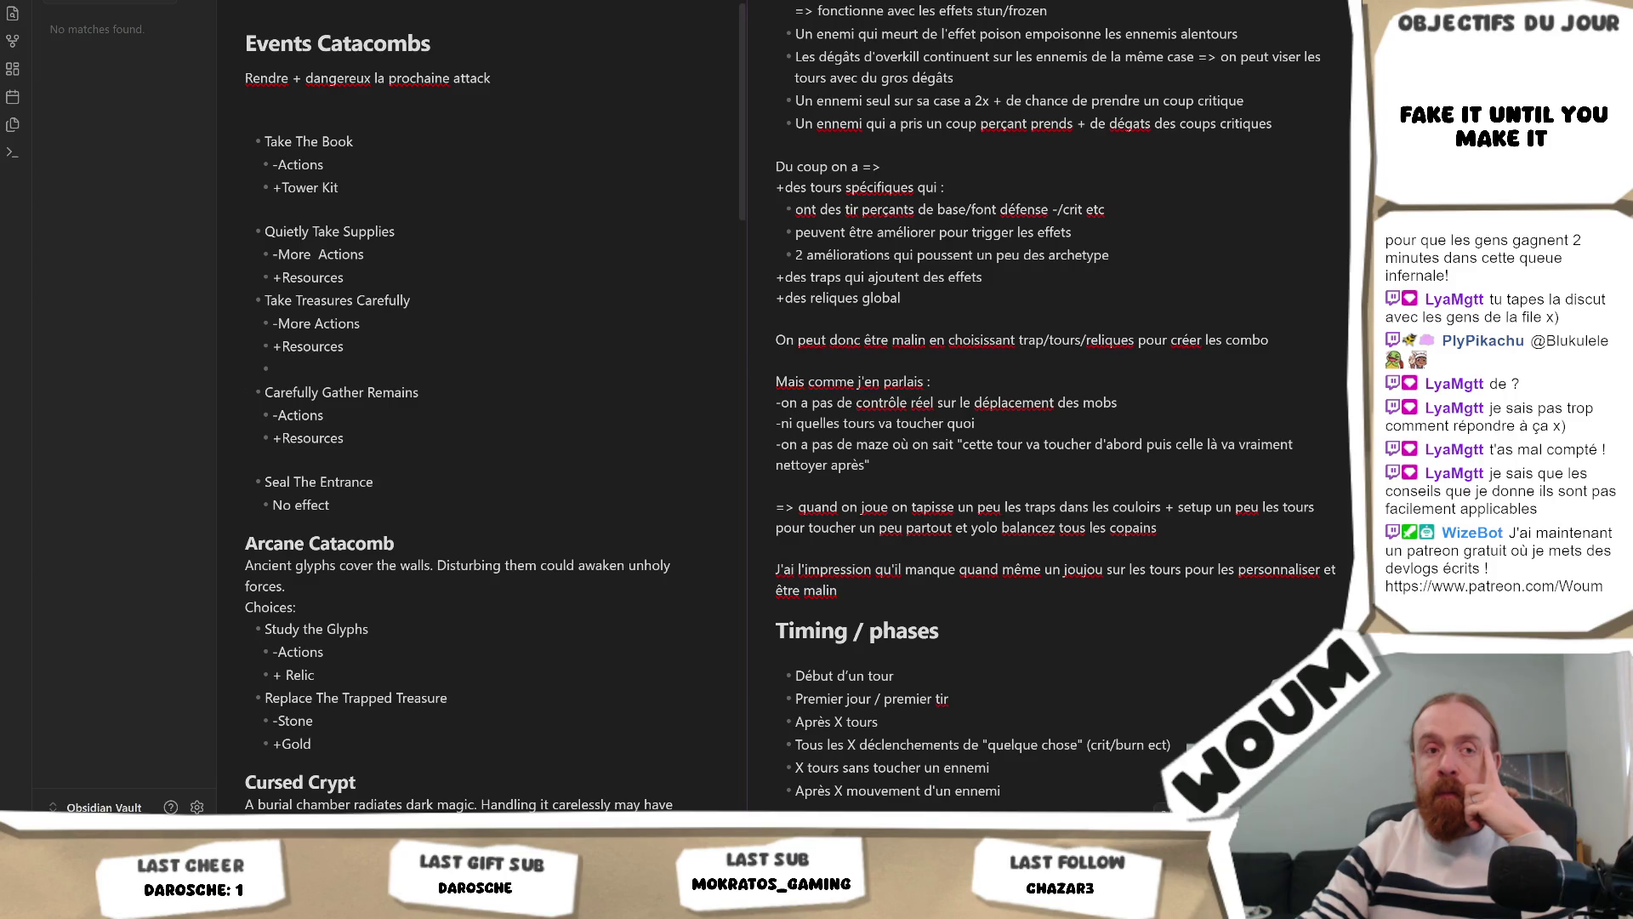